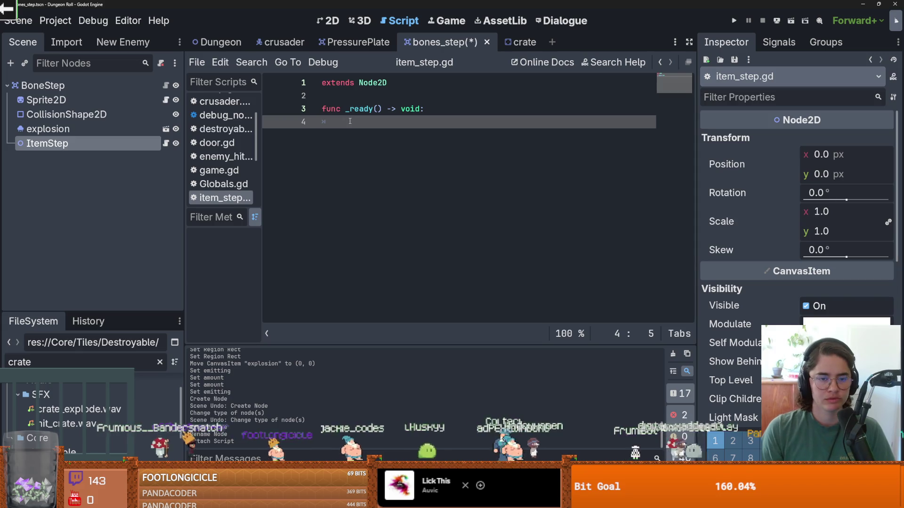
# Step: In _ready, connect owner.object_interacted to on_tile_stepped, checking the signal name in BinaryInteractable.gd
pyautogui.write('owner')
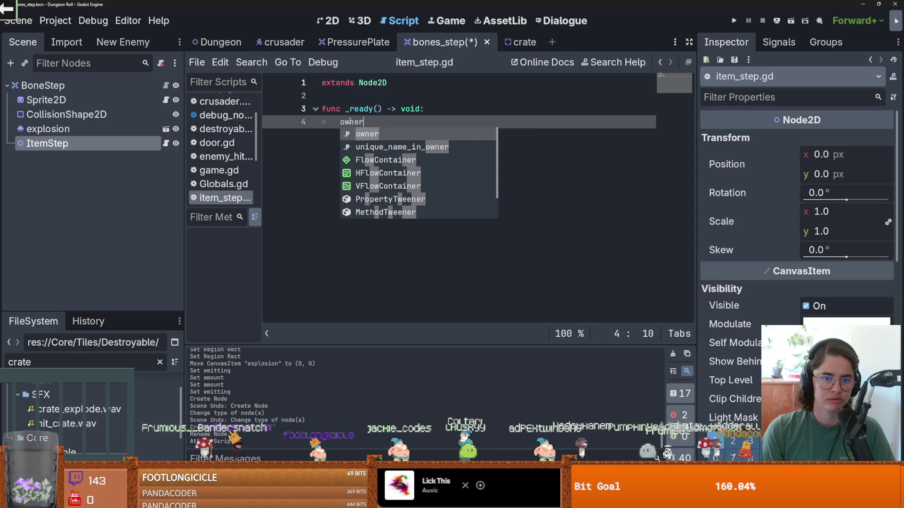
pyautogui.write('.objec')
pyautogui.press('BackSpace')
pyautogui.press('BackSpace')
pyautogui.press('BackSpace')
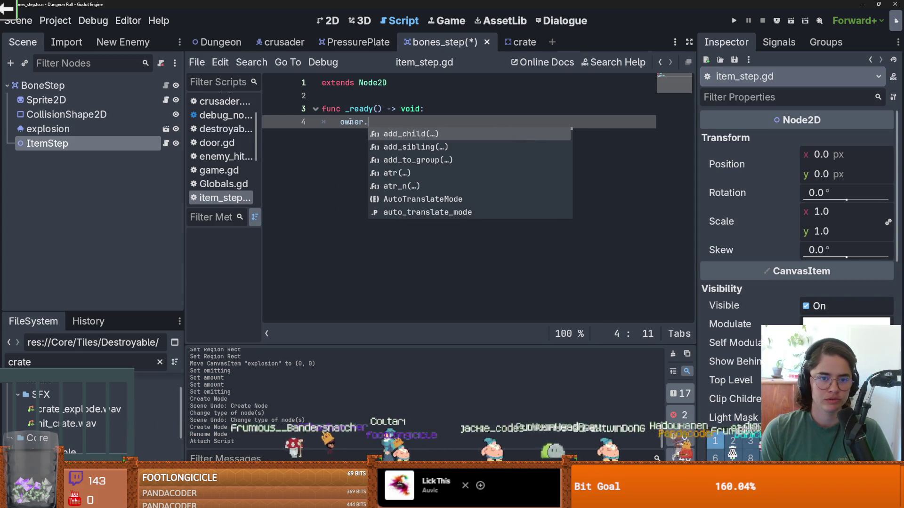
pyautogui.hotkey('alt', 'Left')
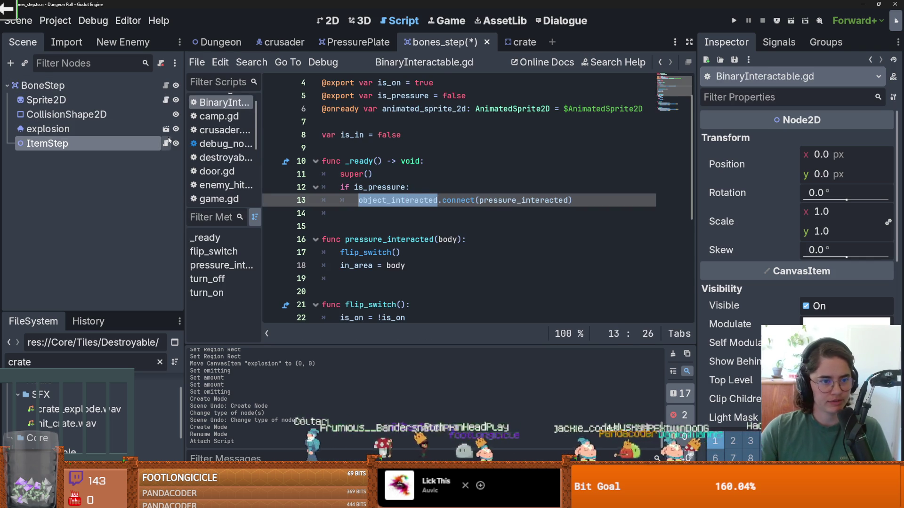
pyautogui.hotkey('alt', 'Right')
pyautogui.write('object_interacted')
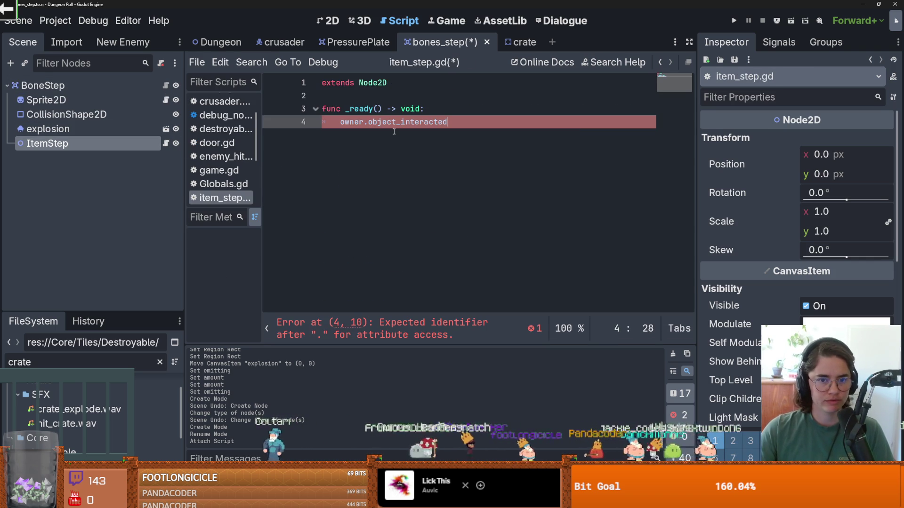
pyautogui.write('.connect(')
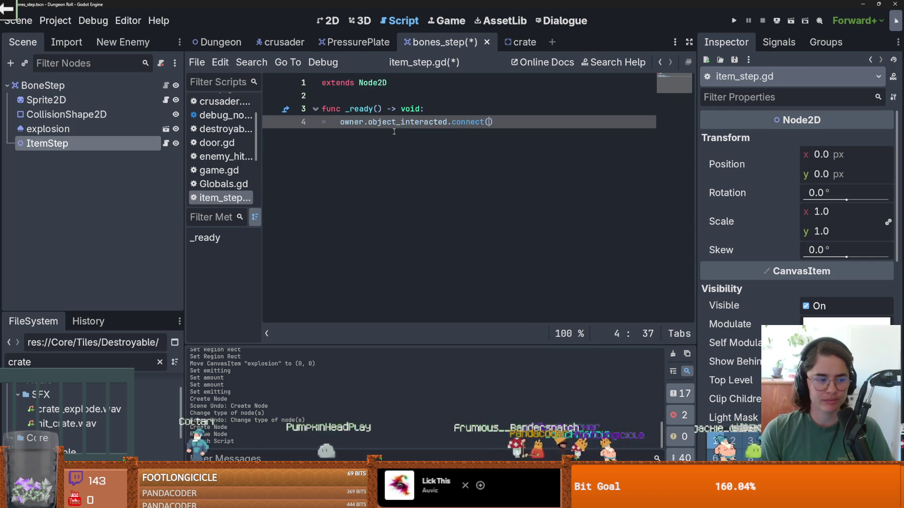
pyautogui.write('on_')
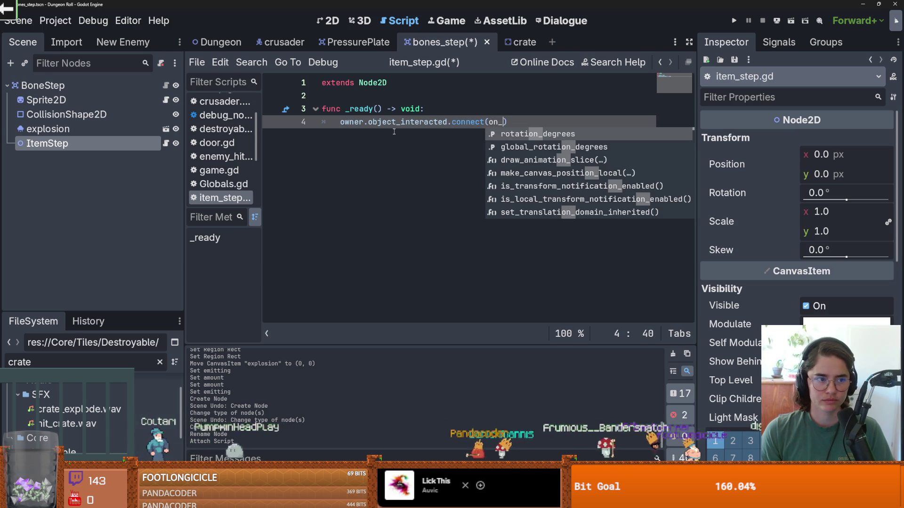
pyautogui.write('tile_stepped')
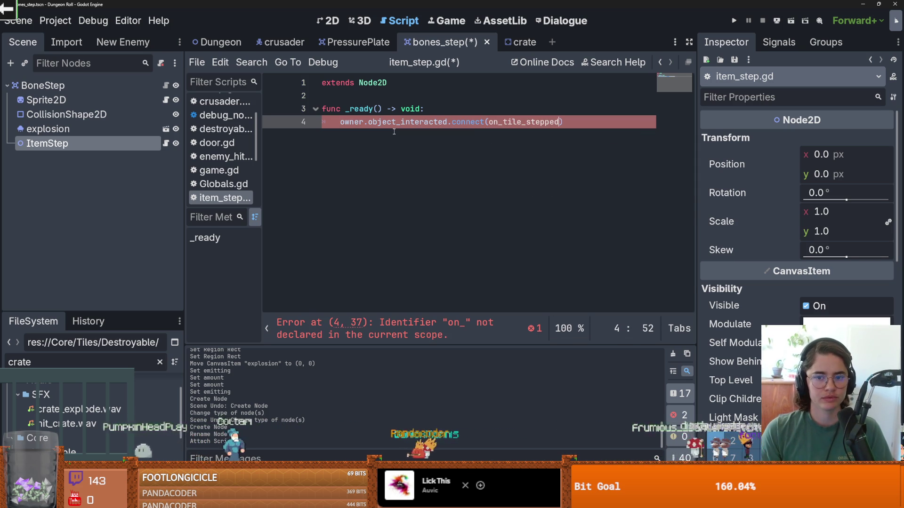
pyautogui.press('Right')
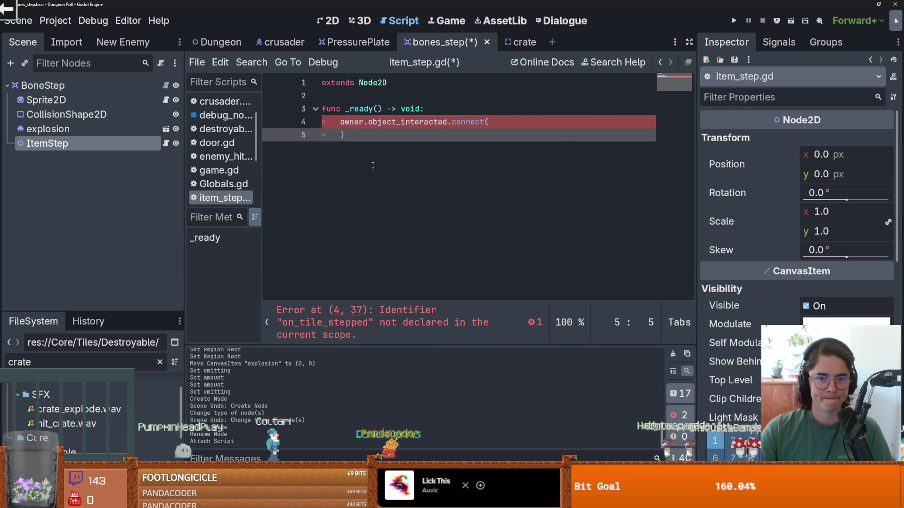
pyautogui.press('Left')
pyautogui.press('Right')
# Step: Add an empty on_tile_stepped(body) handler containing pass and save the script
pyautogui.press('Return')
pyautogui.press('Return')
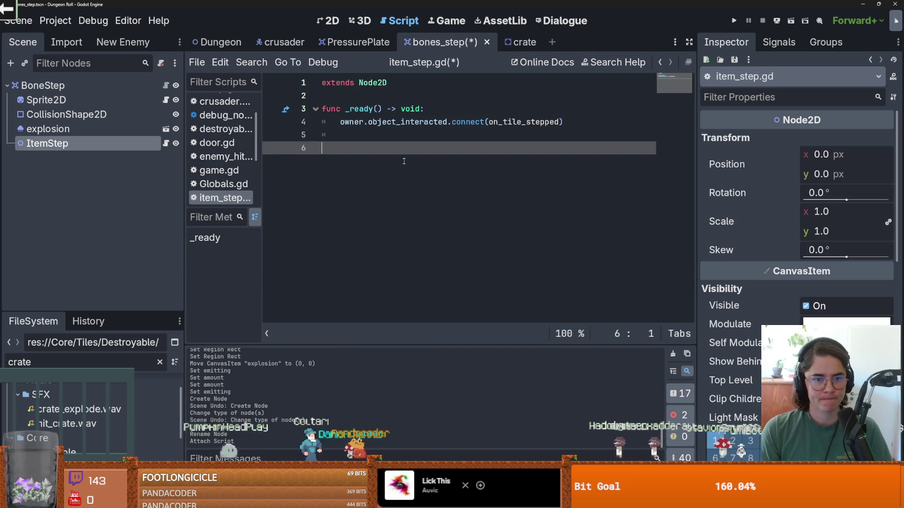
pyautogui.write('unc on_tile_stepped(bo')
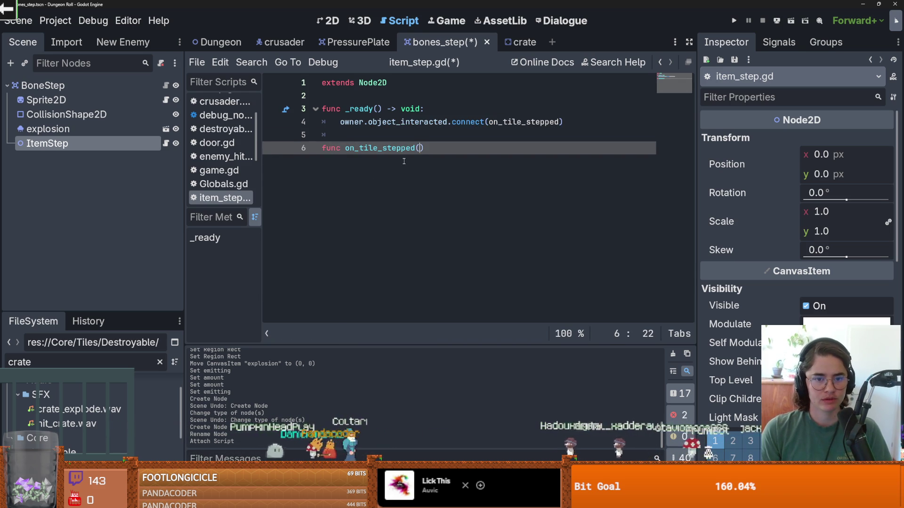
pyautogui.write('dy):')
pyautogui.press('Return')
pyautogui.write('pass')
pyautogui.hotkey('ctrl', 's')
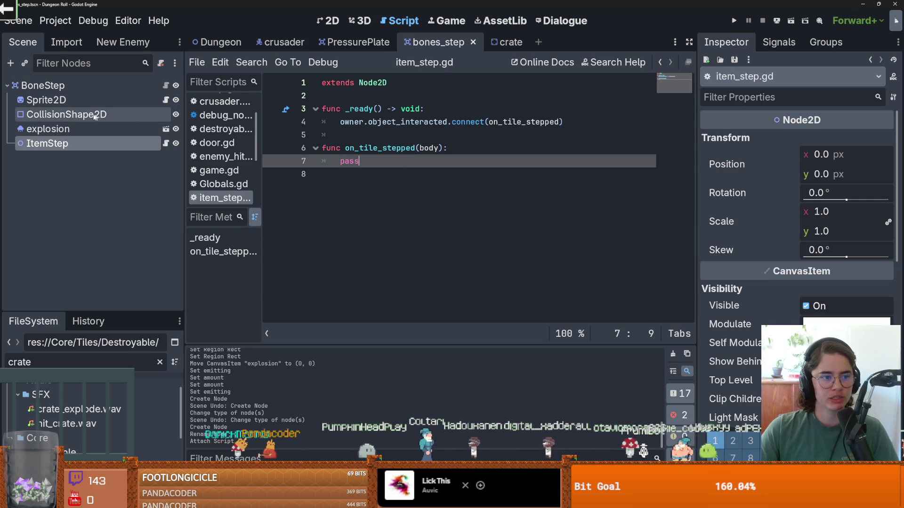
pyautogui.click(87, 129)
pyautogui.moveTo(87, 129)
pyautogui.mouseDown()
pyautogui.moveTo(302, 101)
pyautogui.moveTo(72, 101)
pyautogui.moveTo(292, 98)
pyautogui.mouseUp()
pyautogui.hotkey('ctrl', 'z')
pyautogui.press('Up')
pyautogui.press('Return')
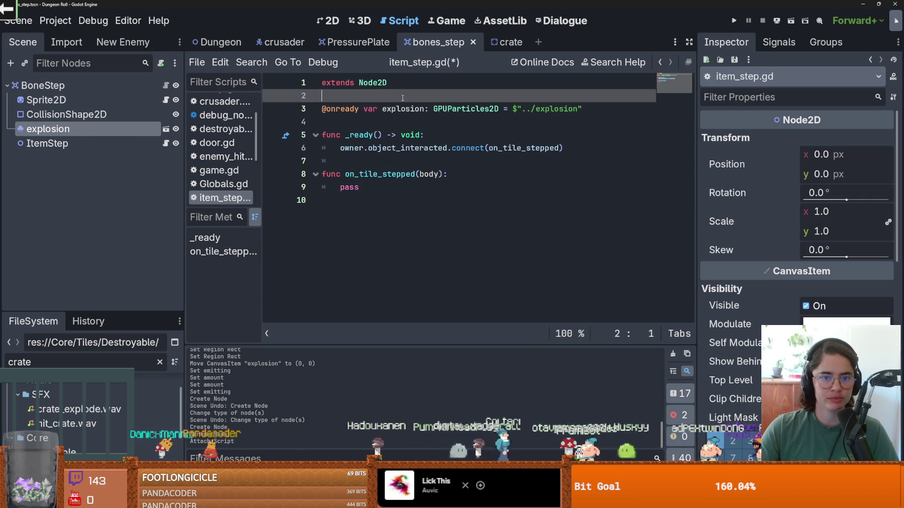
pyautogui.click(349, 188)
pyautogui.doubleClick(349, 187)
pyautogui.write('explosion')
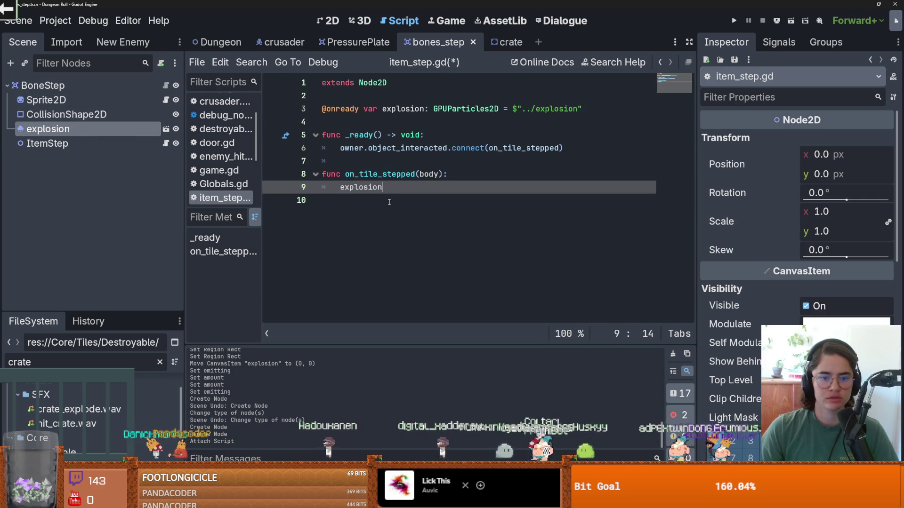
pyautogui.write('.emitting = true')
pyautogui.press('Return')
pyautogui.moveTo(66, 114)
pyautogui.mouseDown()
pyautogui.moveTo(200, 135)
pyautogui.moveTo(406, 125)
pyautogui.mouseUp()
pyautogui.doubleClick(406, 123)
pyautogui.hotkey('ctrl', 'c')
pyautogui.click(473, 203)
pyautogui.press('Return')
pyautogui.hotkey('ctrl', 'v')
pyautogui.write('.')
pyautogui.press('BackSpace')
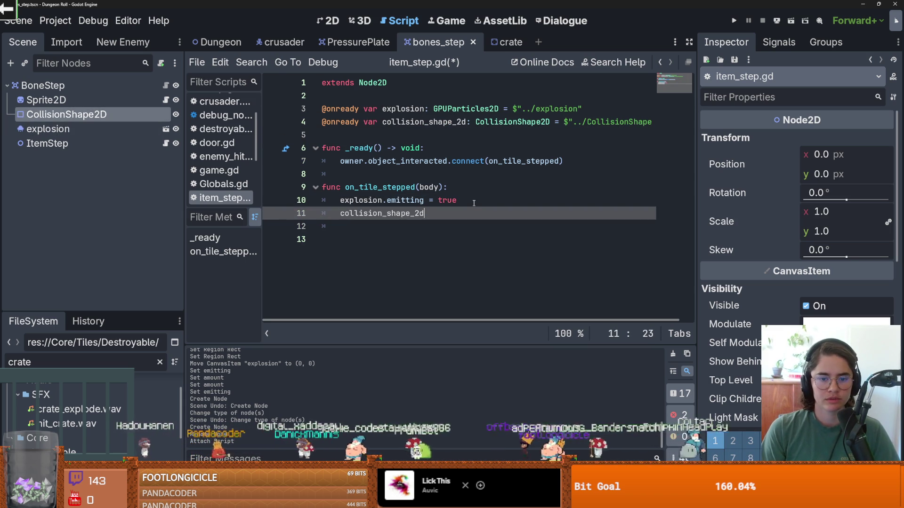
# Step: Complete the line as collision_shape_2d.call_deferred("set_disabled", true)
pyautogui.write('.call')
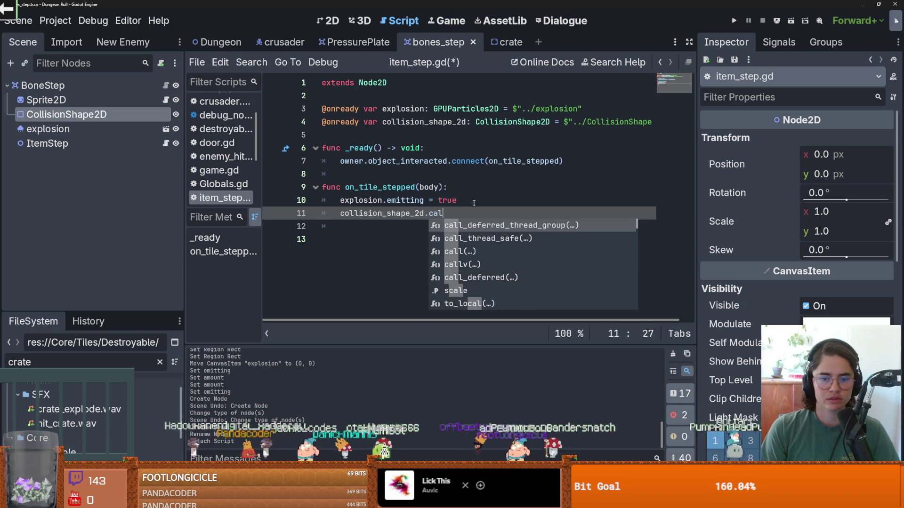
pyautogui.press('Down')
pyautogui.press('Down')
pyautogui.press('Down')
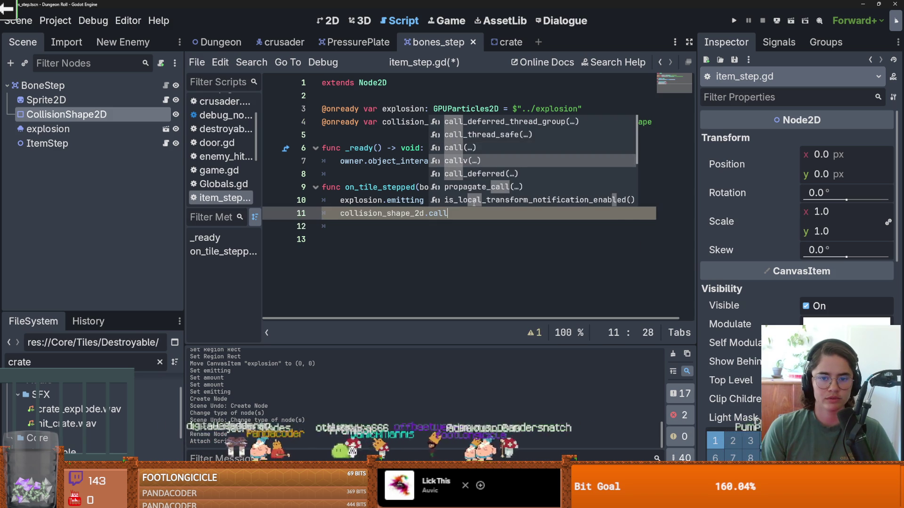
pyautogui.press('Return')
pyautogui.write('"disa')
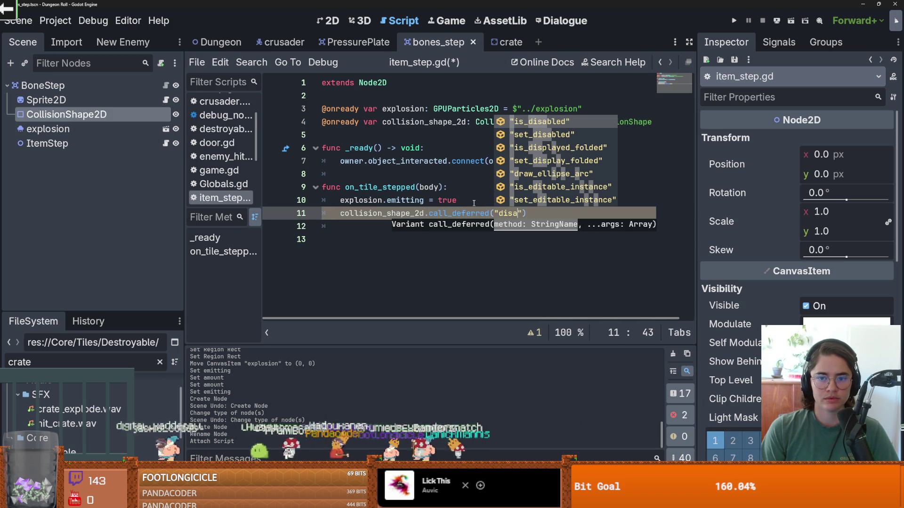
pyautogui.press('Down')
pyautogui.press('Return')
pyautogui.write(', true')
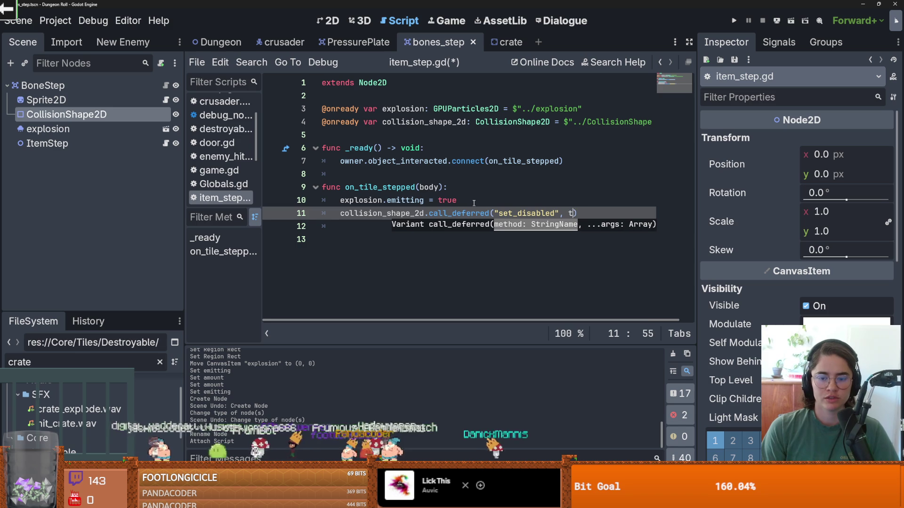
pyautogui.press('Return')
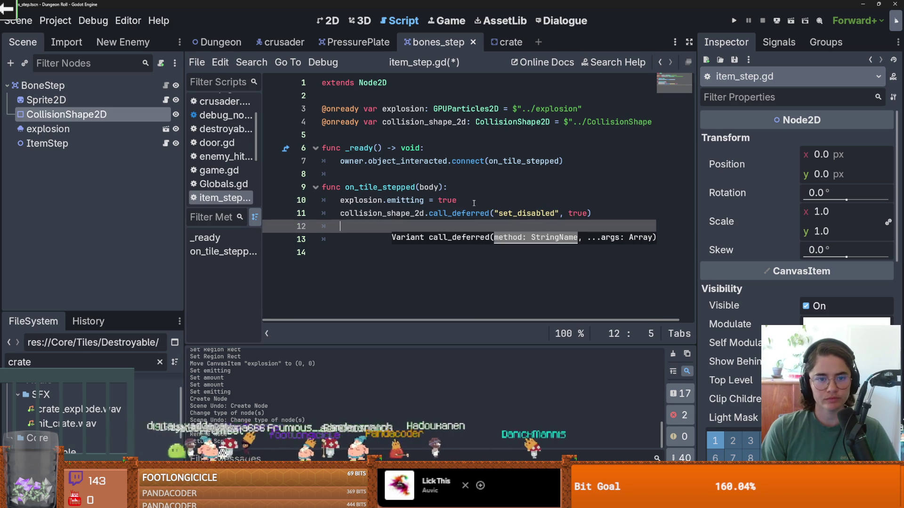
pyautogui.moveTo(47, 100); pyautogui.dragTo(330, 137)
# Step: Add sprite_2d.hide() to the on_tile_stepped handler
pyautogui.click(607, 230)
pyautogui.press('Return')
pyautogui.write('sprite_2d.')
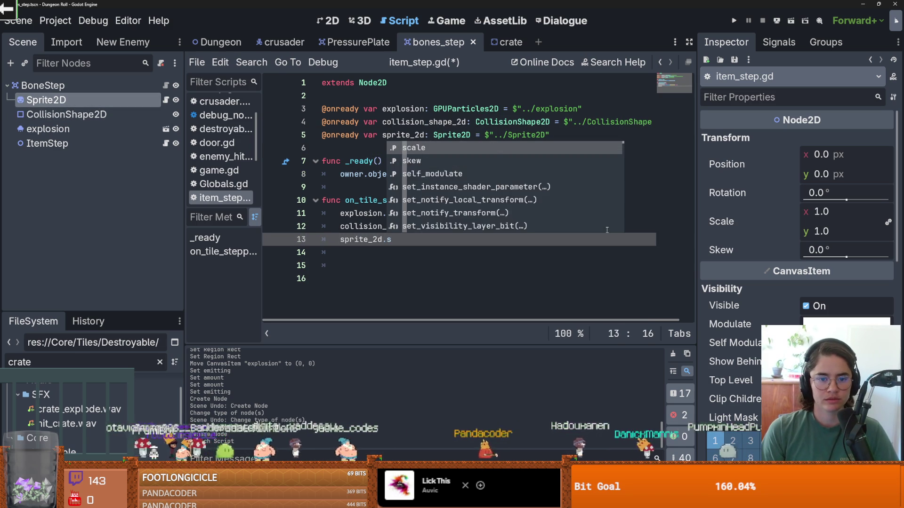
pyautogui.write('hi')
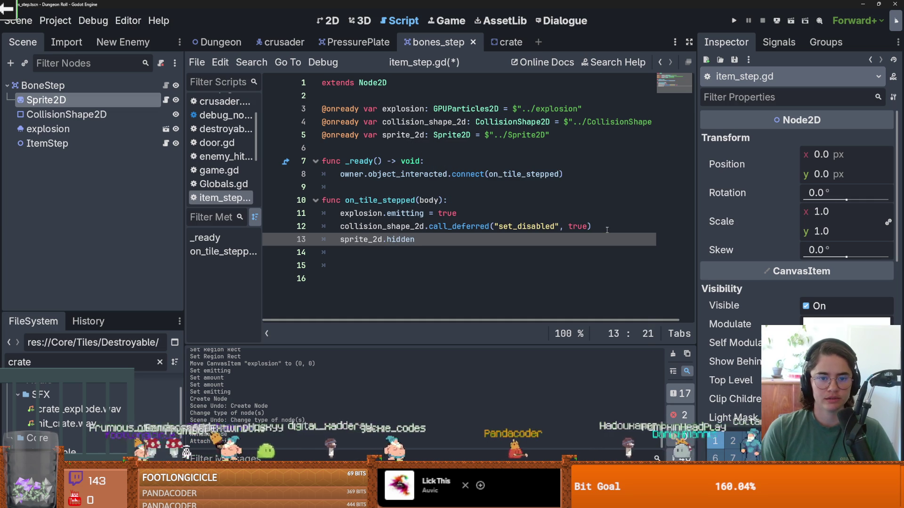
pyautogui.write('de')
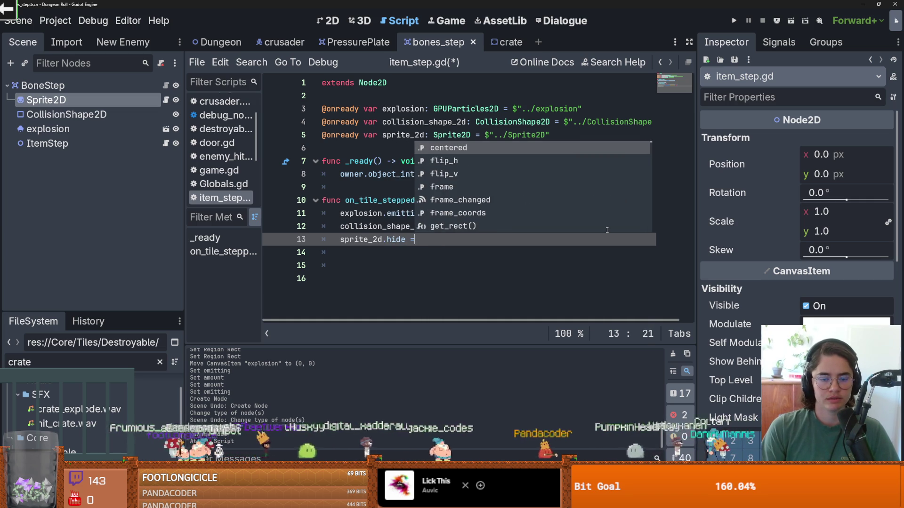
pyautogui.press('BackSpace')
pyautogui.write('()')
pyautogui.press('Return')
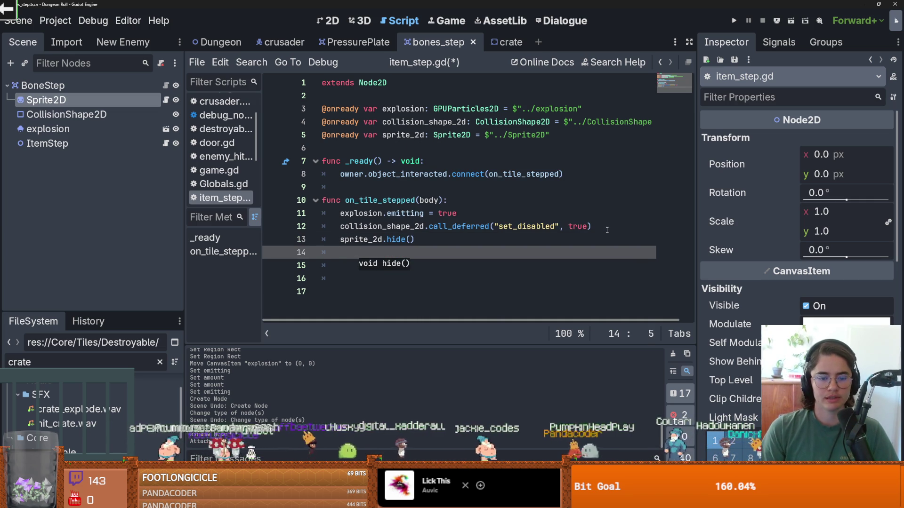
# Step: Add await explosion.finished after hiding the sprite
pyautogui.write('explosion.fi')
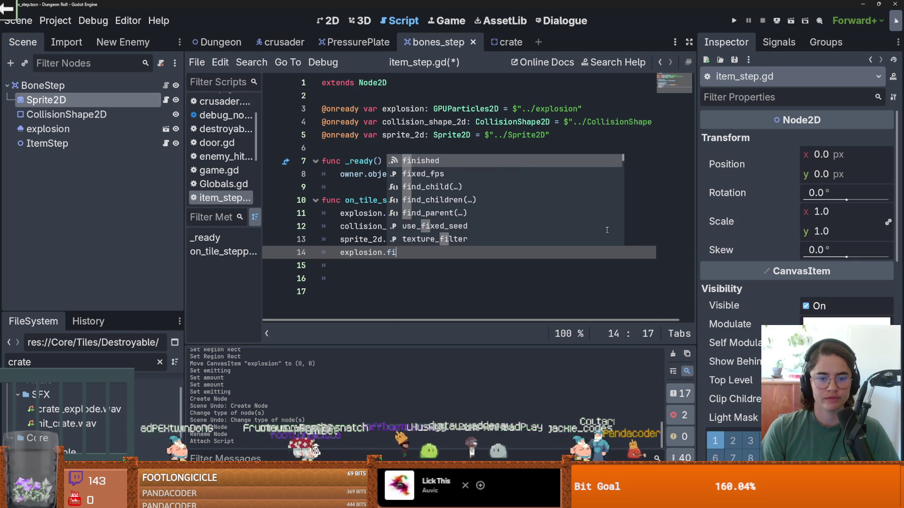
pyautogui.press('BackSpace')
pyautogui.press('BackSpace')
pyautogui.press('BackSpace')
pyautogui.press('BackSpace')
pyautogui.press('BackSpace')
pyautogui.press('BackSpace')
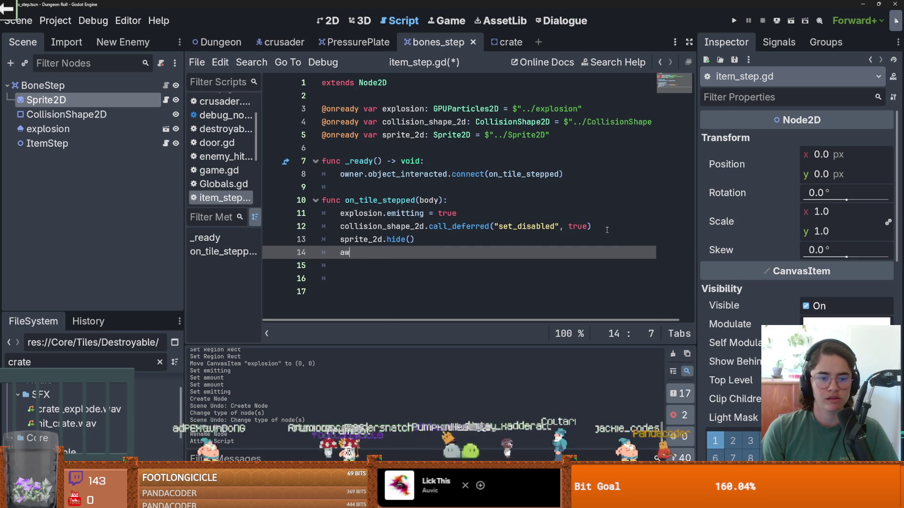
pyautogui.write('ait ex')
pyautogui.press('Return')
pyautogui.write('.fi')
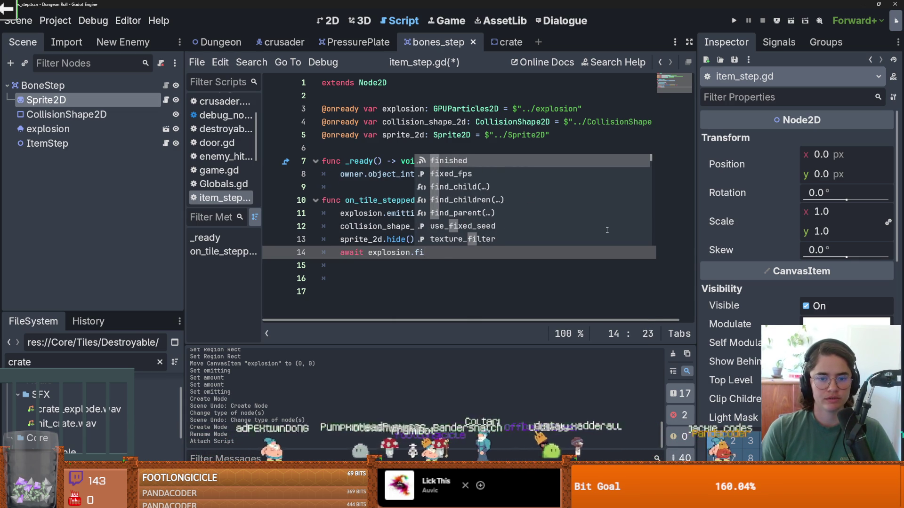
pyautogui.press('Return')
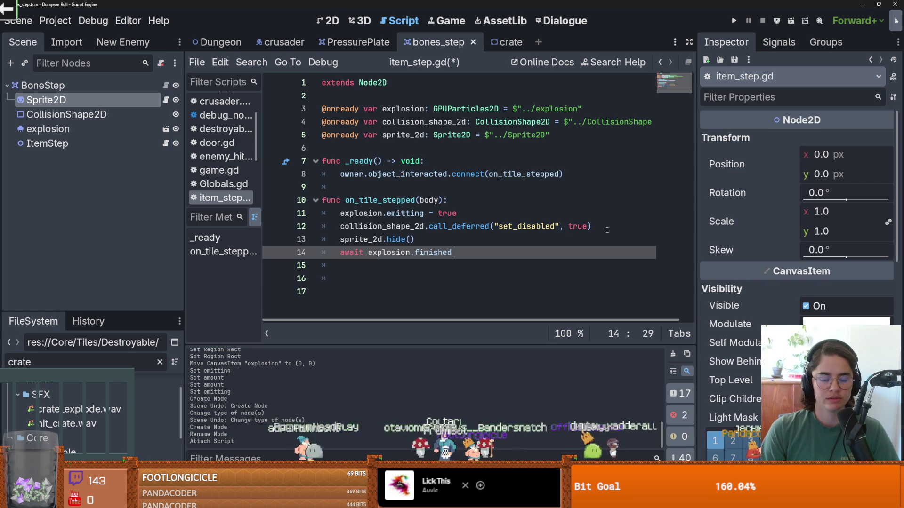
pyautogui.press('Return')
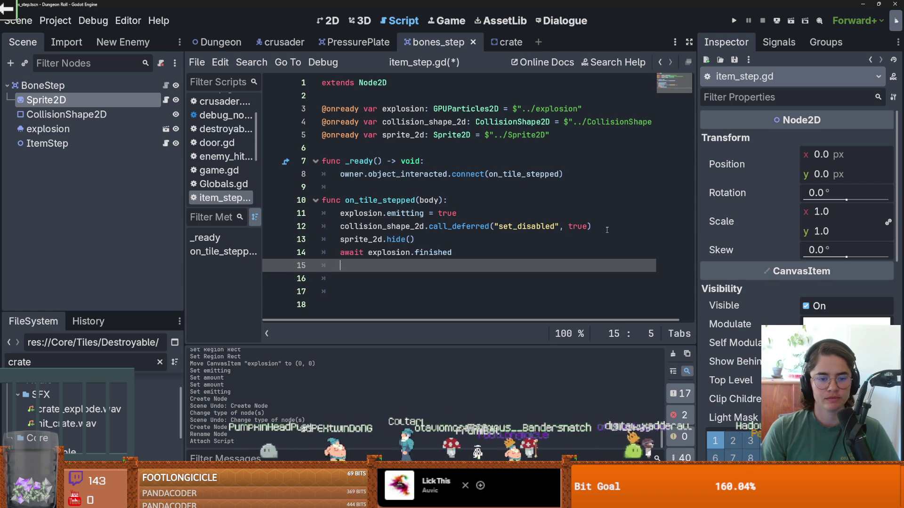
pyautogui.write('call')
# Step: Clear the unfinished owner call from line 15 and save
pyautogui.press('Down')
pyautogui.press('Down')
pyautogui.press('Down')
pyautogui.press('Return')
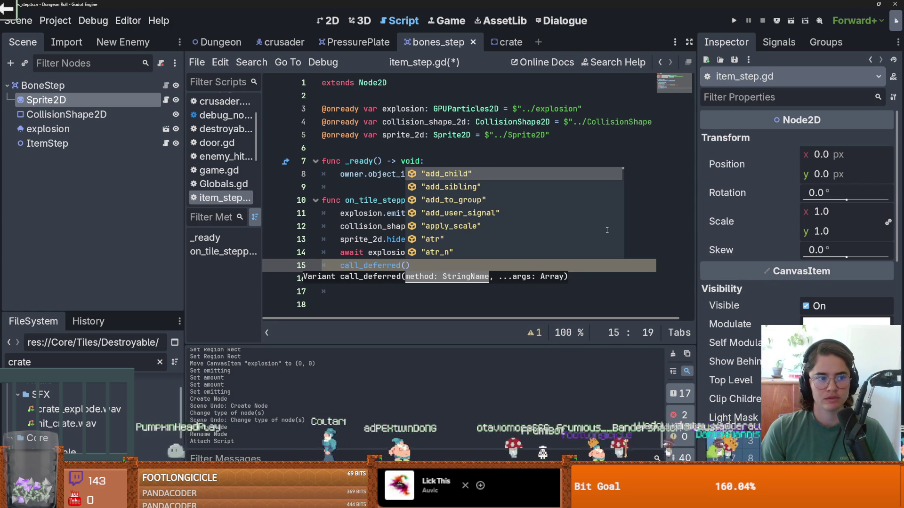
pyautogui.write('owner.qu')
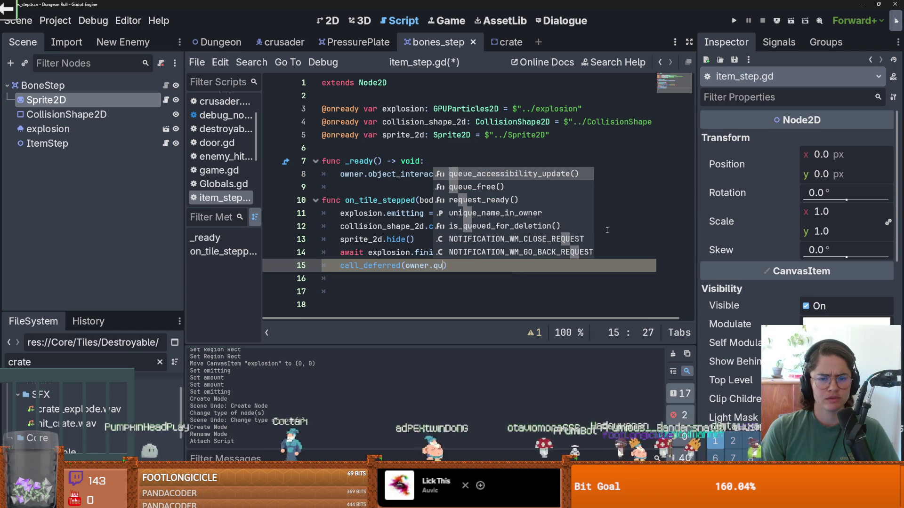
pyautogui.press('BackSpace')
pyautogui.press('BackSpace')
pyautogui.press('BackSpace')
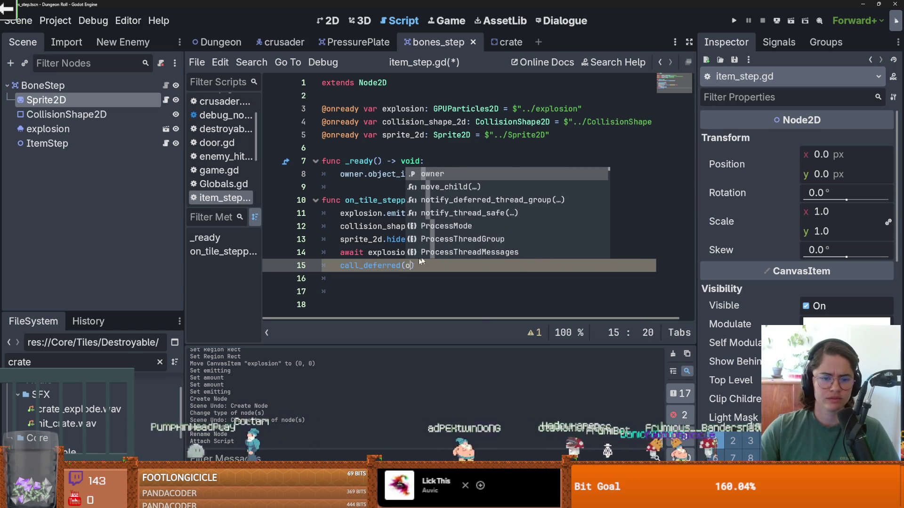
pyautogui.click(417, 267)
pyautogui.press('BackSpace')
pyautogui.press('BackSpace')
pyautogui.press('BackSpace')
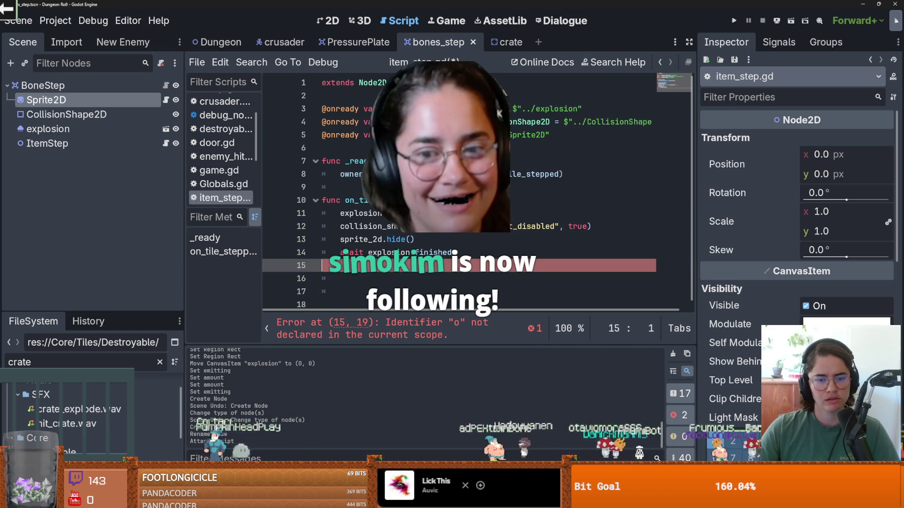
pyautogui.hotkey('ctrl', 's')
# Step: Restore the accidentally deleted await explosion.finished line and open a new line below it
pyautogui.click(407, 253)
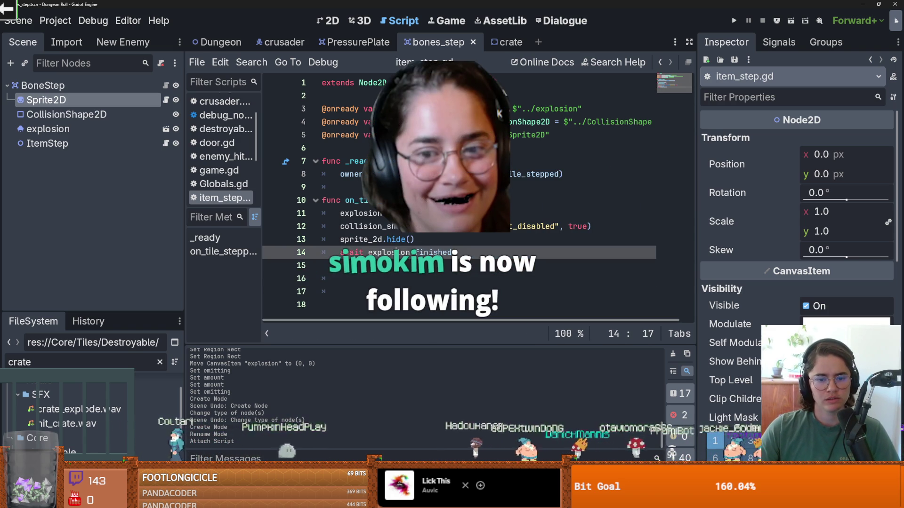
pyautogui.press('BackSpace')
pyautogui.press('BackSpace')
pyautogui.press('BackSpace')
pyautogui.press('Delete')
pyautogui.press('Delete')
pyautogui.press('Delete')
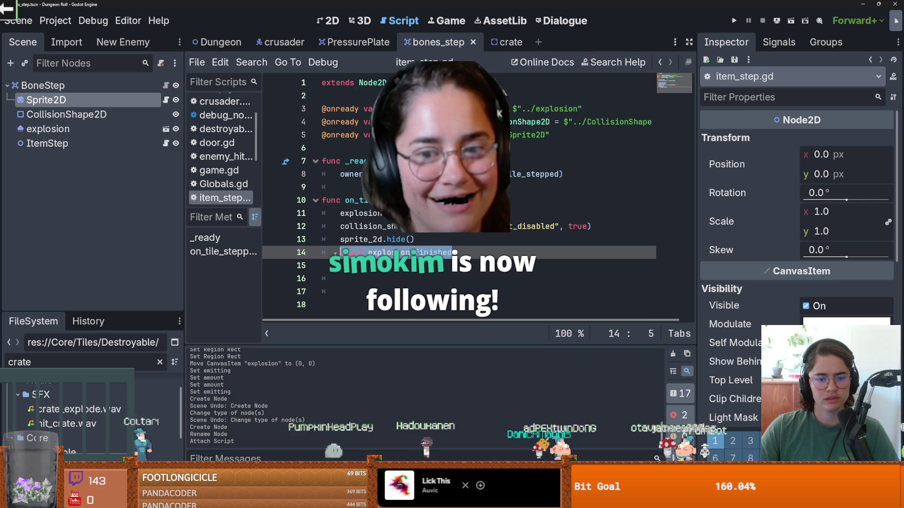
pyautogui.hotkey('ctrl', 'z')
pyautogui.click(446, 253)
pyautogui.press('Return')
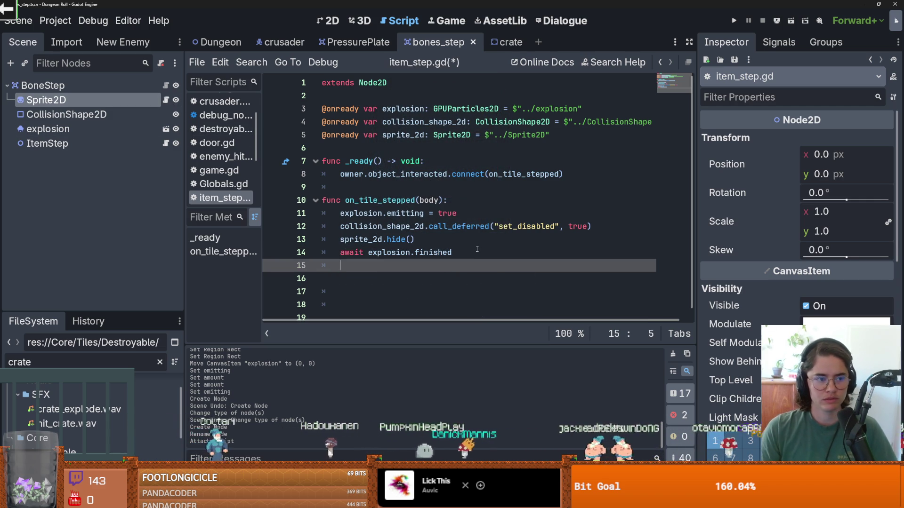
# Step: Write owner.call_deferred("queue_free") on line 15 and save the script
pyautogui.write('owner')
pyautogui.press('BackSpace')
pyautogui.press('BackSpace')
pyautogui.press('BackSpace')
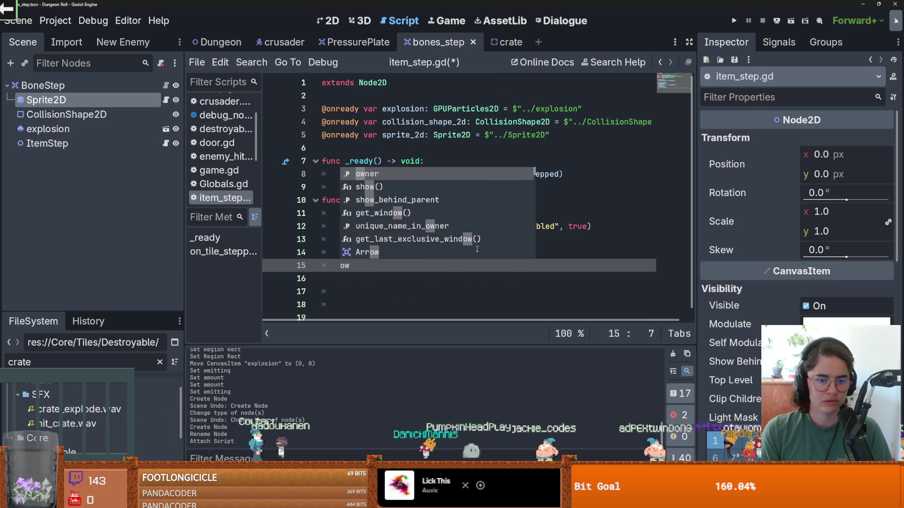
pyautogui.write('er.call')
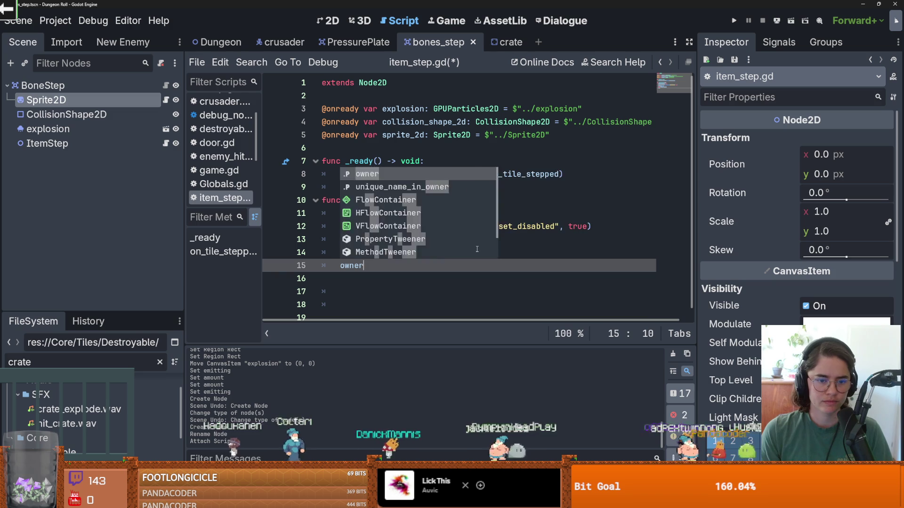
pyautogui.press('Down')
pyautogui.press('Down')
pyautogui.press('Down')
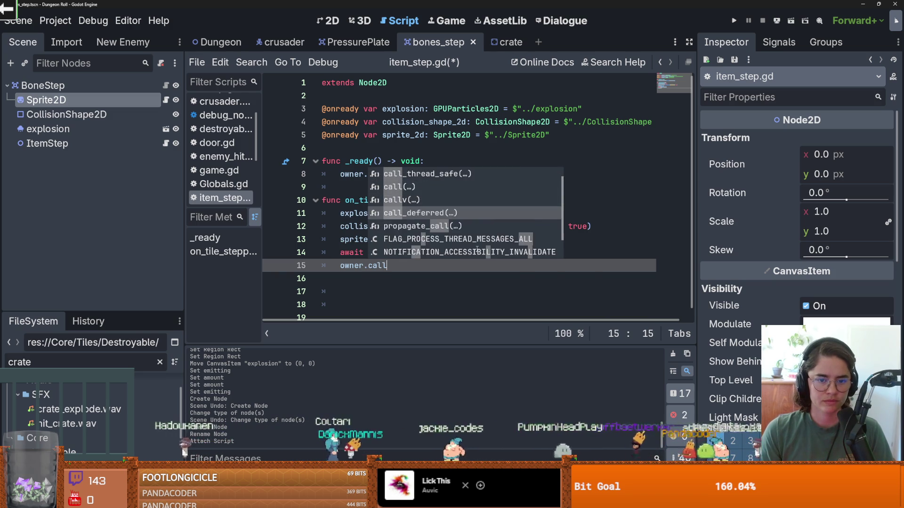
pyautogui.press('Return')
pyautogui.write('"q')
pyautogui.write('ueue')
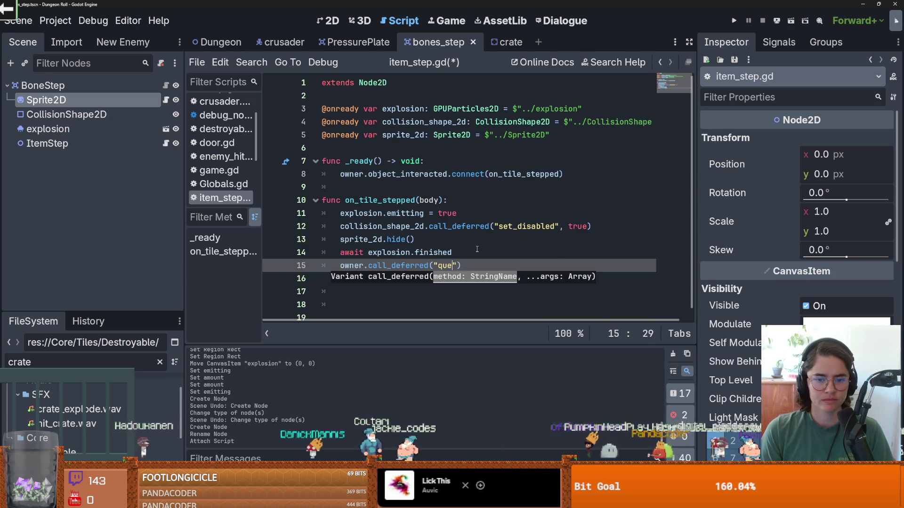
pyautogui.write('_free')
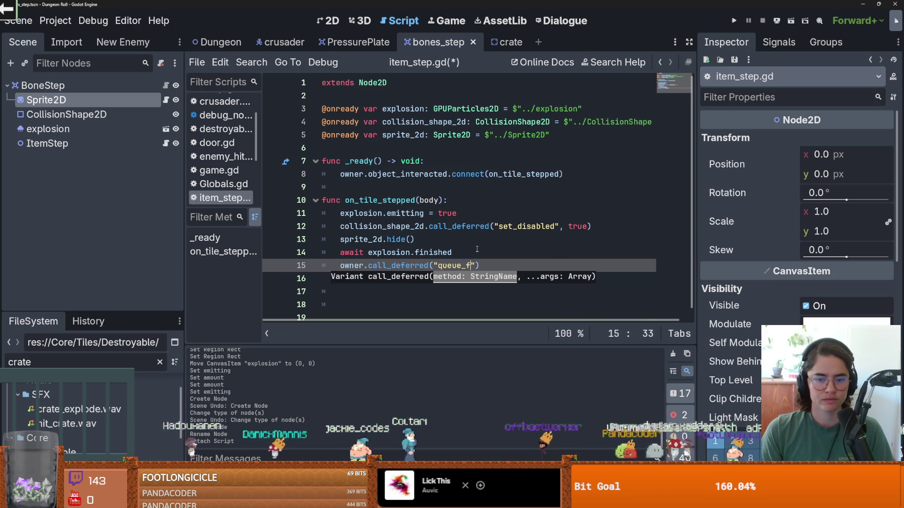
pyautogui.hotkey('ctrl', 's')
# Step: Review the handler, briefly scroll the web browser, and return to Godot
pyautogui.click(444, 230)
pyautogui.doubleClick(399, 264)
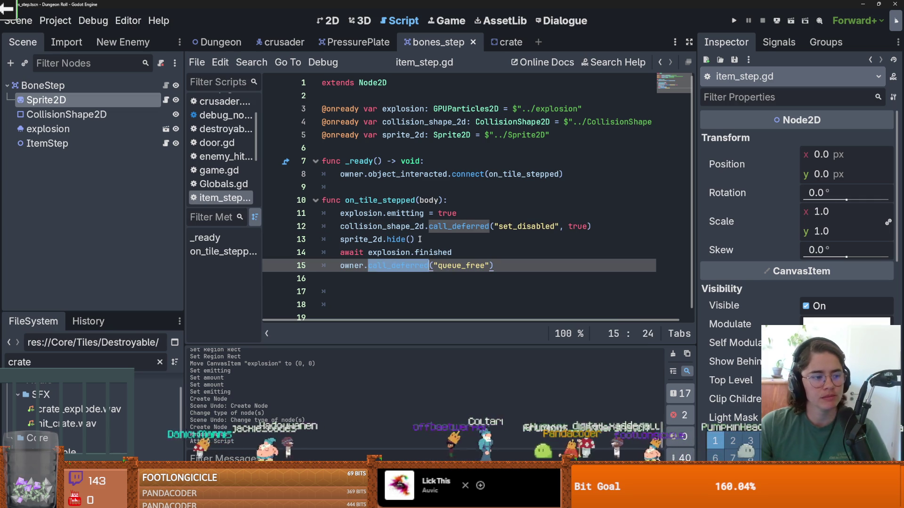
pyautogui.click(404, 240)
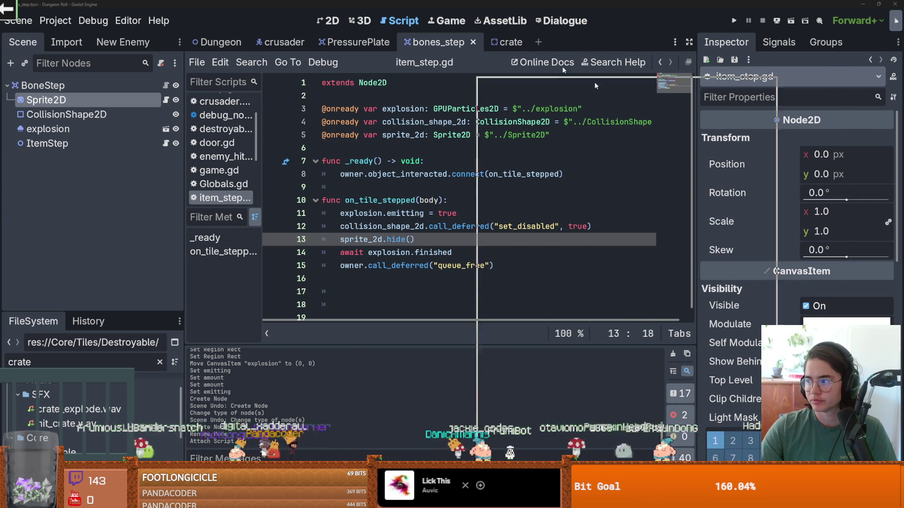
pyautogui.hotkey('alt', 'Tab')
pyautogui.scroll(-2, 476, 294)
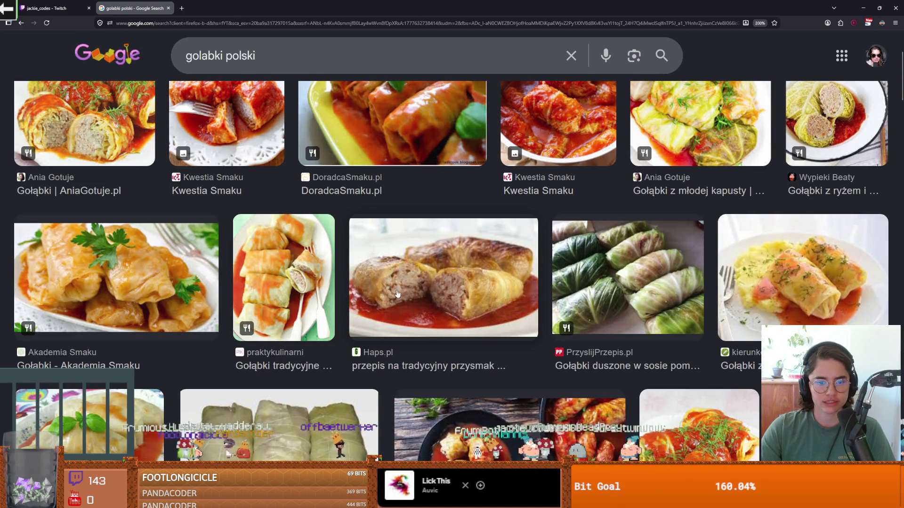
pyautogui.scroll(-3, 477, 315)
pyautogui.scroll(2, 478, 320)
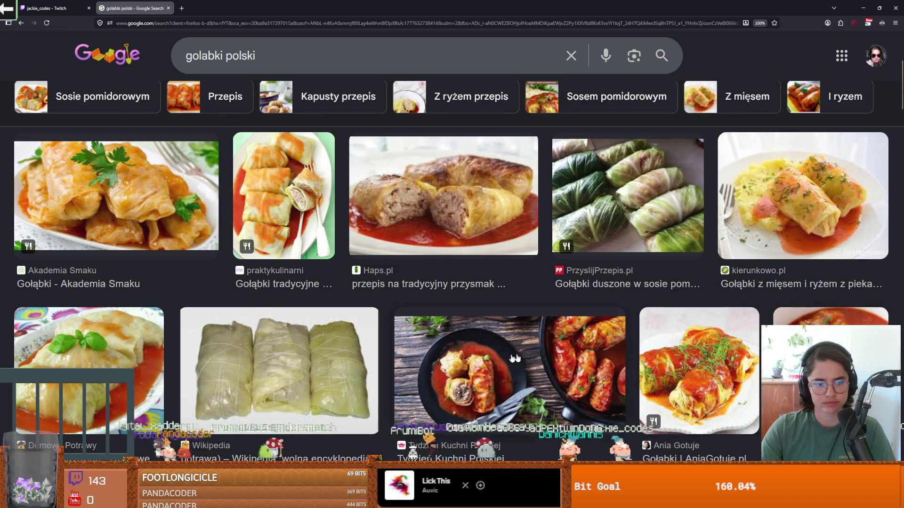
pyautogui.hotkey('alt', 'Tab')
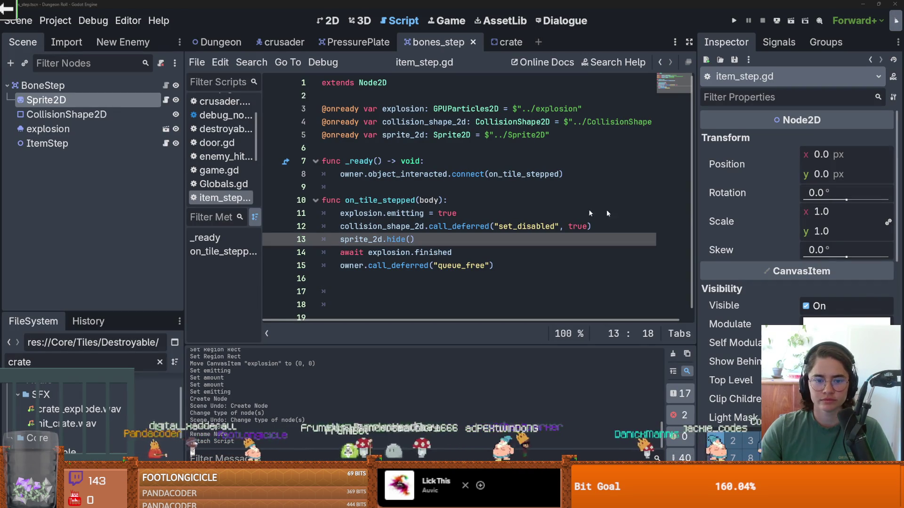
# Step: Look over the finished item_step.gd, save it, and show bones_step in the 2D view
pyautogui.click(640, 214)
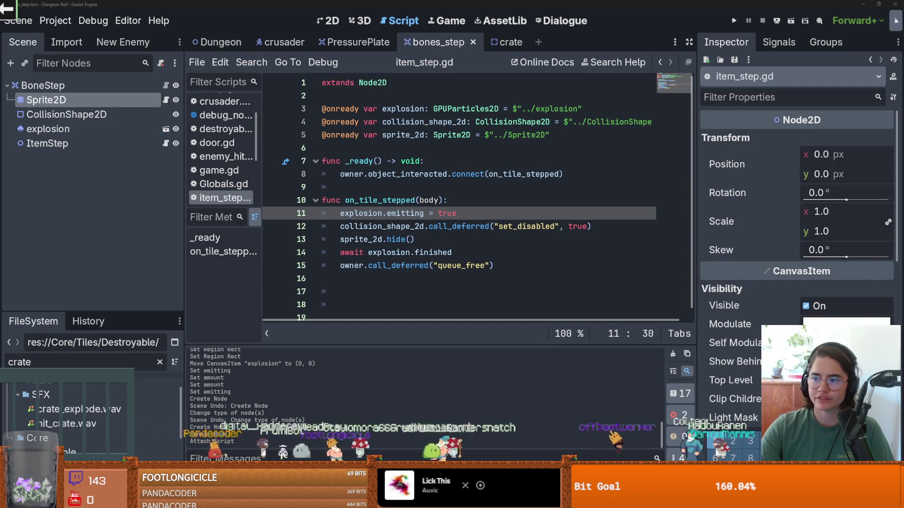
pyautogui.click(450, 193)
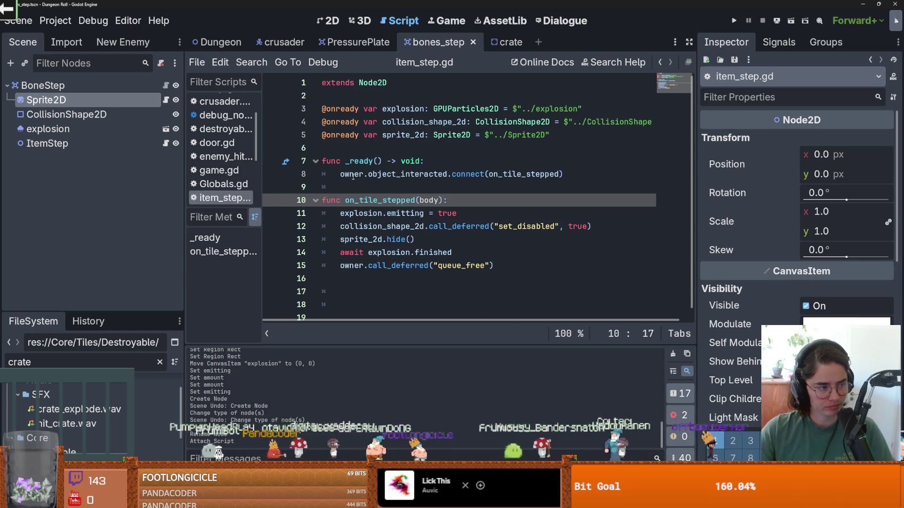
pyautogui.click(366, 188)
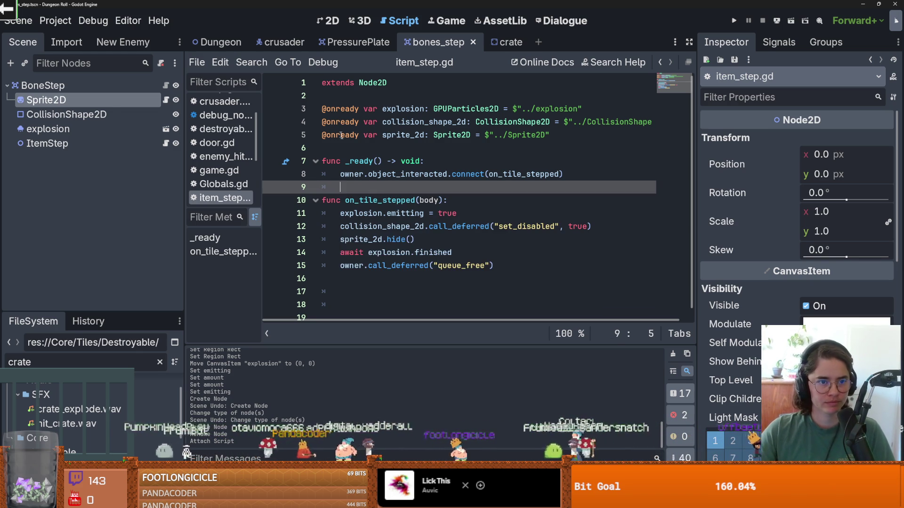
pyautogui.hotkey('ctrl', 's')
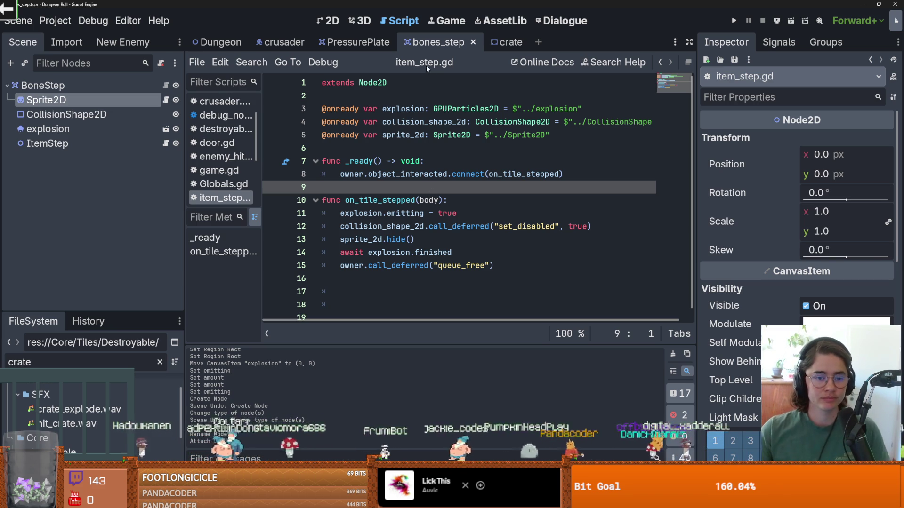
pyautogui.click(371, 136)
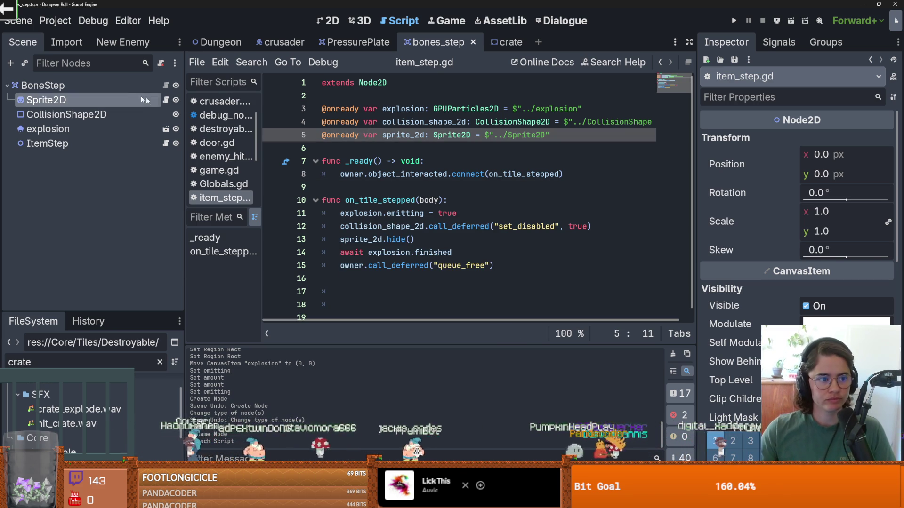
pyautogui.click(337, 21)
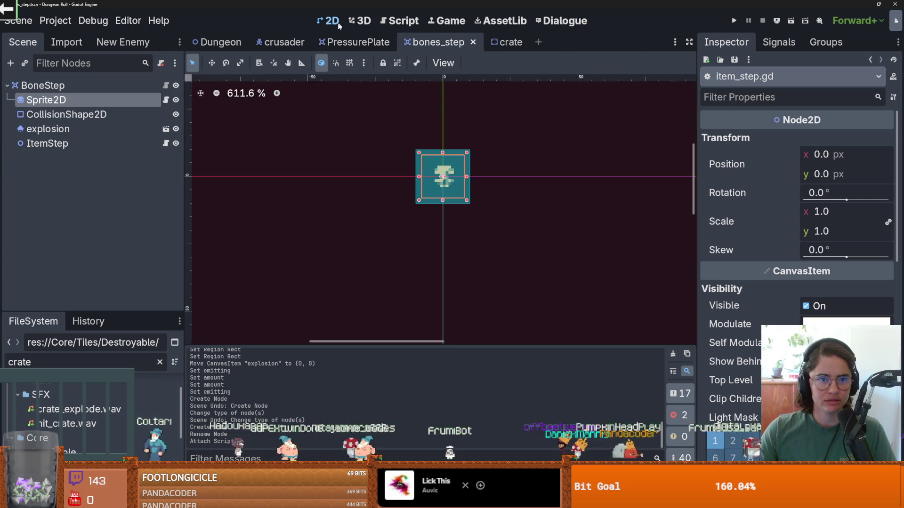
# Step: Filter FileSystem for root_, open root_room, and view the TilemapScenes Foliage collection
pyautogui.click(219, 42)
pyautogui.click(13, 115)
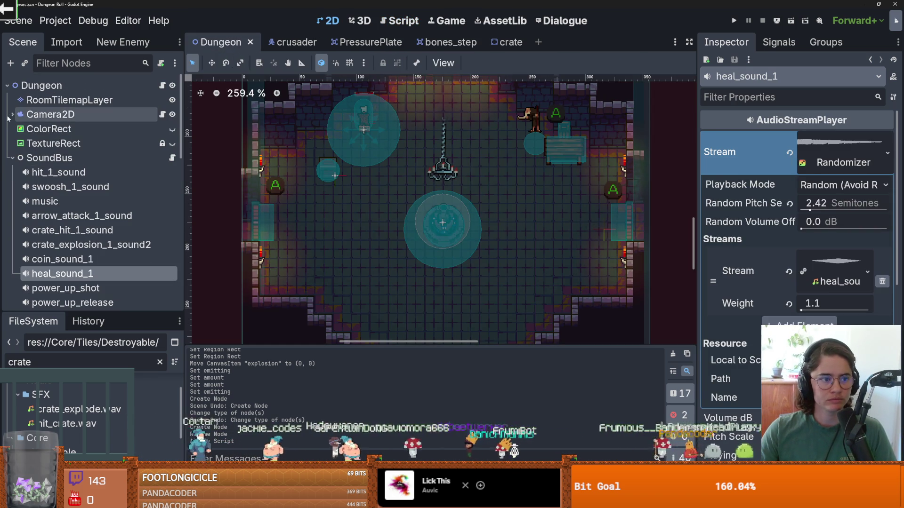
pyautogui.doubleClick(87, 365)
pyautogui.write('root_')
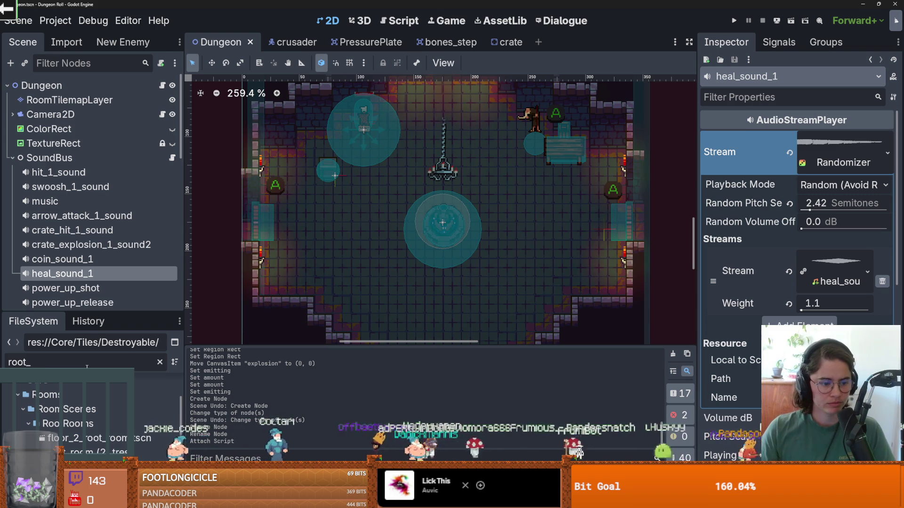
pyautogui.doubleClick(100, 427)
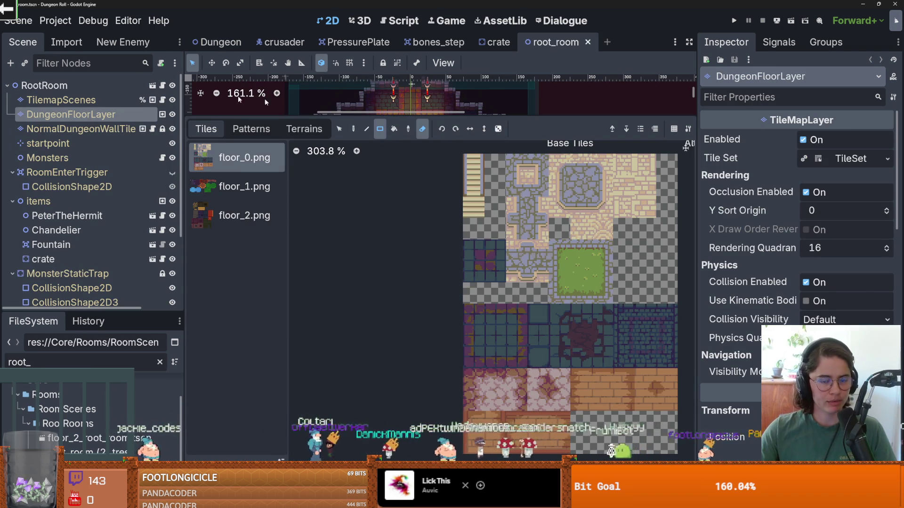
pyautogui.click(61, 99)
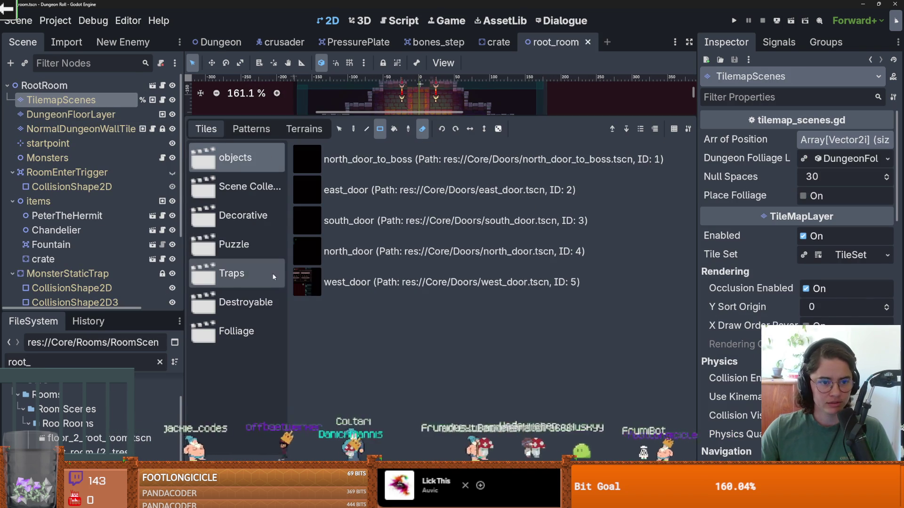
pyautogui.moveTo(289, 248); pyautogui.dragTo(313, 247)
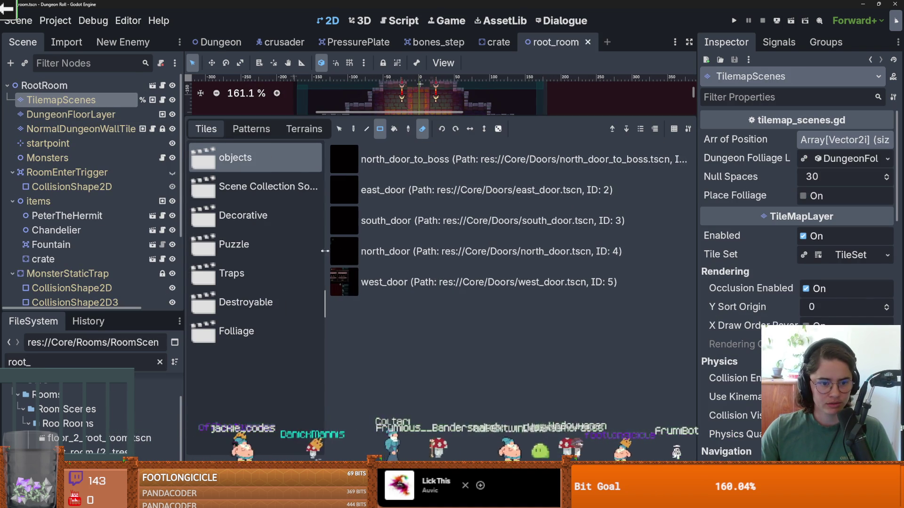
pyautogui.click(262, 325)
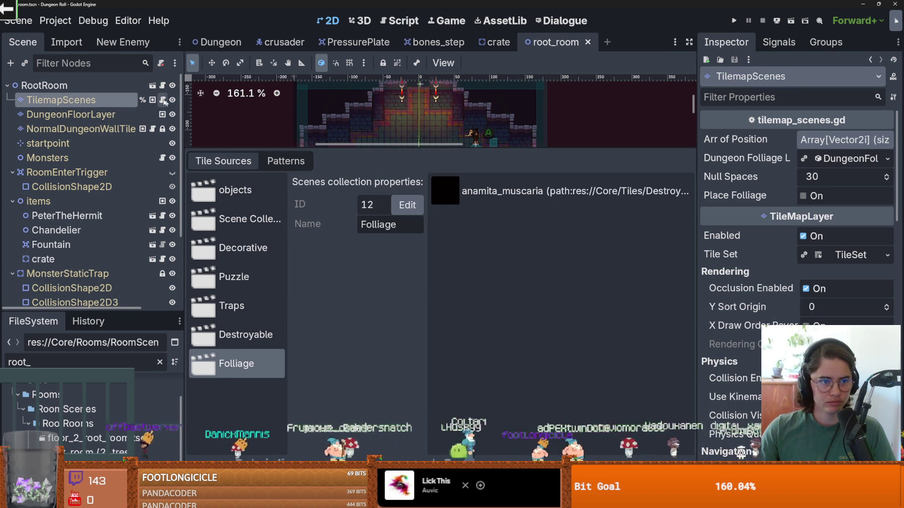
# Step: Open the room scene's Foliage tile source and start adding a scene from res://Core
pyautogui.doubleClick(111, 98)
pyautogui.press('Return')
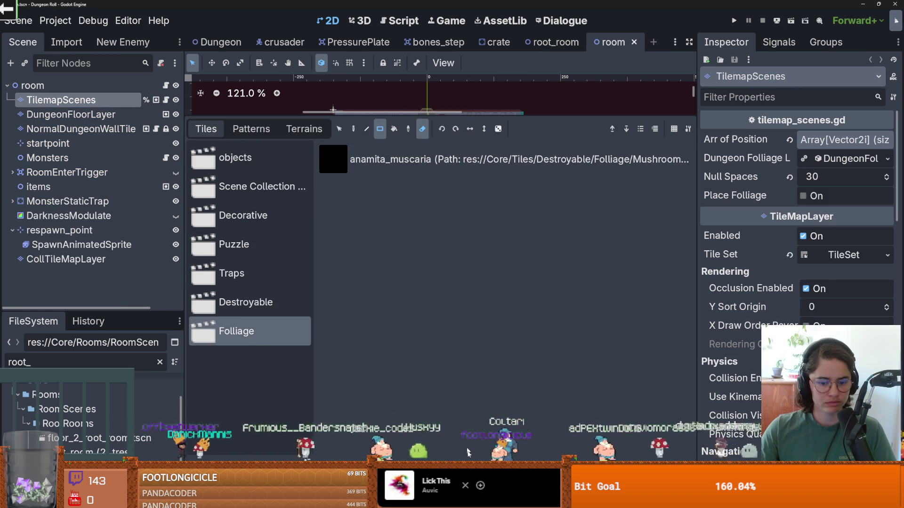
pyautogui.click(405, 382)
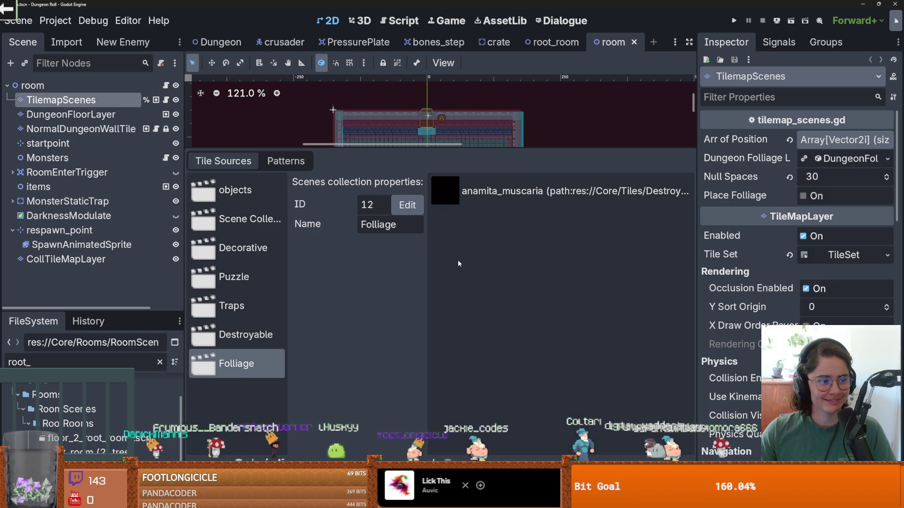
pyautogui.click(432, 456)
pyautogui.doubleClick(563, 163)
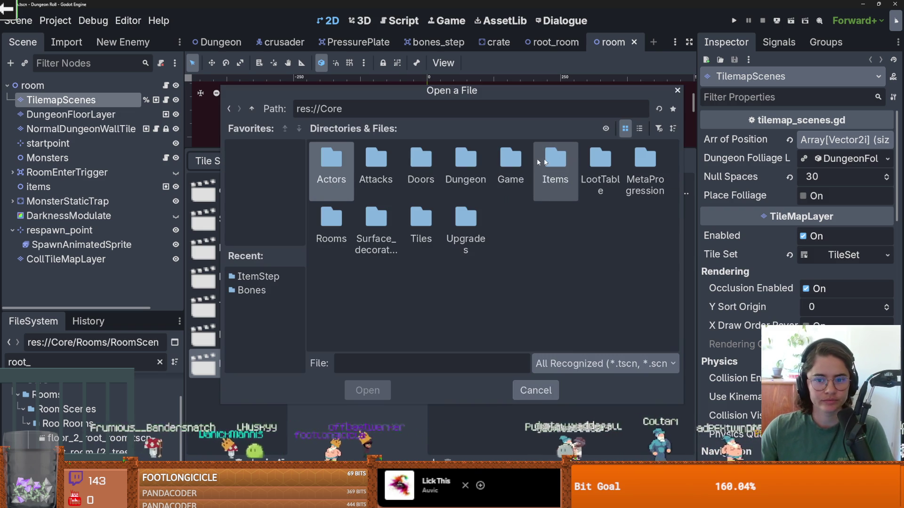
# Step: Browse res://Core/Tiles and Destroyable folders, cancel the dialog, and return to bones_step
pyautogui.doubleClick(420, 220)
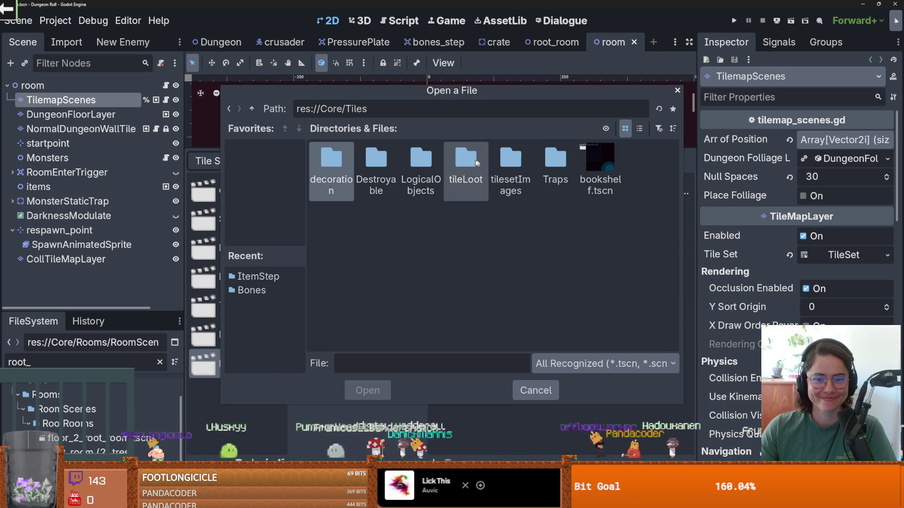
pyautogui.doubleClick(511, 160)
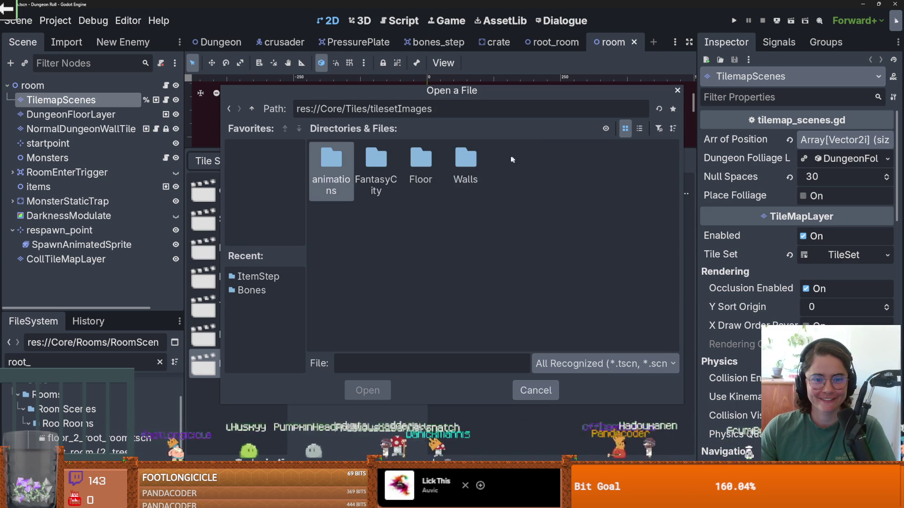
pyautogui.click(252, 109)
pyautogui.doubleClick(388, 159)
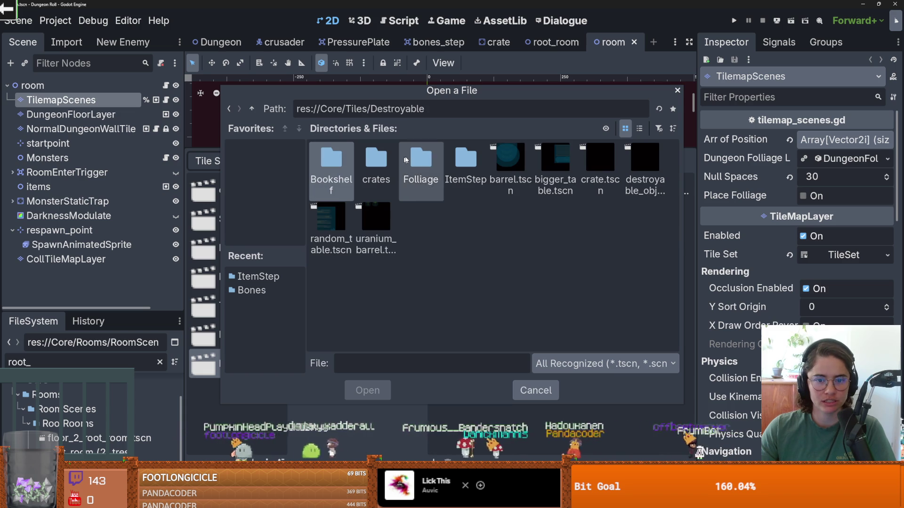
pyautogui.doubleClick(468, 159)
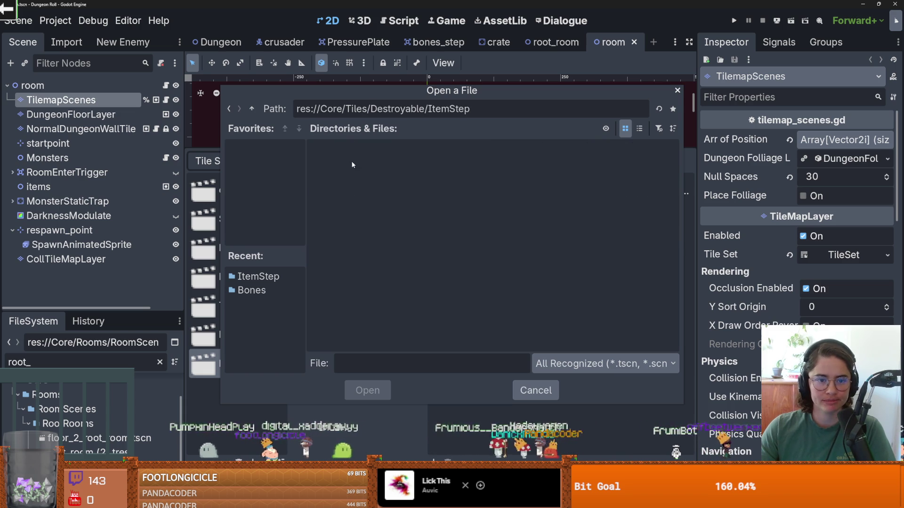
pyautogui.click(252, 109)
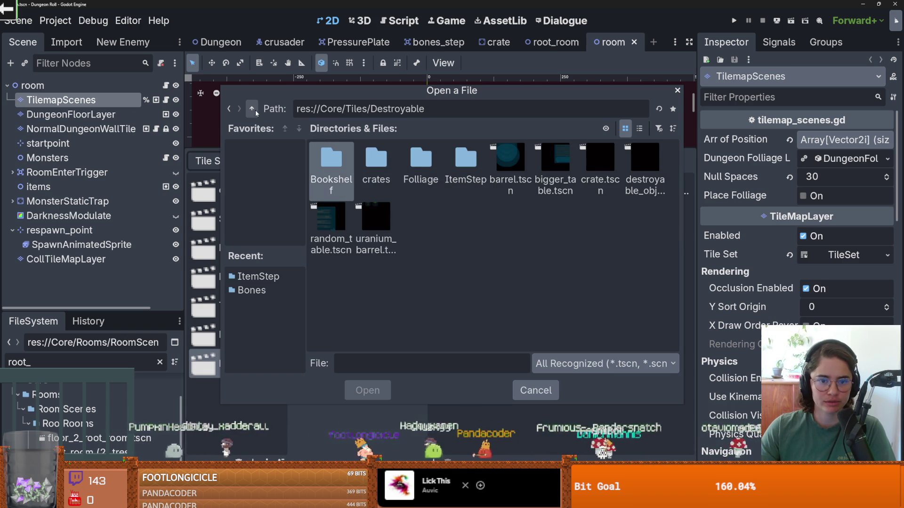
pyautogui.hotkey('alt', 'Up')
pyautogui.doubleClick(377, 168)
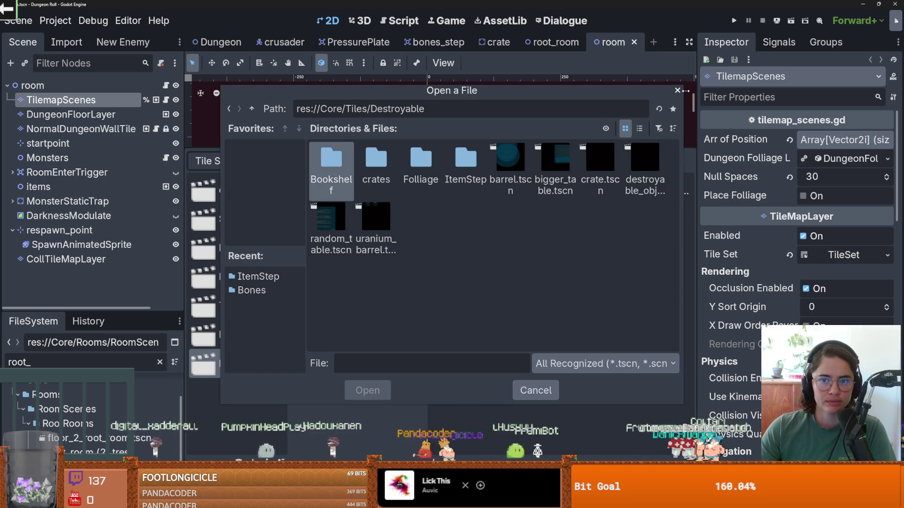
pyautogui.press('Escape')
pyautogui.rightClick(458, 47)
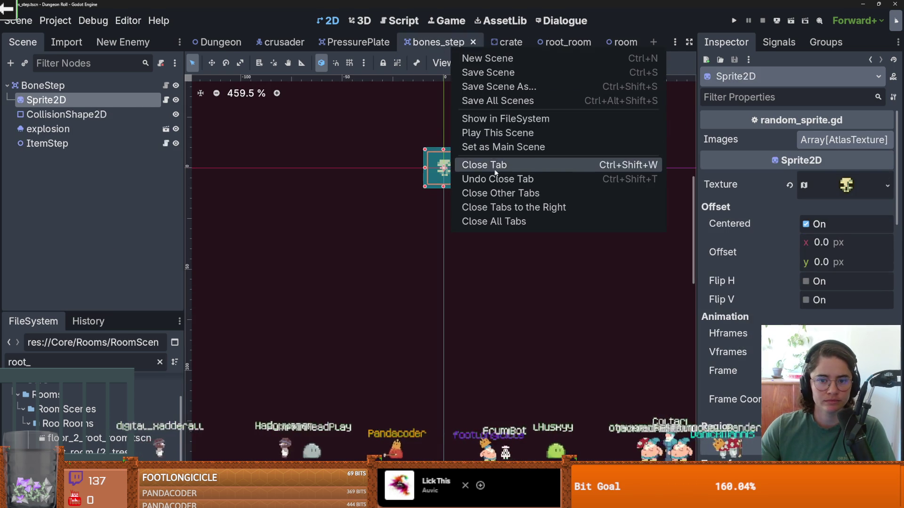
pyautogui.click(504, 121)
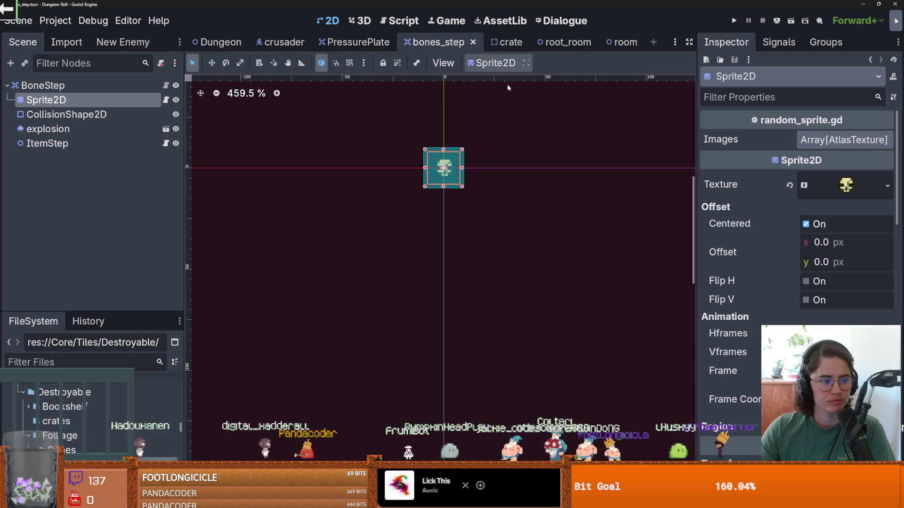
# Step: Check the RootRoom script, go back to room, and start adding a scene to Folliage
pyautogui.click(558, 41)
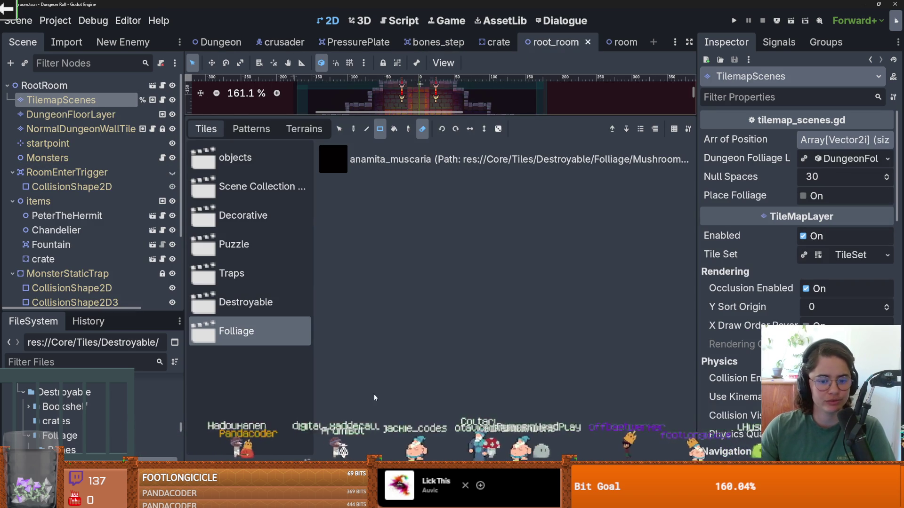
pyautogui.click(161, 86)
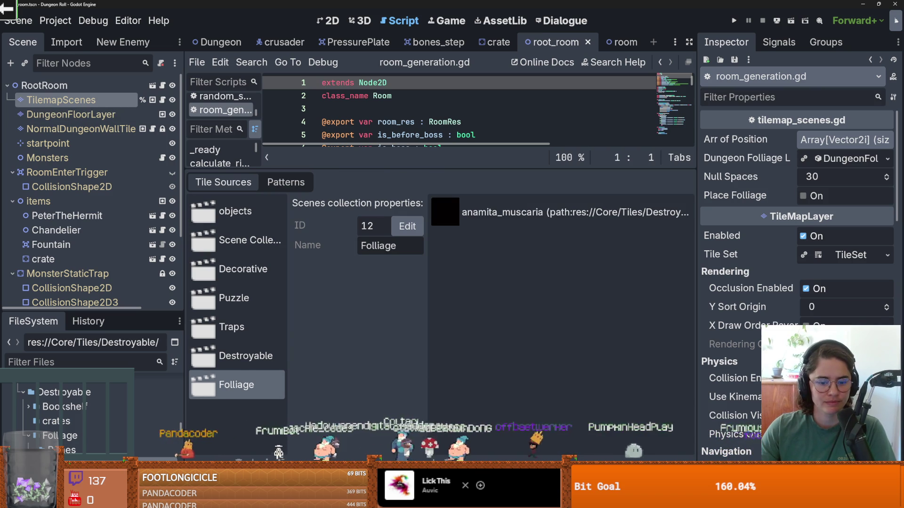
pyautogui.click(152, 86)
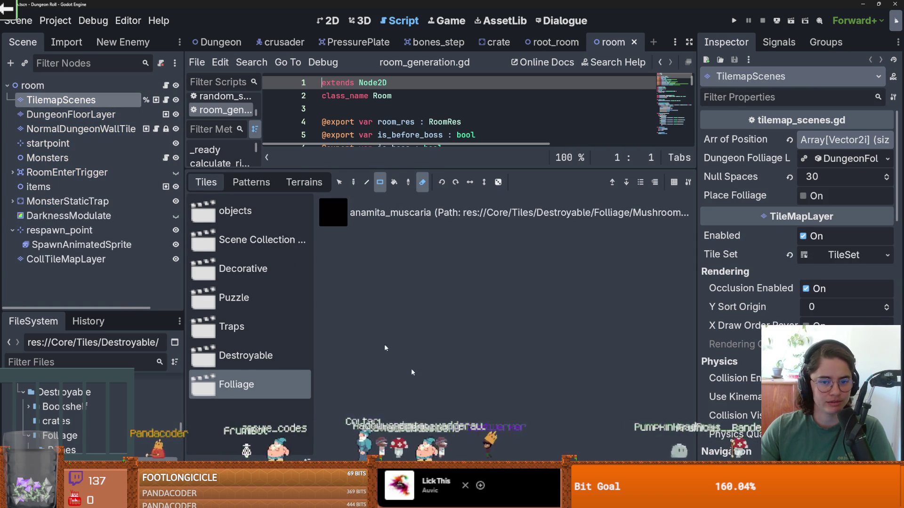
pyautogui.click(380, 271)
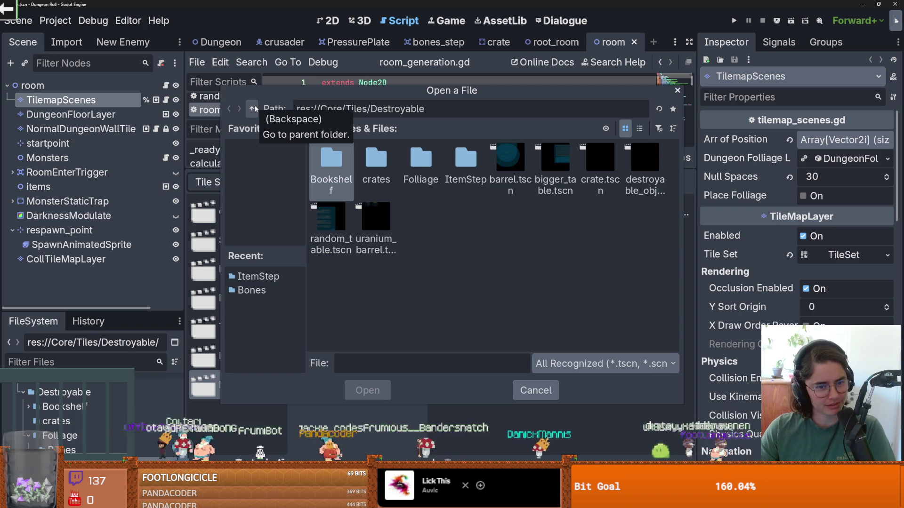
# Step: Add Destroyable/Folliage/Bones/bones_step.tscn as a tile in the Folliage collection
pyautogui.click(252, 109)
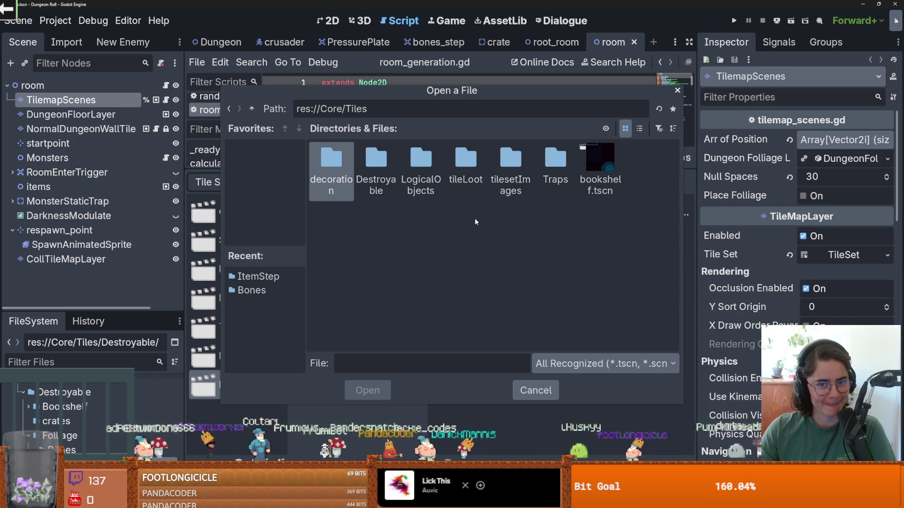
pyautogui.click(343, 160)
pyautogui.doubleClick(366, 165)
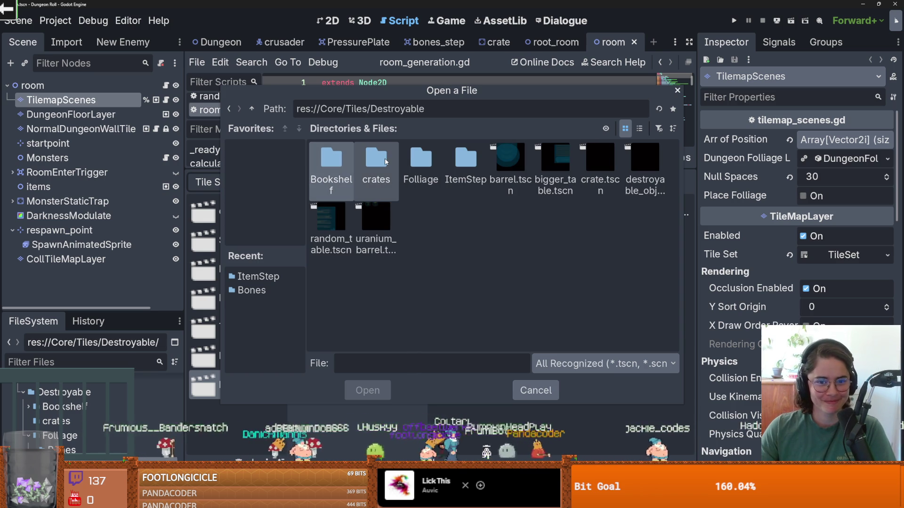
pyautogui.doubleClick(416, 160)
pyautogui.doubleClick(342, 160)
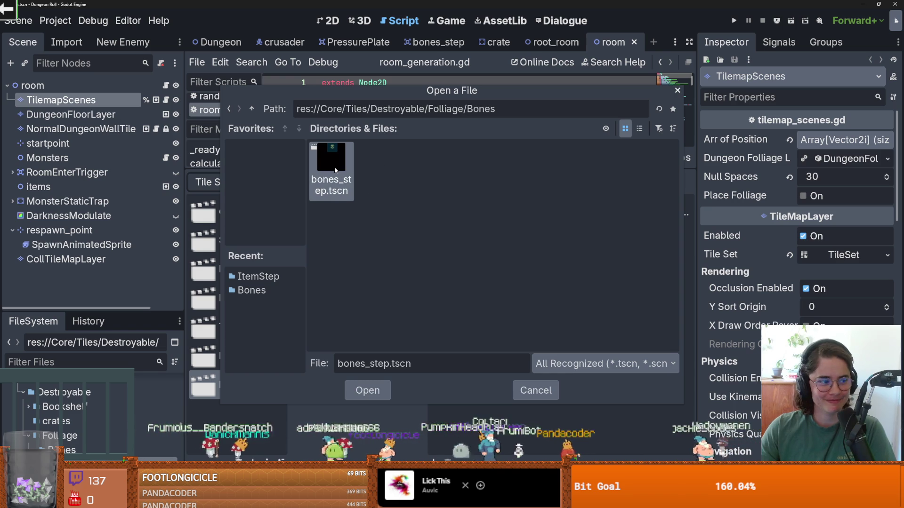
pyautogui.doubleClick(334, 166)
pyautogui.click(502, 249)
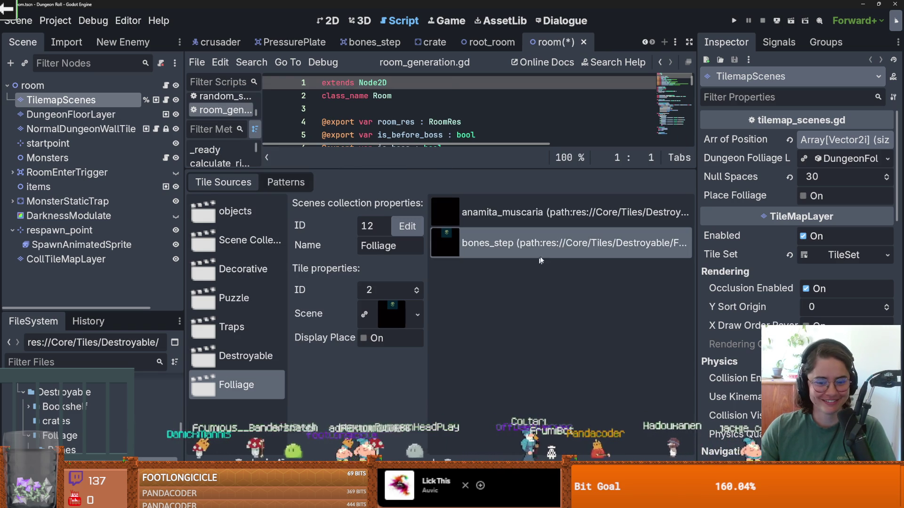
# Step: Save the scene and enlarge the viewport to show the whole room
pyautogui.hotkey('ctrl', 's')
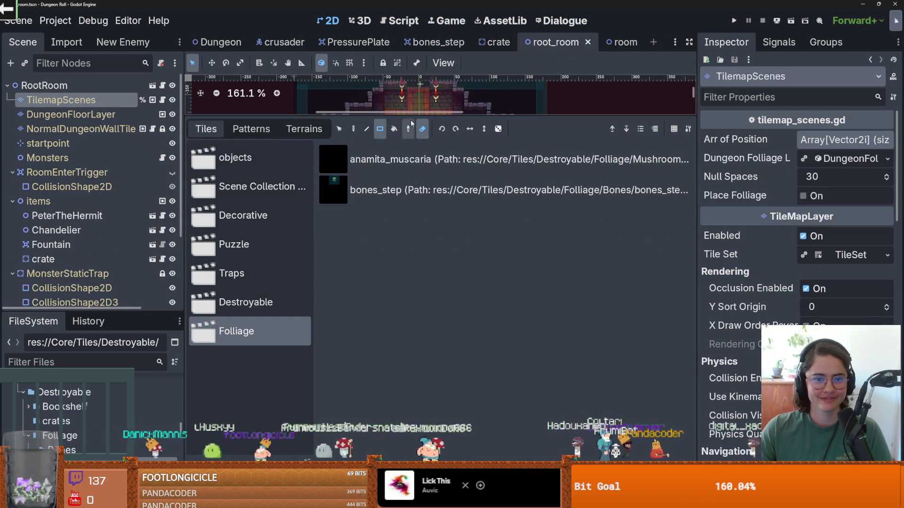
pyautogui.moveTo(411, 124); pyautogui.dragTo(411, 348)
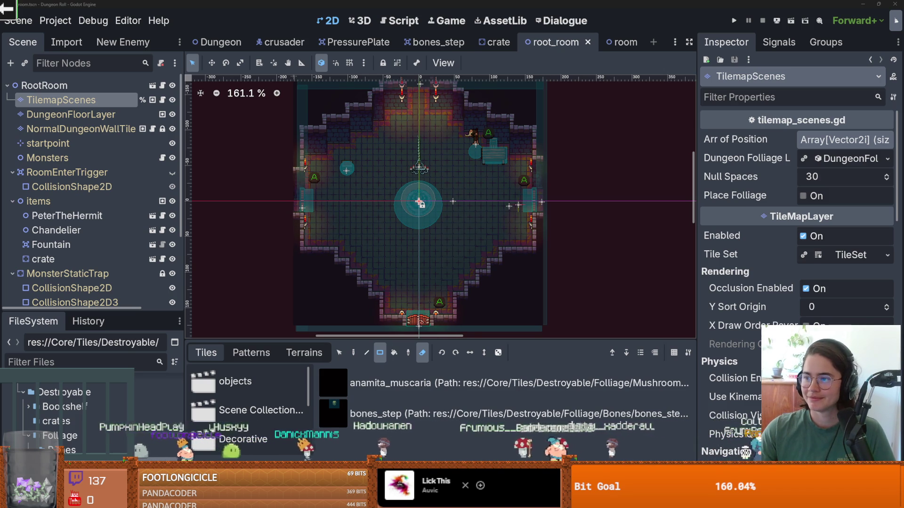
pyautogui.hotkey('alt', 'Tab')
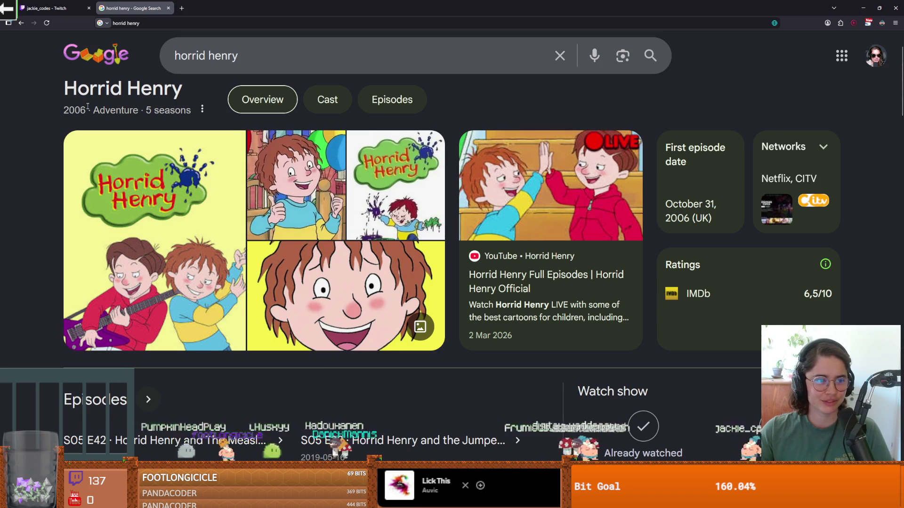
# Step: Skim the Horrid Henry search results, then return to Godot and save the room scene
pyautogui.moveTo(87, 108); pyautogui.dragTo(55, 117)
pyautogui.doubleClick(66, 109)
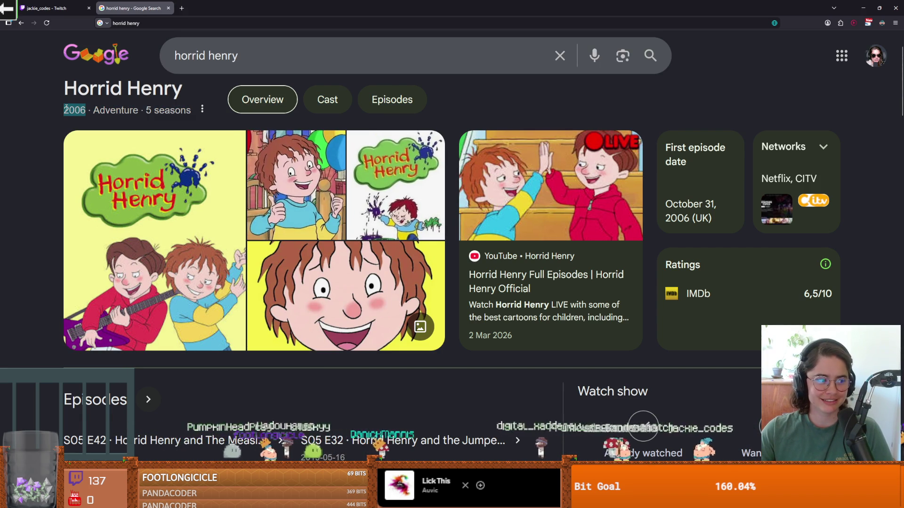
pyautogui.click(699, 85)
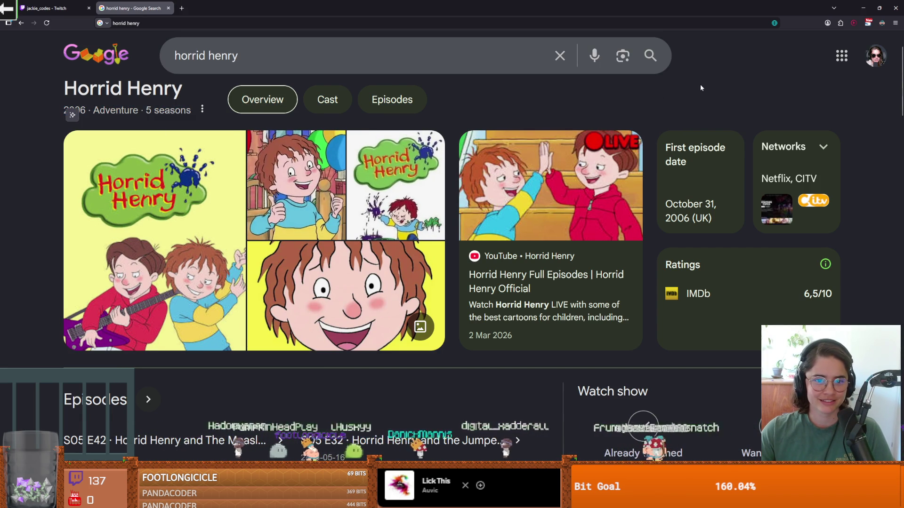
pyautogui.scroll(-5, 615, 176)
pyautogui.scroll(7, 615, 177)
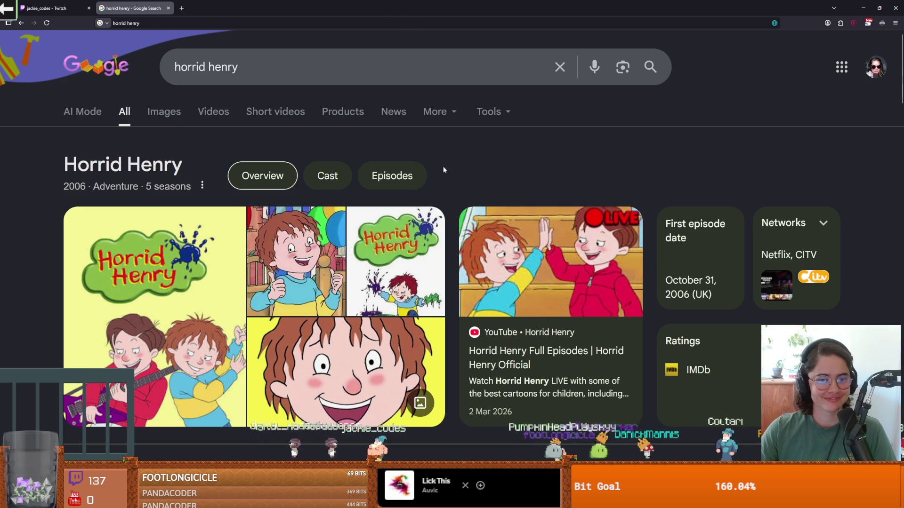
pyautogui.scroll(-2, 522, 175)
pyautogui.scroll(2, 522, 175)
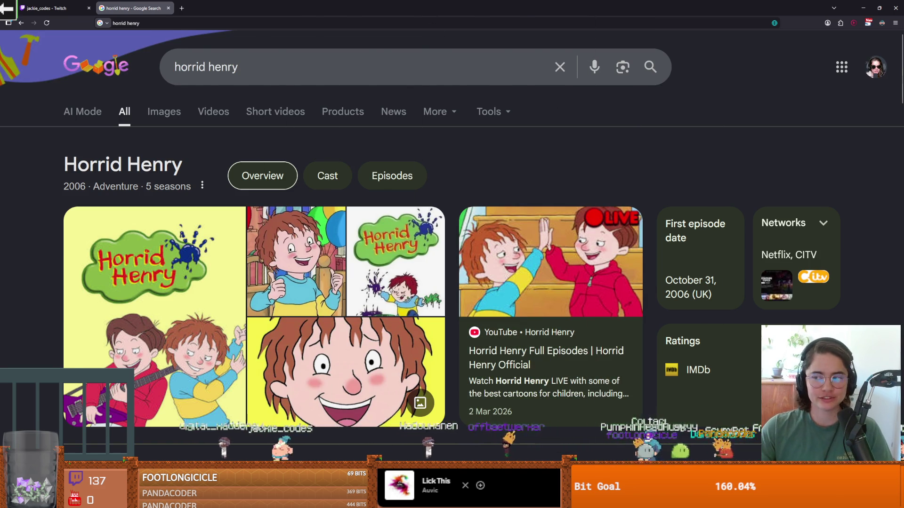
pyautogui.hotkey('alt', 'Tab')
pyautogui.hotkey('ctrl', 's')
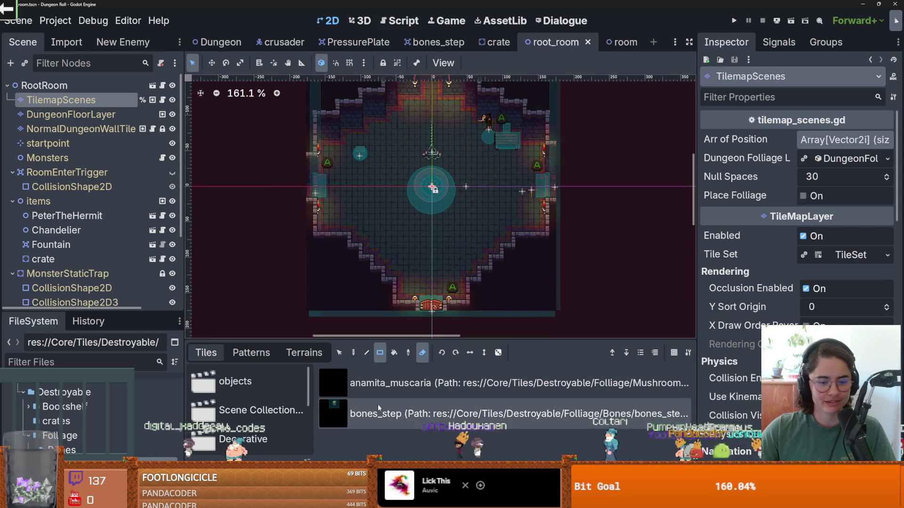
# Step: Paint a cluster of bones_step tiles on the floor below the fountain
pyautogui.scroll(4, 469, 275)
pyautogui.click(353, 352)
pyautogui.scroll(2, 443, 234)
pyautogui.moveTo(438, 219); pyautogui.dragTo(485, 207)
# Step: Run the game, enlarge its window and walk the character toward the bone tiles
pyautogui.press('F5')
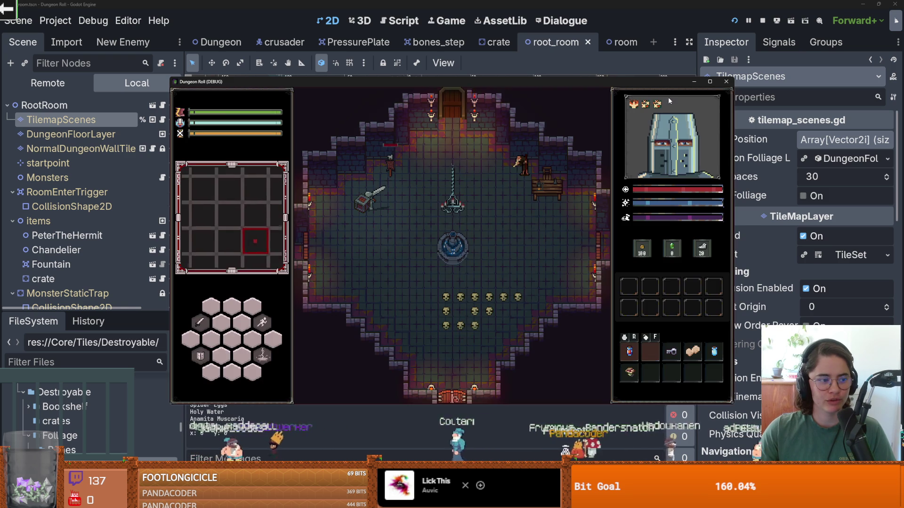
pyautogui.press('super+Up')
pyautogui.press('s')
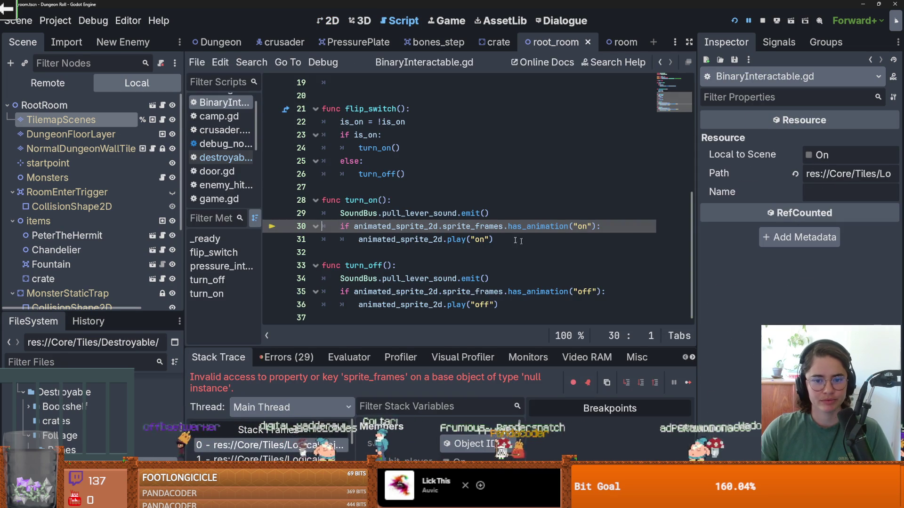
pyautogui.doubleClick(440, 227)
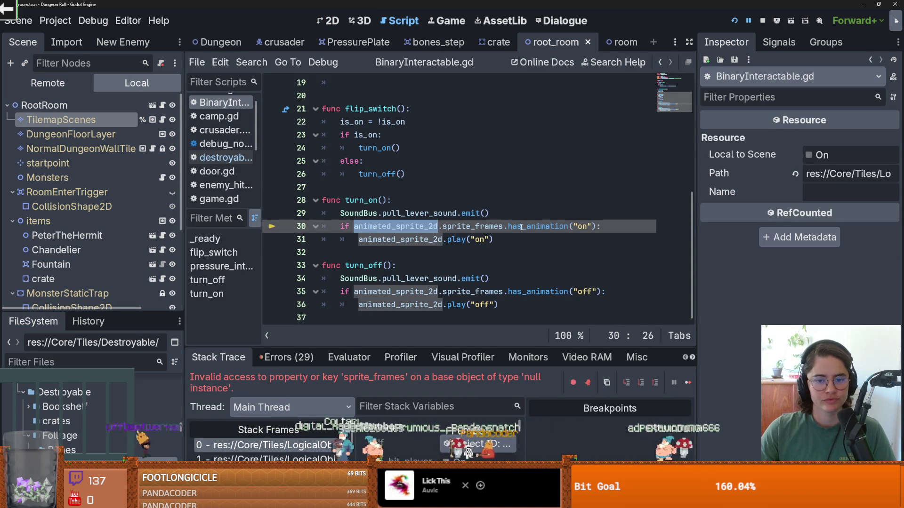
pyautogui.click(478, 231)
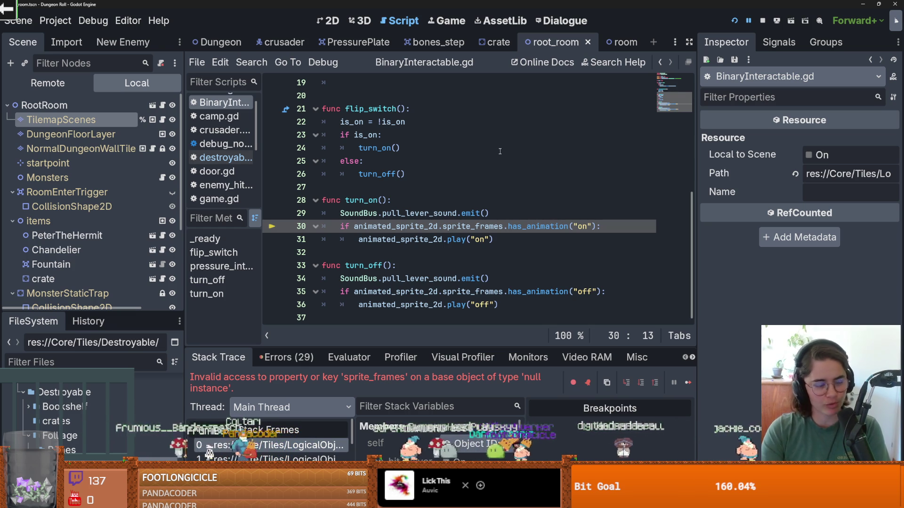
pyautogui.click(390, 199)
pyautogui.hotkey('ctrl', 's')
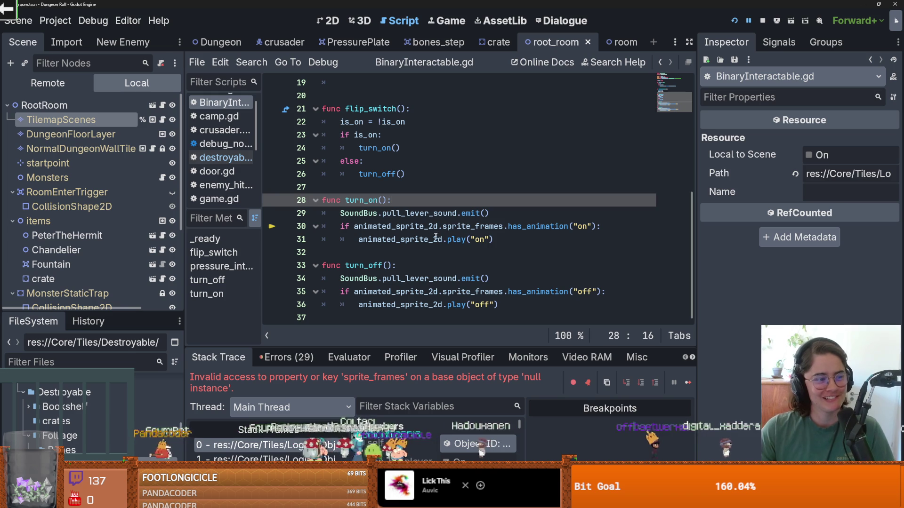
pyautogui.hotkey('ctrl', 's')
pyautogui.click(378, 239)
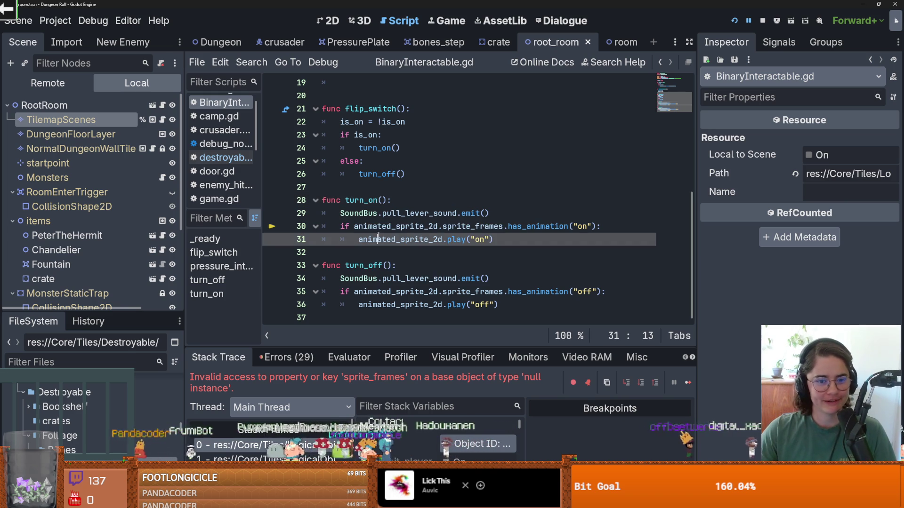
# Step: Wrap turn_on's animation lines in an 'if animated_sprite_2d:' check and copy that check line
pyautogui.click(424, 252)
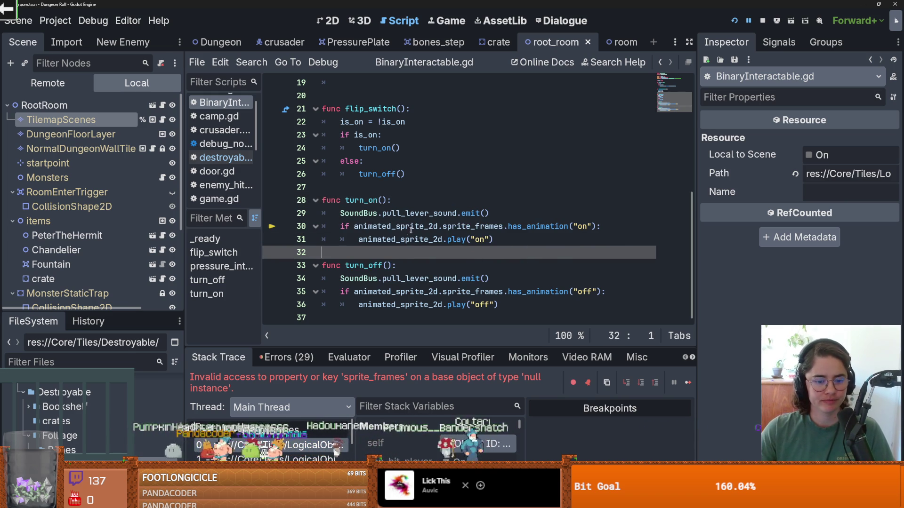
pyautogui.click(510, 215)
pyautogui.press('Return')
pyautogui.write('if anim')
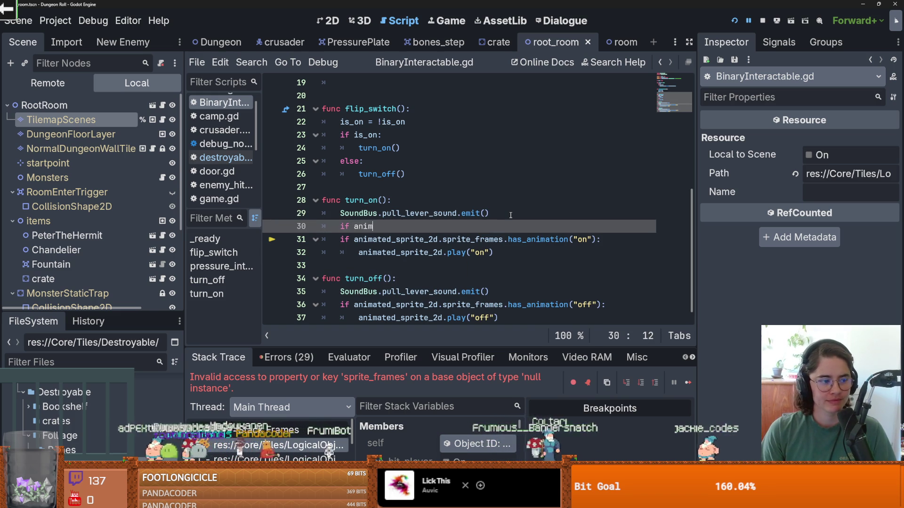
pyautogui.press('Return')
pyautogui.write(':')
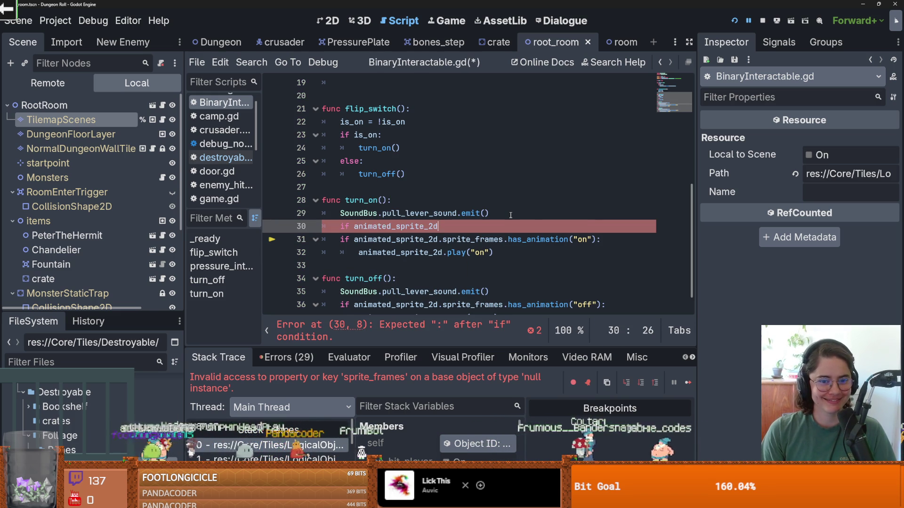
pyautogui.moveTo(324, 235); pyautogui.dragTo(494, 252)
pyautogui.press('Tab')
pyautogui.moveTo(442, 226); pyautogui.dragTo(334, 230)
# Step: Paste the same check into turn_off, indent its animation lines, save and launch the game
pyautogui.click(395, 278)
pyautogui.scroll(-1, 395, 278)
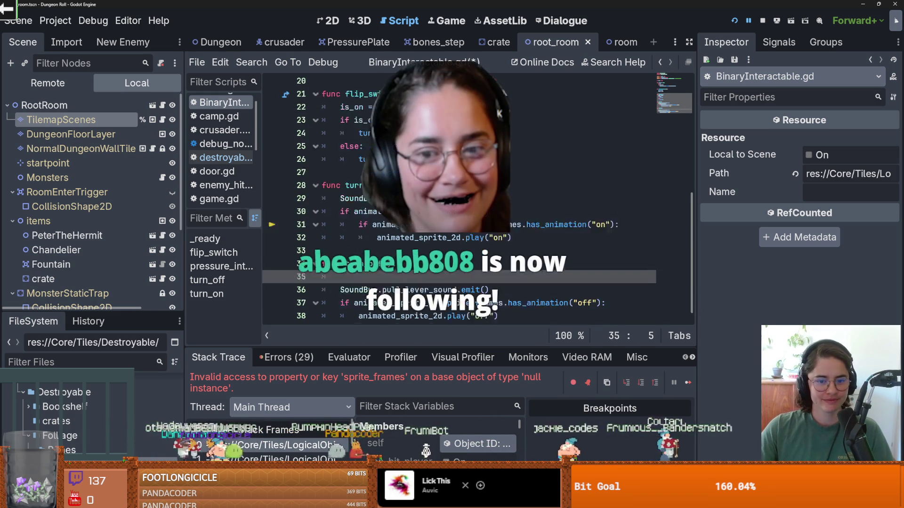
pyautogui.click(340, 277)
pyautogui.hotkey('ctrl', 'v')
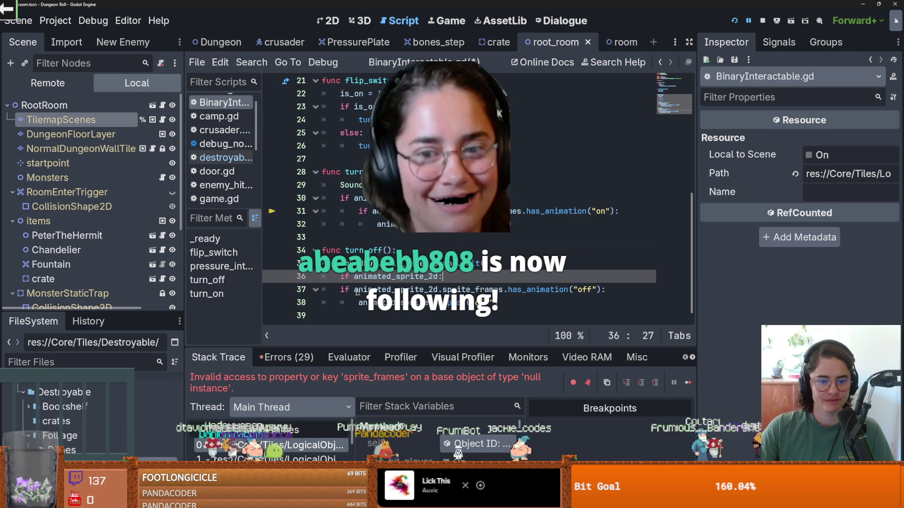
pyautogui.moveTo(340, 289); pyautogui.dragTo(411, 302)
pyautogui.press('Tab')
pyautogui.hotkey('ctrl', 's')
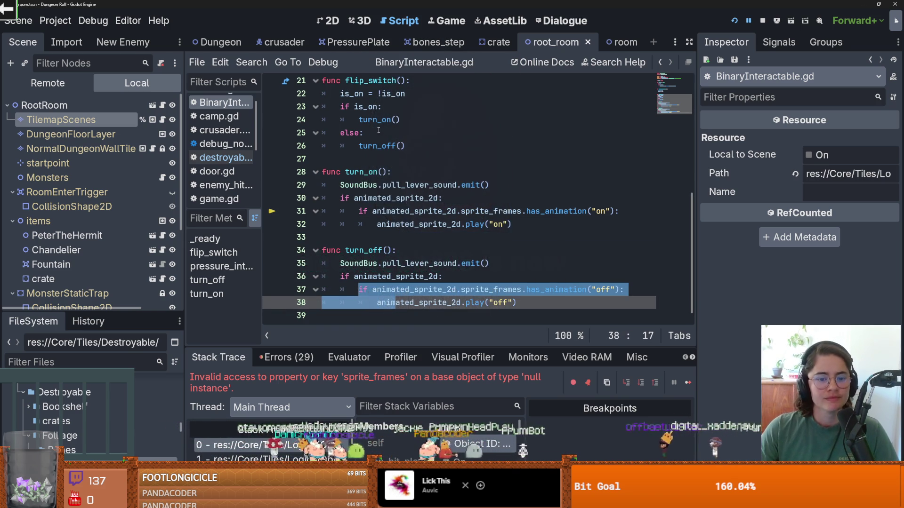
pyautogui.click(732, 21)
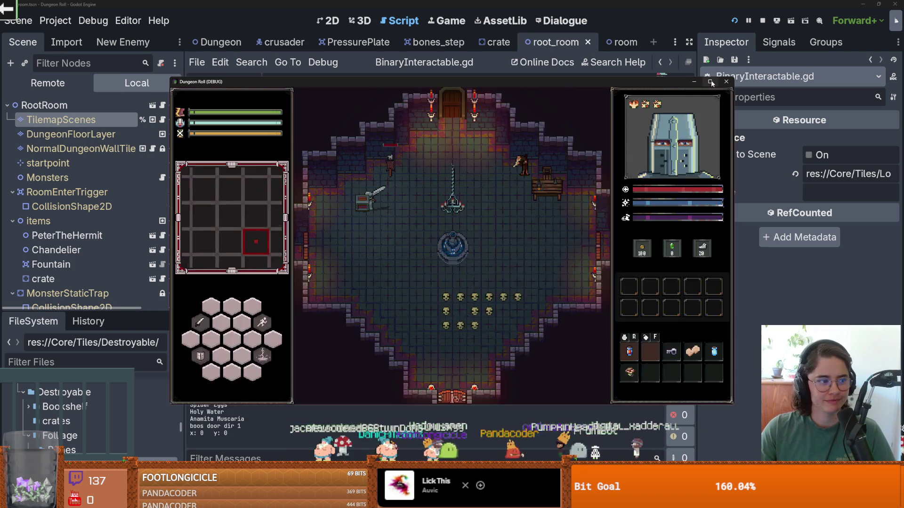
# Step: Play-test full screen, walking the knight through the skull tiles, then stop the game
pyautogui.click(710, 82)
pyautogui.press('s')
pyautogui.press('d')
pyautogui.press('a')
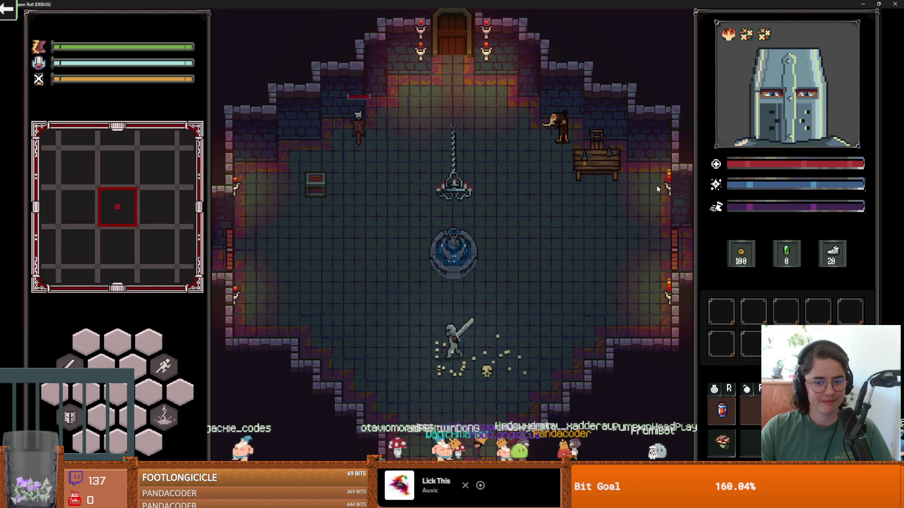
pyautogui.press('d')
pyautogui.press('w')
pyautogui.press('a')
pyautogui.press('super+Down')
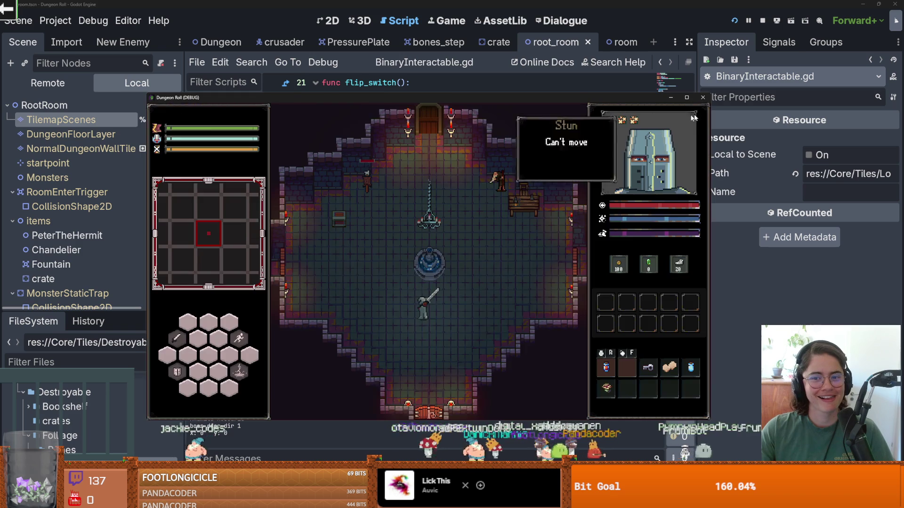
pyautogui.click(703, 99)
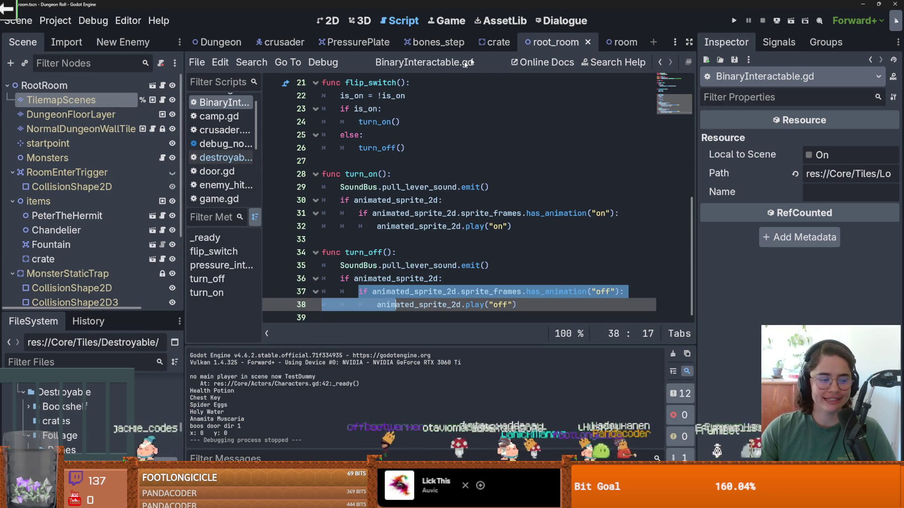
# Step: Move turn_on's lever sound emit line inside its animated_sprite_2d check
pyautogui.click(438, 42)
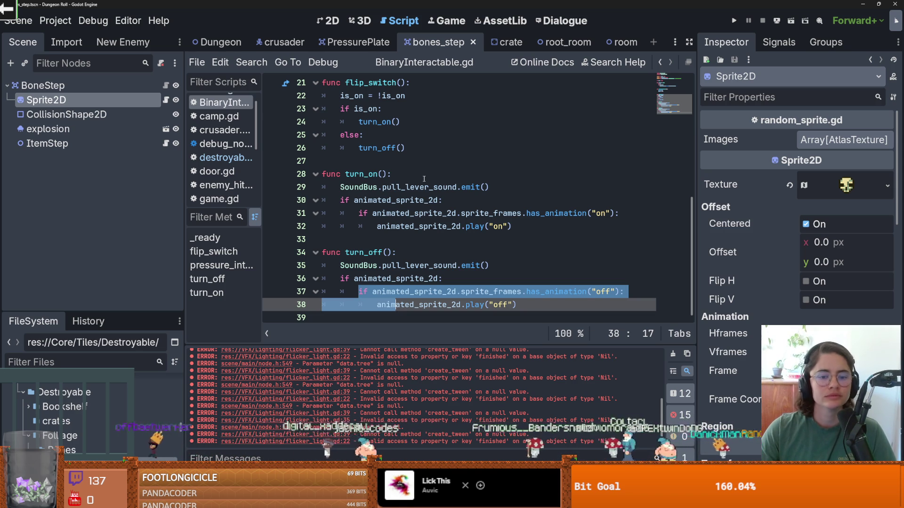
pyautogui.click(502, 186)
pyautogui.hotkey('ctrl', 'x')
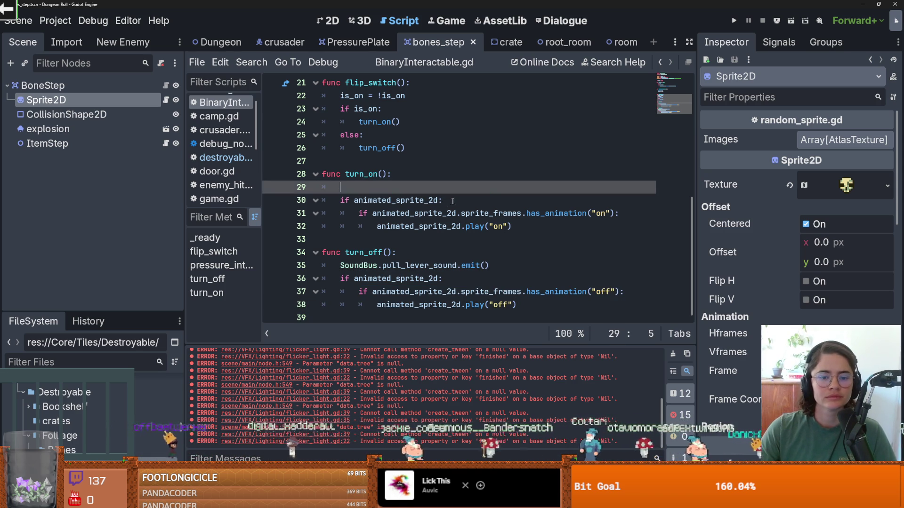
pyautogui.press('Down')
pyautogui.press('End')
pyautogui.press('Return')
pyautogui.hotkey('ctrl', 'v')
# Step: Move turn_off's lever sound emit line inside its check and save the script
pyautogui.click(482, 278)
pyautogui.hotkey('shift', 'Home')
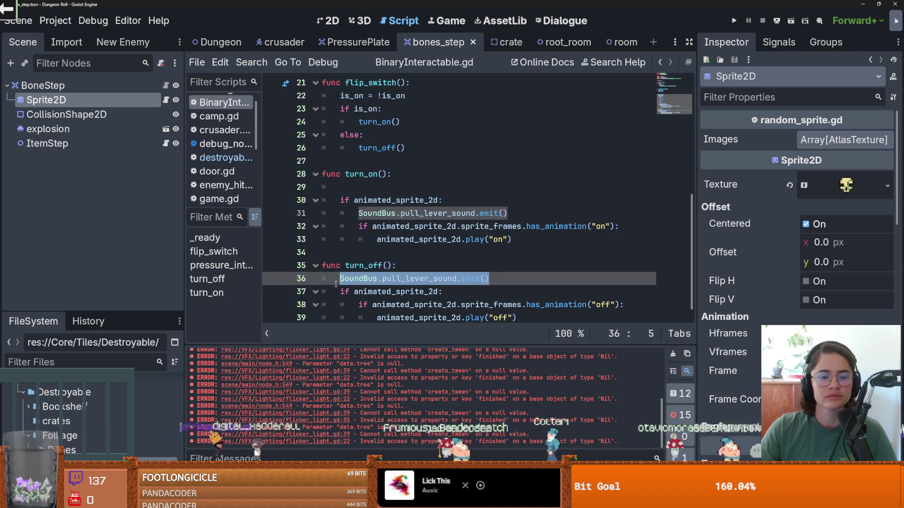
pyautogui.hotkey('ctrl', 'x')
pyautogui.press('Down')
pyautogui.press('End')
pyautogui.press('Return')
pyautogui.hotkey('ctrl', 'v')
pyautogui.hotkey('ctrl', 's')
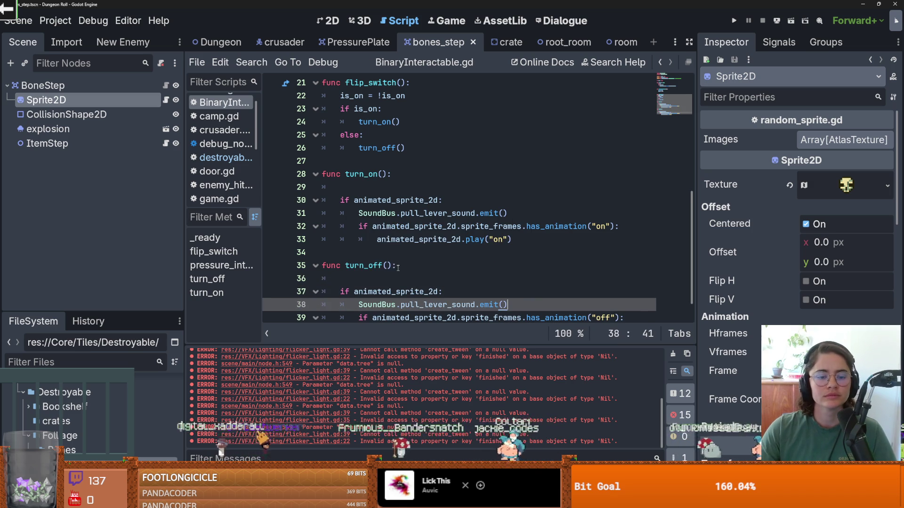
# Step: Delete the leftover blank line in turn_on and run the game again
pyautogui.press('Up')
pyautogui.press('Up')
pyautogui.press('Up')
pyautogui.click(368, 191)
pyautogui.press('BackSpace')
pyautogui.press('BackSpace')
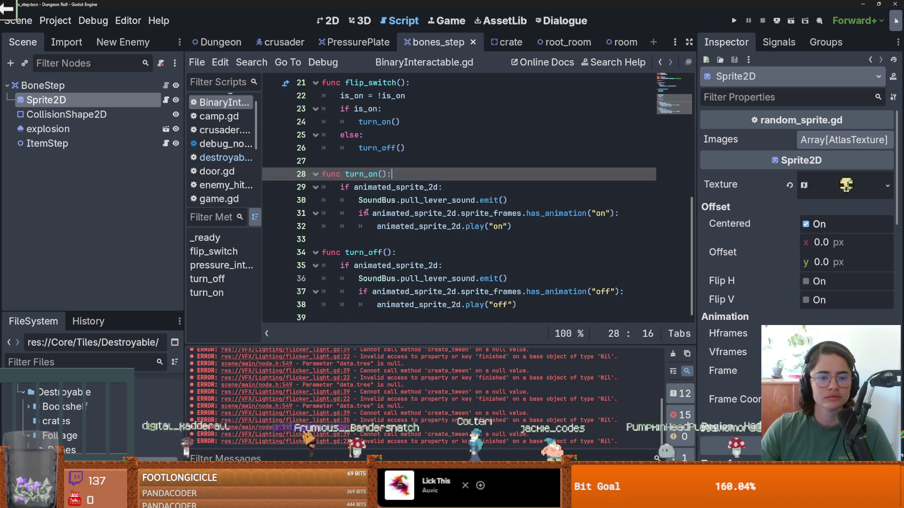
pyautogui.click(733, 20)
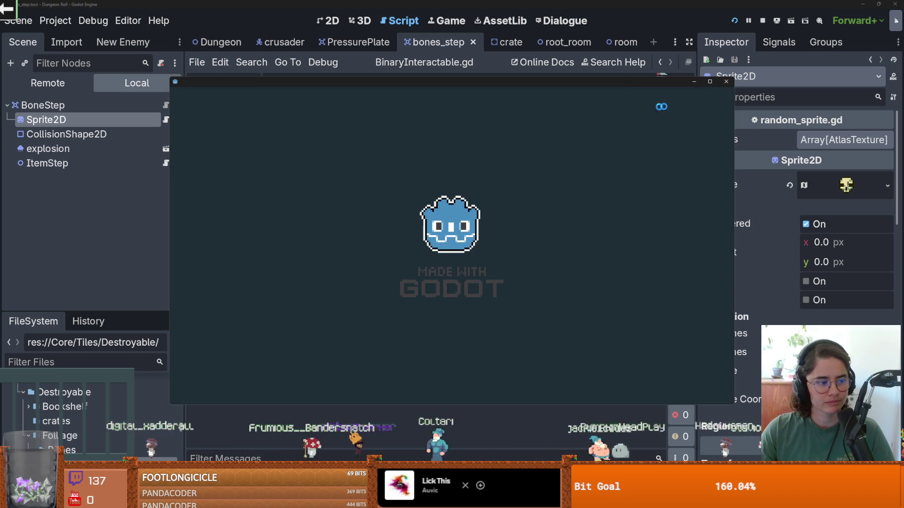
# Step: Play-test full screen among the bone tiles, stop with F8, save, and return to turn_off
pyautogui.click(709, 81)
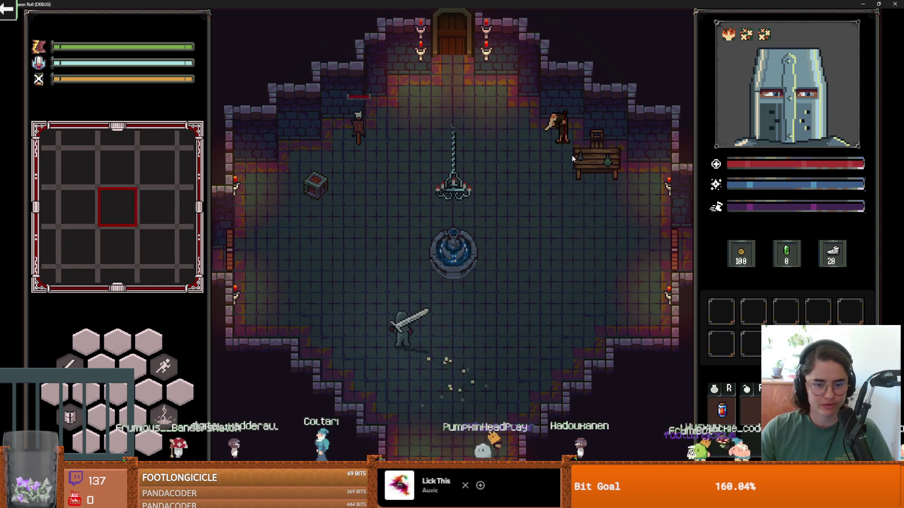
pyautogui.press('super+Down')
pyautogui.press('F8')
pyautogui.hotkey('ctrl', 's')
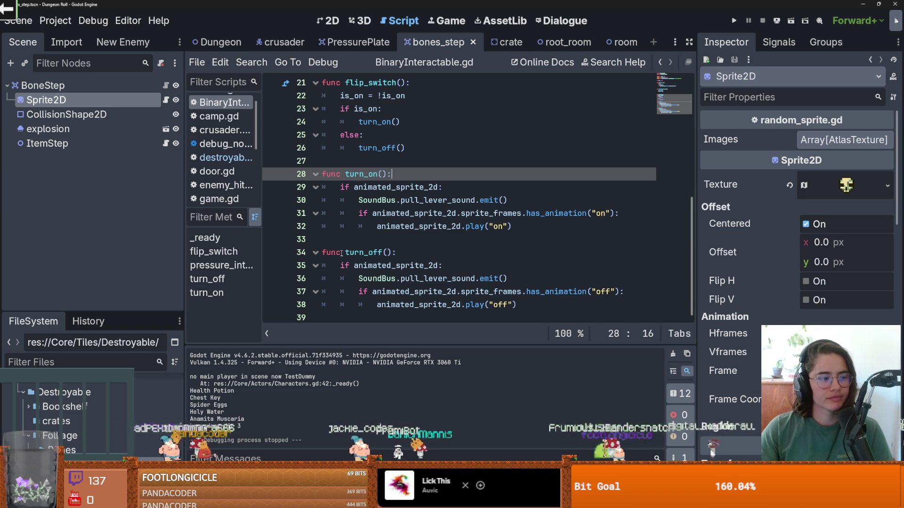
pyautogui.click(373, 147)
# Step: Set the explosion particles' Amount to 2 and test it by walking through the skull row
pyautogui.click(49, 129)
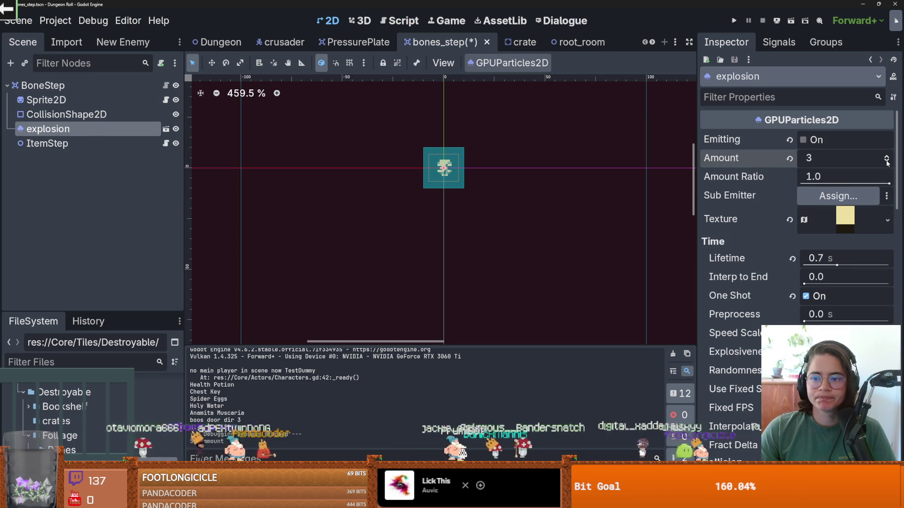
pyautogui.press('F5')
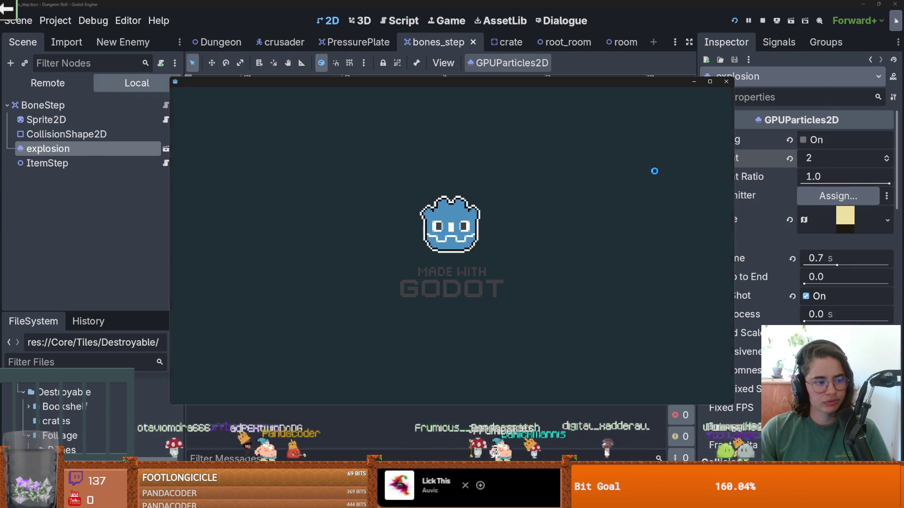
pyautogui.click(712, 82)
pyautogui.press('s')
pyautogui.press('d')
pyautogui.press('s')
pyautogui.press('d')
pyautogui.press('w')
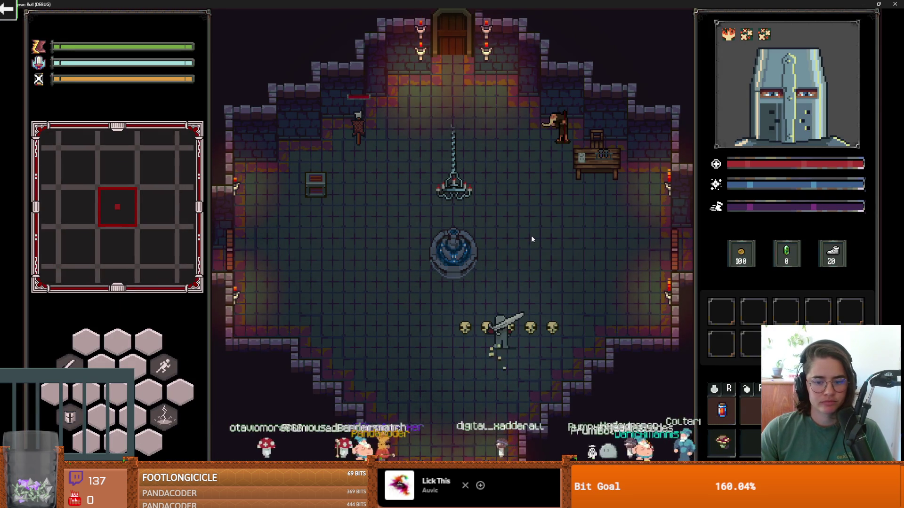
pyautogui.press('a')
pyautogui.press('d')
pyautogui.press('super+Down')
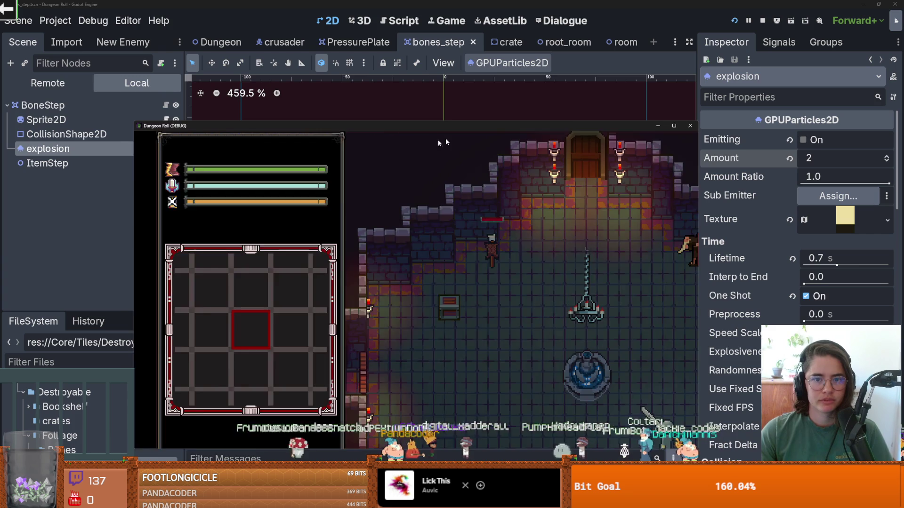
pyautogui.press('F8')
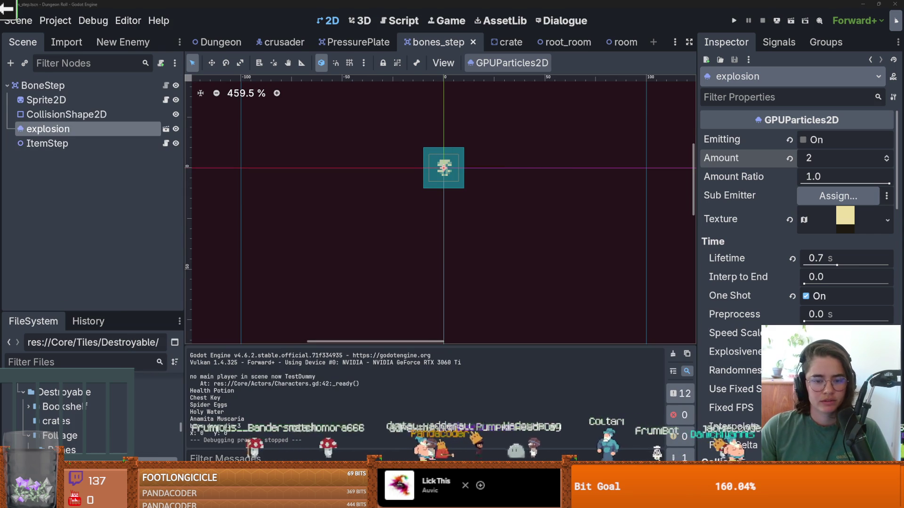
# Step: Switch to Aseprite and bring floor_decoration.png's skull tiles into view
pyautogui.hotkey('alt', 'Tab')
pyautogui.moveTo(476, 188)
pyautogui.mouseDown()
pyautogui.moveTo(500, 205)
pyautogui.moveTo(481, 196)
pyautogui.moveTo(539, 198)
pyautogui.mouseUp()
pyautogui.scroll(-2, 481, 196)
pyautogui.scroll(3, 481, 195)
pyautogui.press('i')
pyautogui.press('m')
pyautogui.scroll(-1, 415, 168)
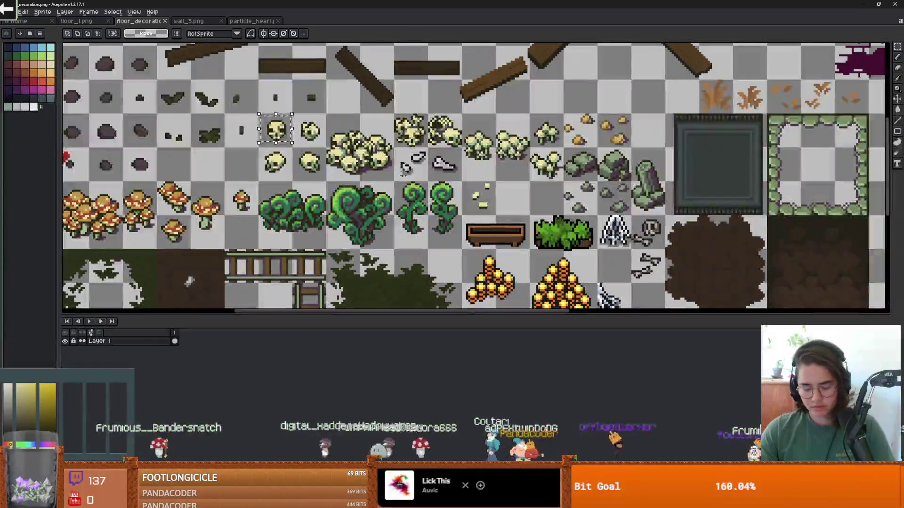
# Step: Select all pale-yellow bone pixels in the skull and bone tile block, non-contiguously
pyautogui.moveTo(257, 114)
pyautogui.mouseDown()
pyautogui.moveTo(443, 174)
pyautogui.moveTo(565, 188)
pyautogui.moveTo(664, 233)
pyautogui.moveTo(668, 291)
pyautogui.moveTo(570, 235)
pyautogui.moveTo(480, 202)
pyautogui.moveTo(464, 182)
pyautogui.mouseUp()
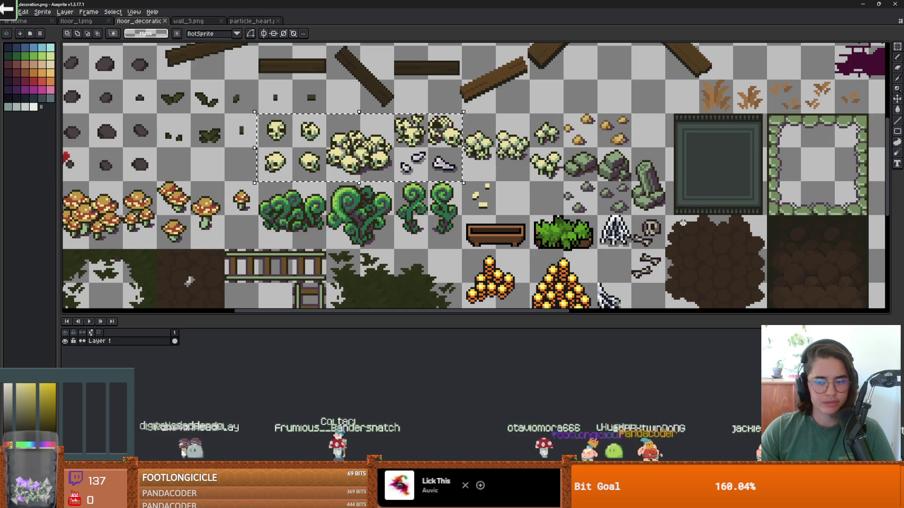
pyautogui.press('i')
pyautogui.press('w')
pyautogui.scroll(1, 335, 140)
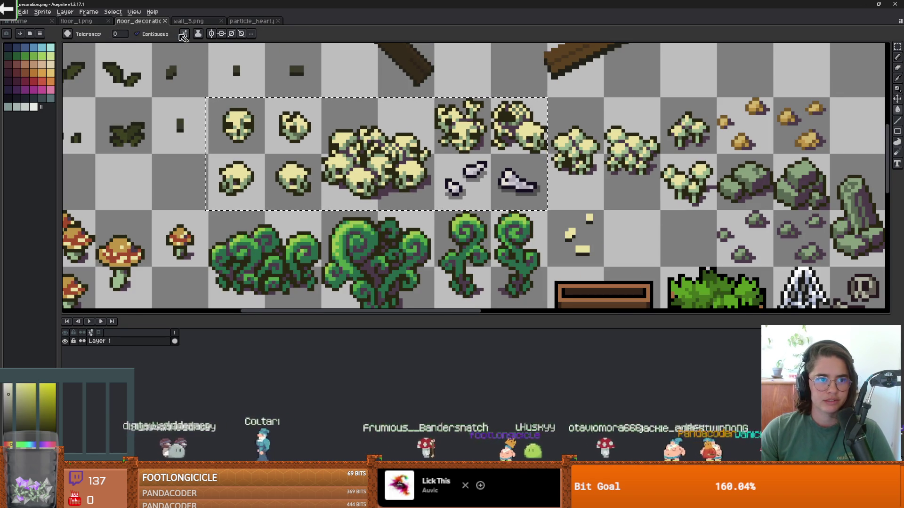
pyautogui.click(136, 33)
pyautogui.click(359, 172)
# Step: Fill the shoe sprite's white area with grey
pyautogui.scroll(-2, 358, 172)
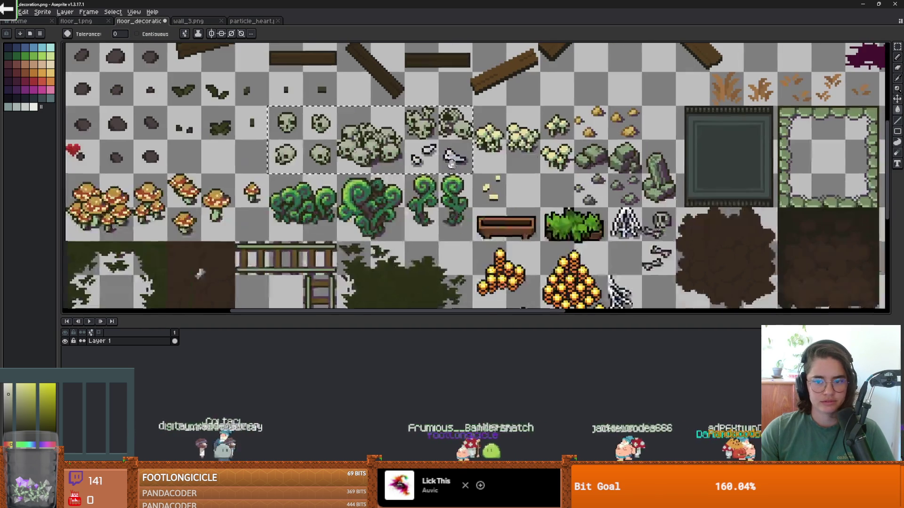
pyautogui.press('i')
pyautogui.press('w')
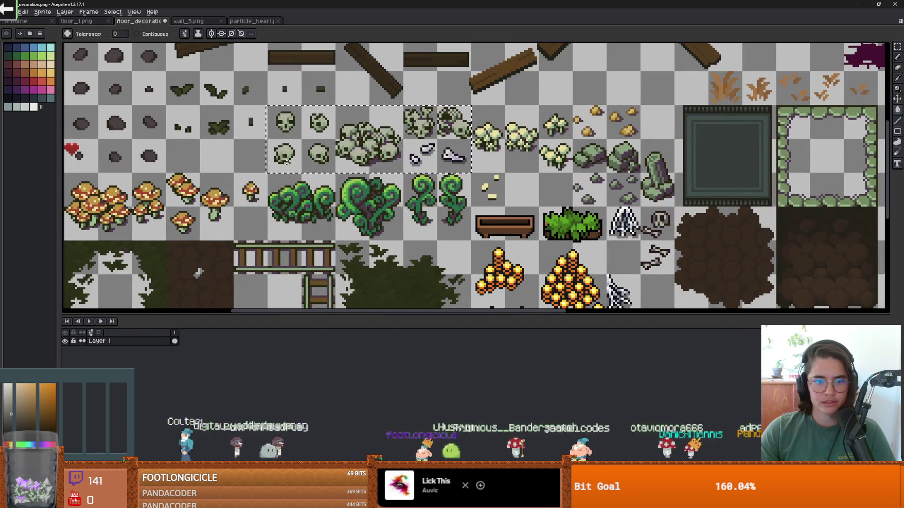
pyautogui.scroll(2, 291, 164)
pyautogui.scroll(-2, 377, 143)
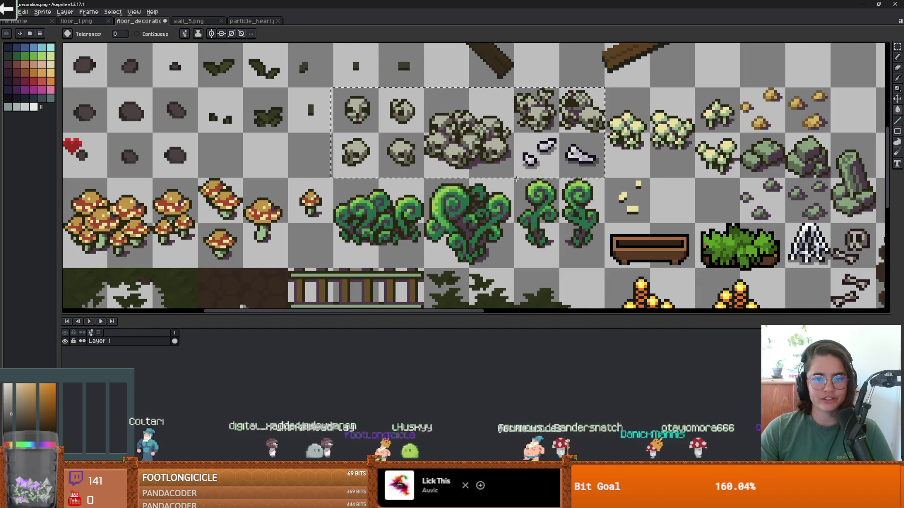
pyautogui.scroll(-1, 377, 144)
pyautogui.scroll(1, 589, 197)
pyautogui.scroll(3, 589, 197)
pyautogui.moveTo(160, 129); pyautogui.dragTo(467, 174)
pyautogui.scroll(-1, 376, 159)
pyautogui.scroll(2, 339, 162)
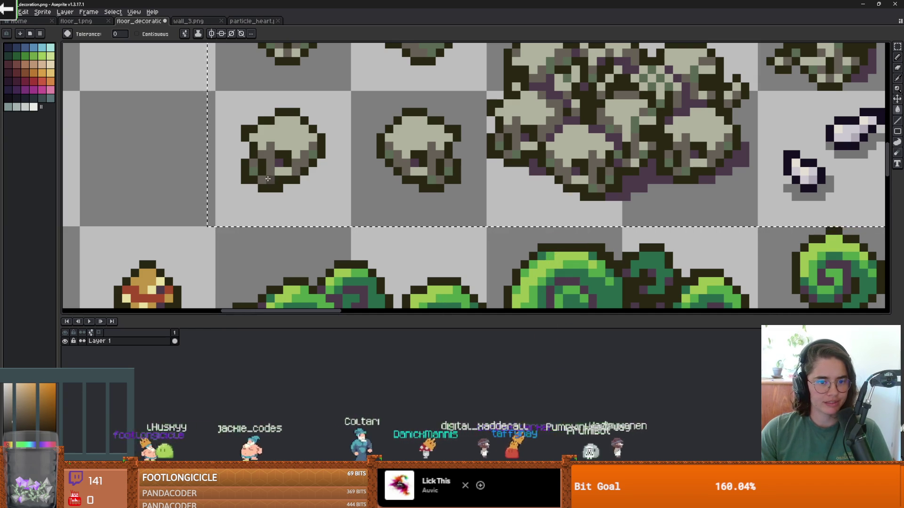
pyautogui.scroll(-2, 350, 209)
pyautogui.scroll(-1, 350, 208)
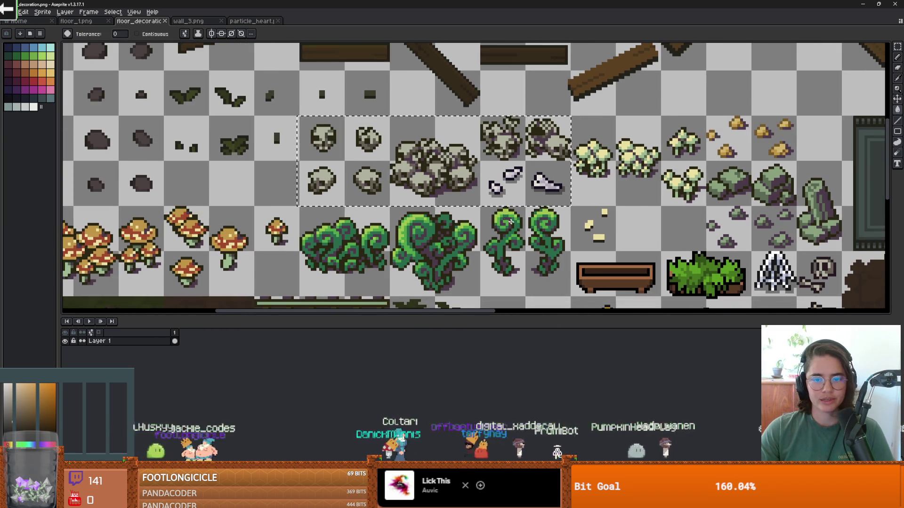
pyautogui.scroll(1, 463, 215)
pyautogui.scroll(1, 523, 173)
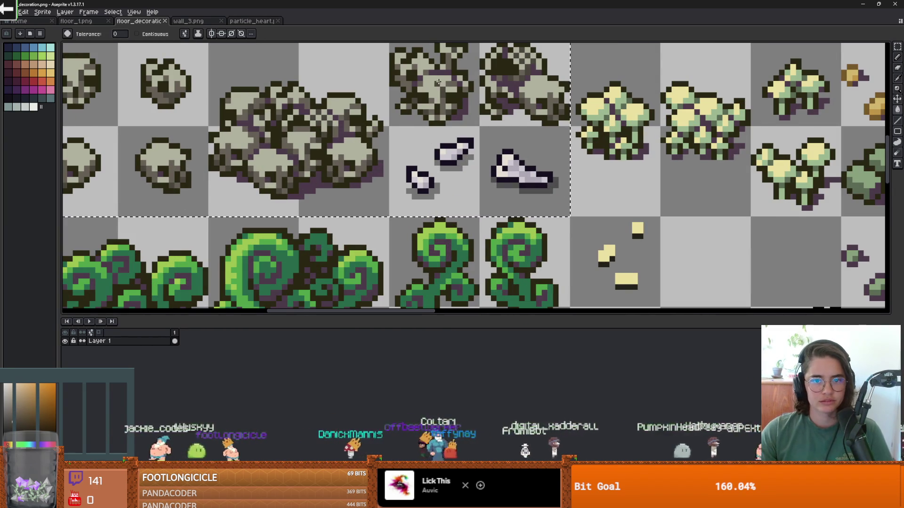
pyautogui.click(504, 163)
# Step: Eyedrop a colour and turn the shoe's pale lavender interior grey
pyautogui.scroll(1, 457, 146)
pyautogui.scroll(-1, 457, 146)
pyautogui.keyDown('alt'); pyautogui.click(450, 98); pyautogui.keyUp('alt')
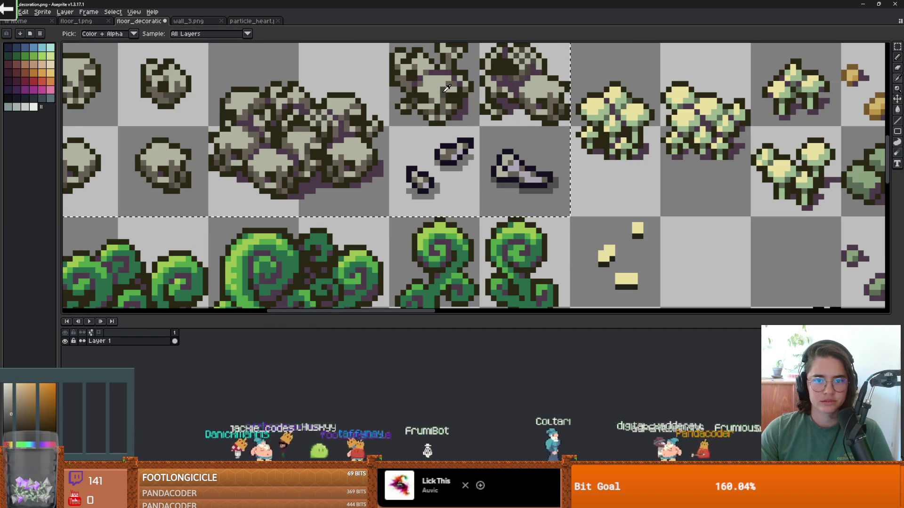
pyautogui.click(461, 166)
pyautogui.scroll(-2, 461, 177)
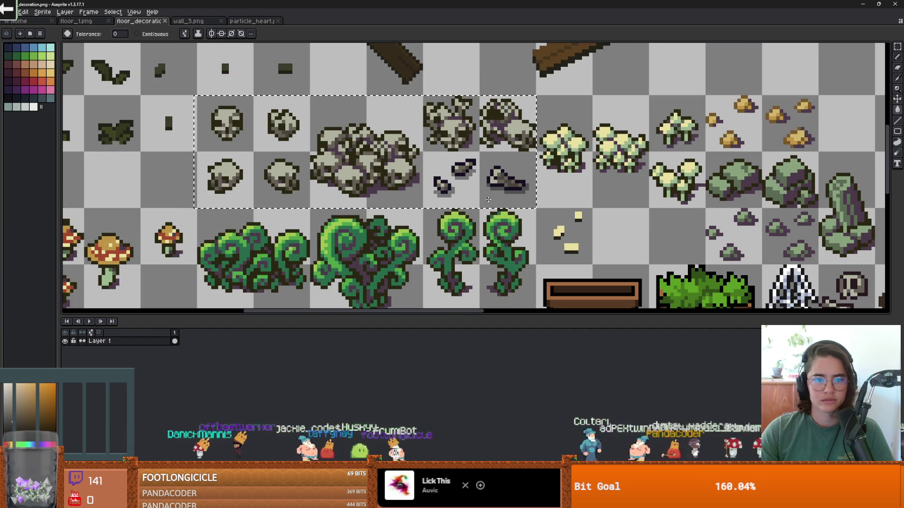
pyautogui.hotkey('alt', 'Tab')
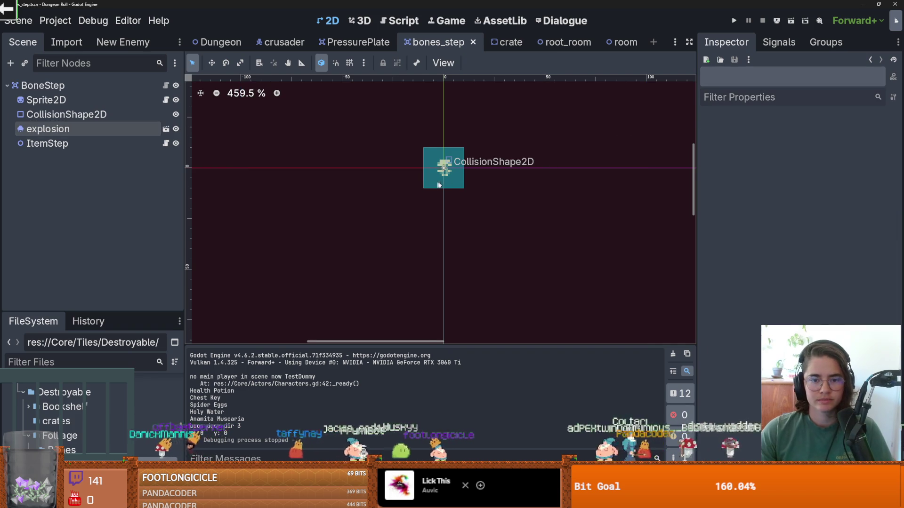
# Step: Grow the Sprite2D's Images array to four slots and copy its sprite texture
pyautogui.click(47, 100)
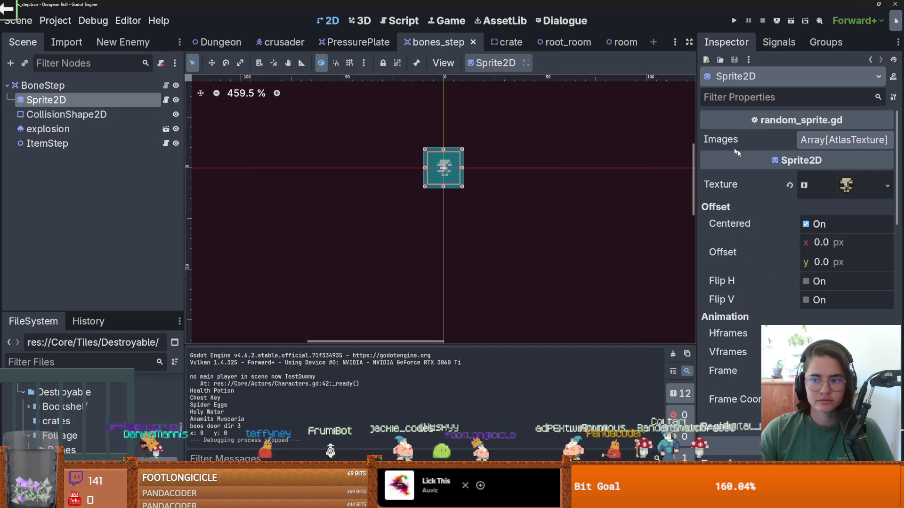
pyautogui.click(843, 140)
pyautogui.click(885, 158)
pyautogui.click(886, 158)
pyautogui.click(885, 157)
pyautogui.click(885, 157)
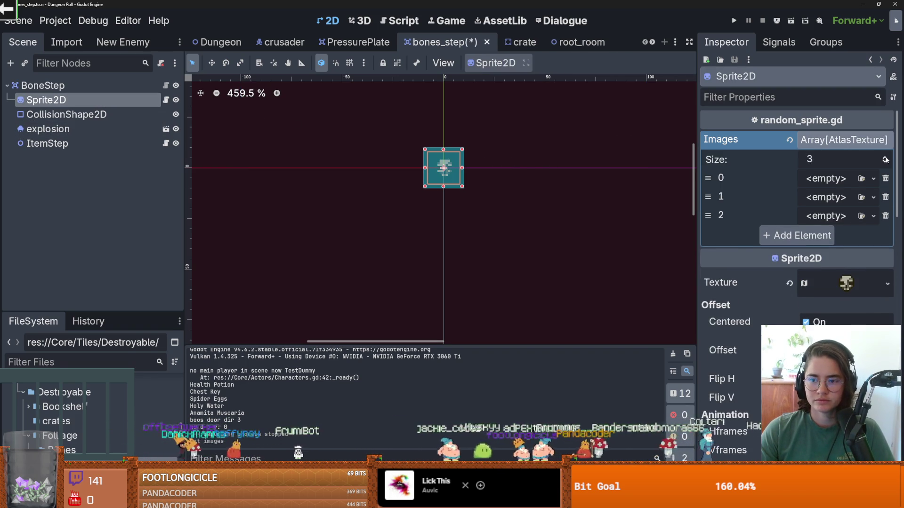
pyautogui.click(887, 302)
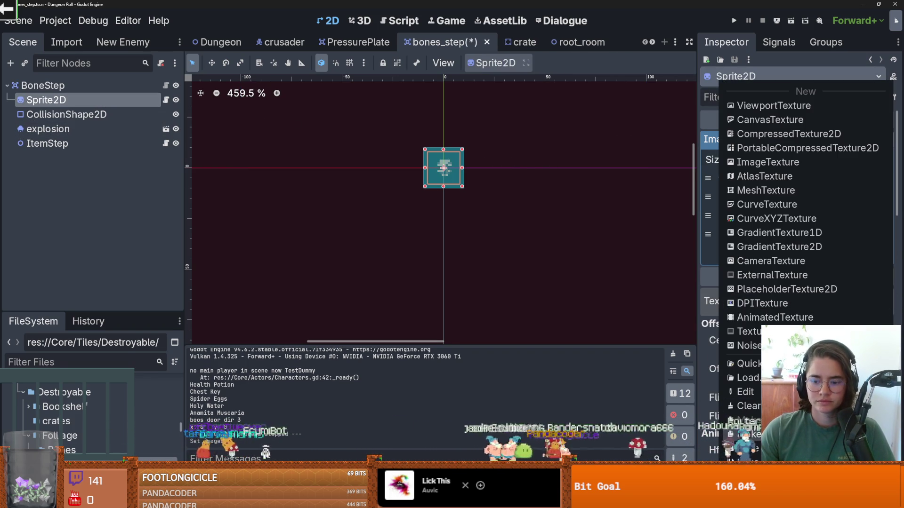
pyautogui.press('Escape')
# Step: Paste the texture as unique into Images slots 0 through 3
pyautogui.click(874, 179)
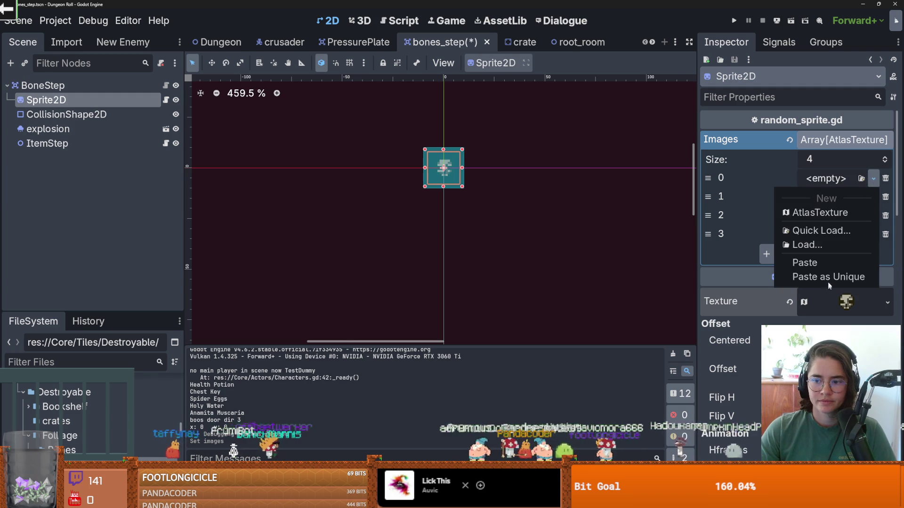
pyautogui.click(829, 277)
pyautogui.press('Return')
pyautogui.click(874, 207)
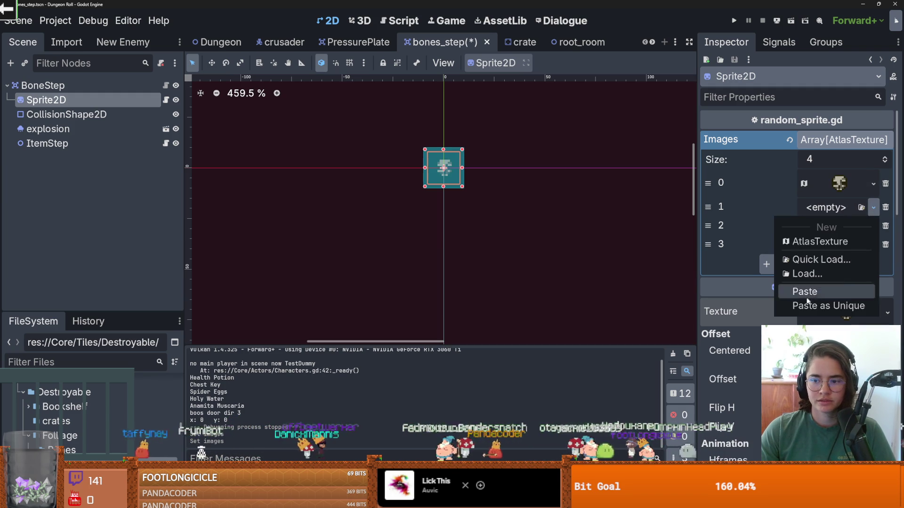
pyautogui.click(811, 307)
pyautogui.click(874, 239)
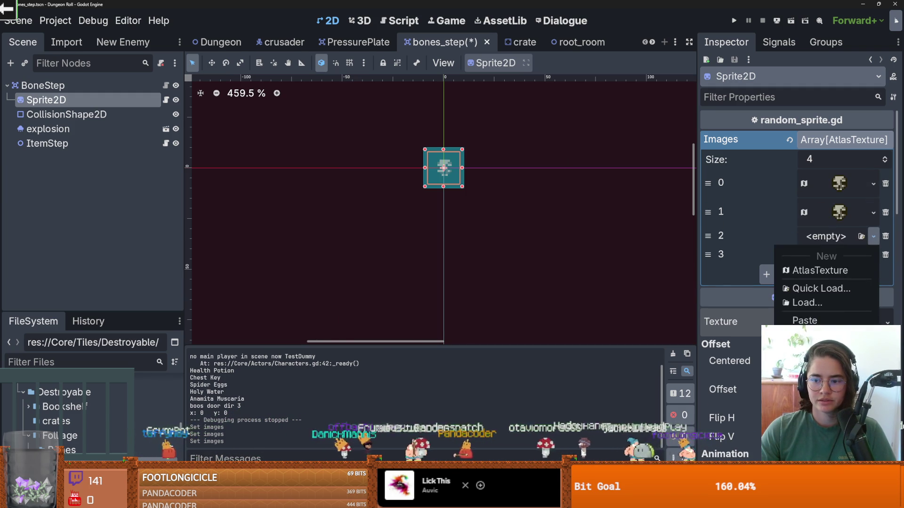
pyautogui.click(829, 321)
pyautogui.click(873, 266)
pyautogui.click(829, 348)
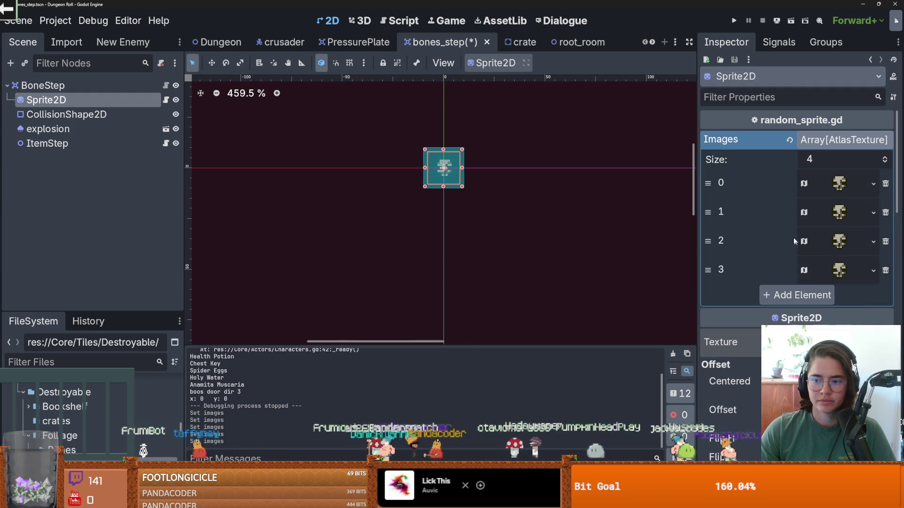
# Step: Set slot 0's atlas region on a 16 px grid to 96, 64, 16×16
pyautogui.click(839, 183)
pyautogui.click(809, 268)
pyautogui.scroll(3, 580, 247)
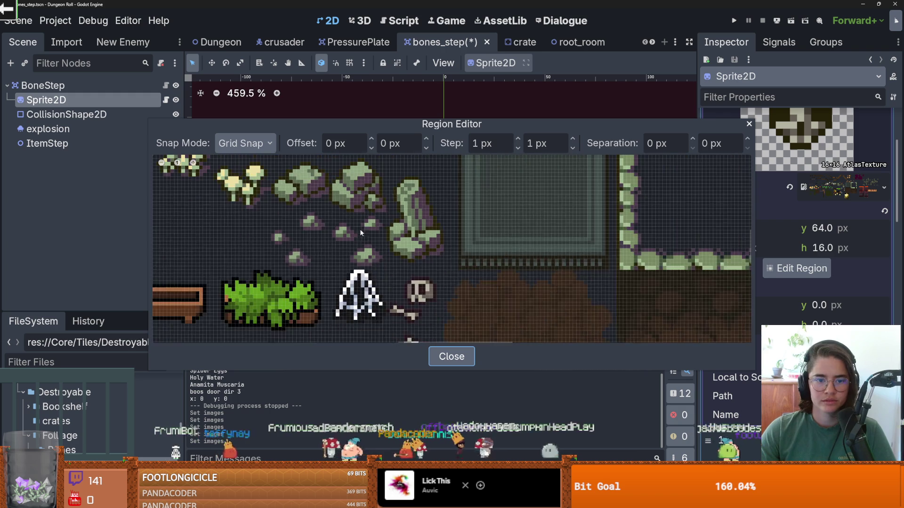
pyautogui.scroll(-1, 553, 243)
pyautogui.click(480, 146)
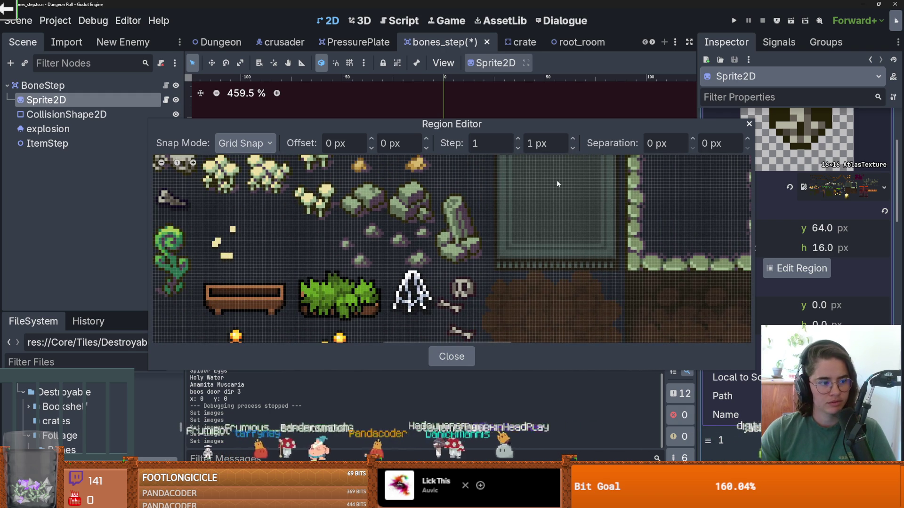
pyautogui.write('6')
pyautogui.press('Return')
pyautogui.click(531, 144)
pyautogui.write('6')
pyautogui.press('Return')
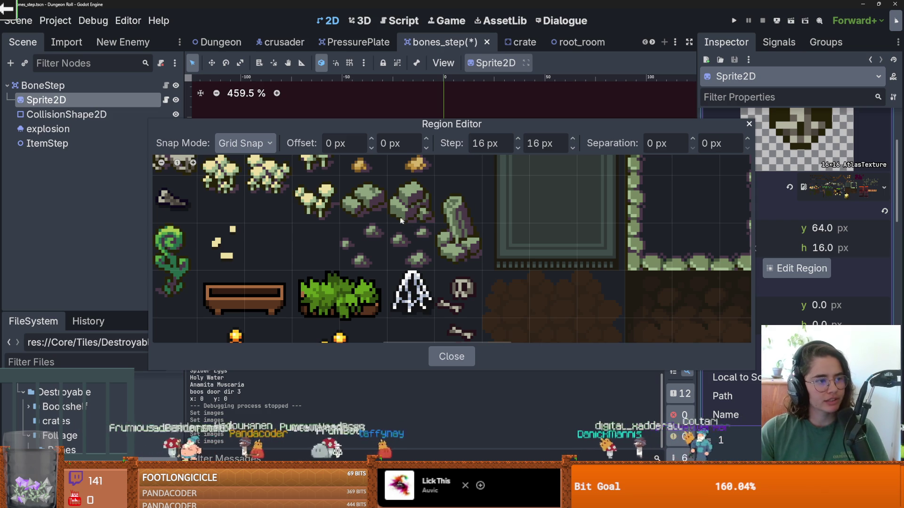
pyautogui.hscroll(-5, 411, 232)
pyautogui.scroll(3, 317, 225)
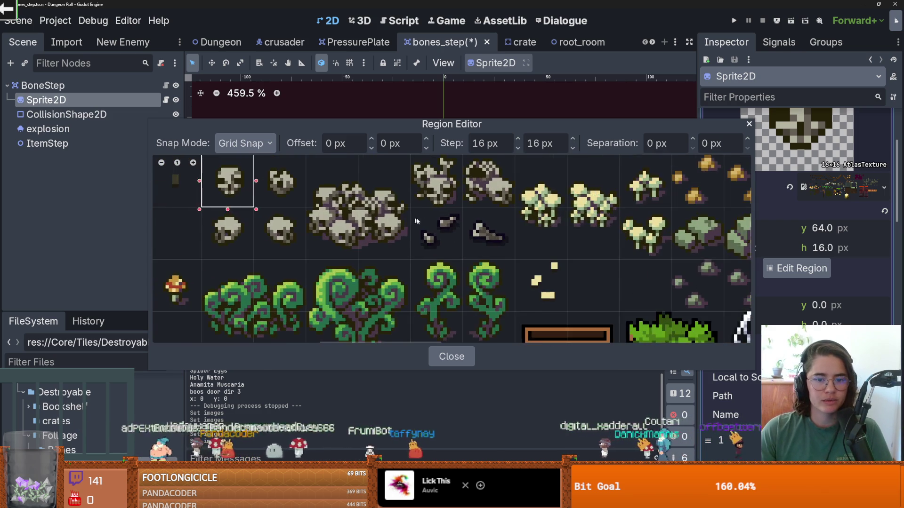
pyautogui.scroll(1, 333, 228)
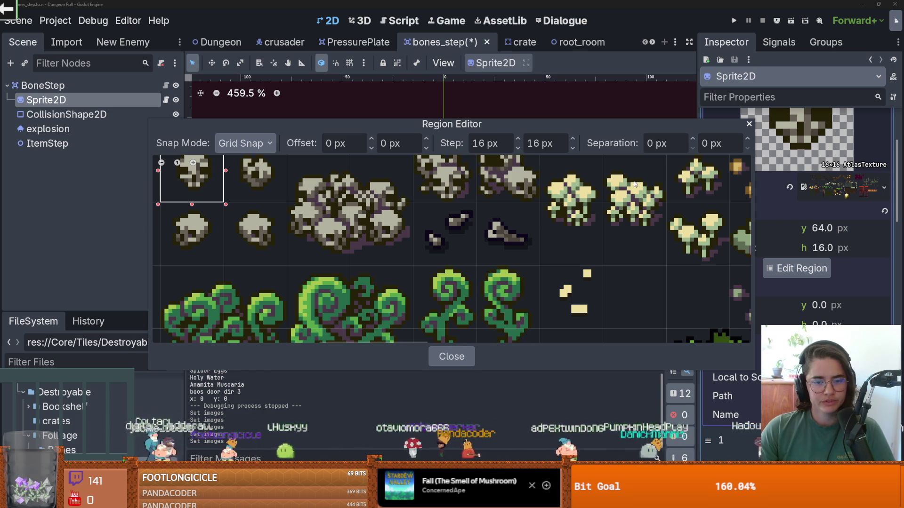
pyautogui.click(749, 124)
# Step: Collapse slot 0's texture details and save the bones_step scene
pyautogui.scroll(2, 771, 218)
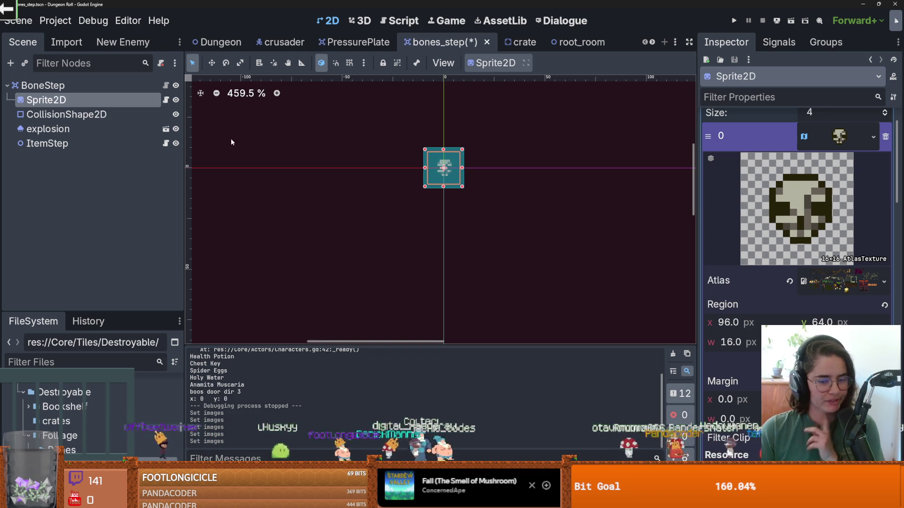
pyautogui.click(859, 128)
pyautogui.hotkey('ctrl', 's')
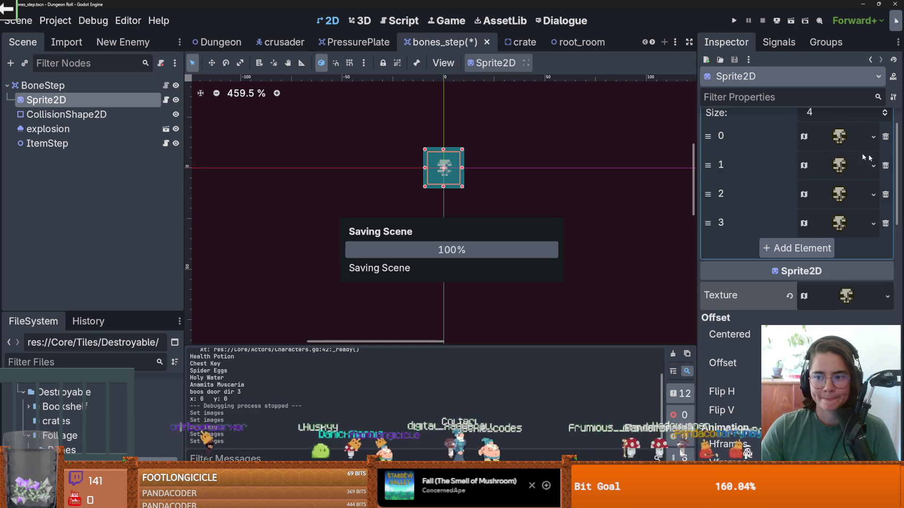
# Step: Set Images element 1's atlas region to the lower skull tile
pyautogui.click(837, 175)
pyautogui.click(800, 390)
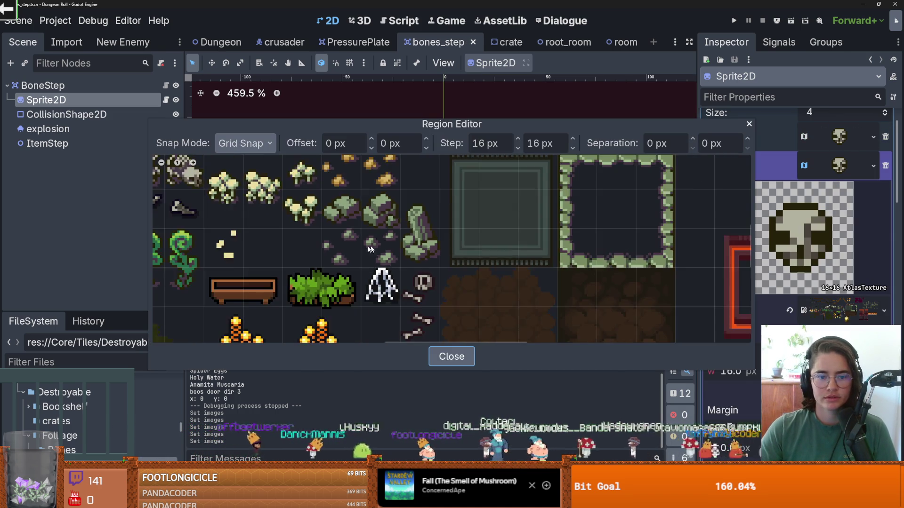
pyautogui.scroll(2, 358, 237)
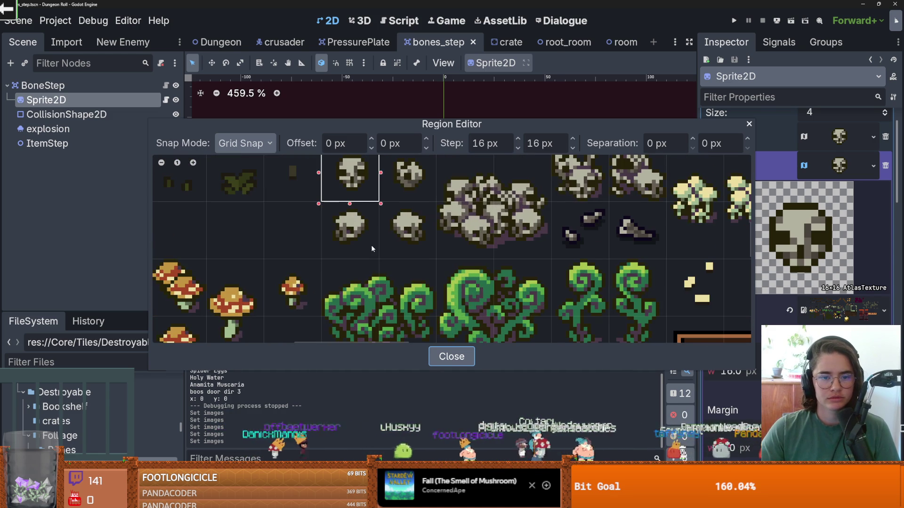
pyautogui.click(331, 217)
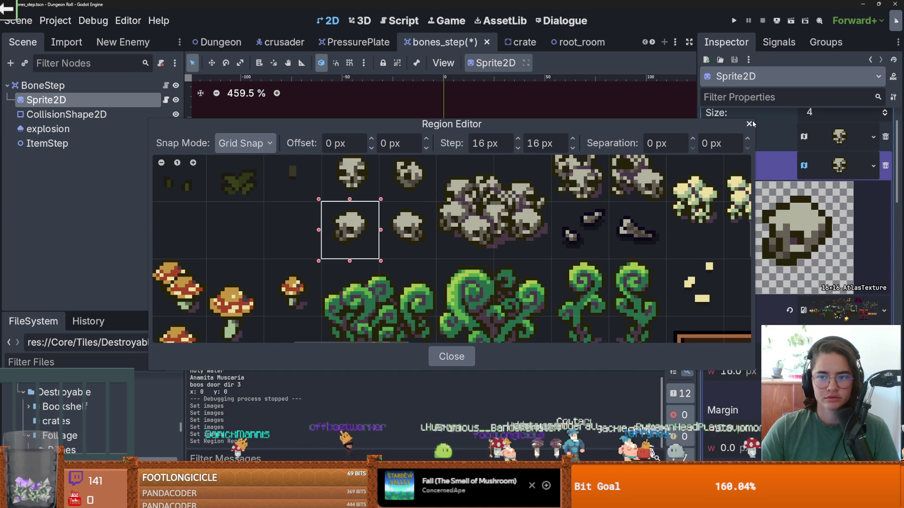
pyautogui.click(749, 124)
pyautogui.scroll(-2, 860, 197)
# Step: Set Images element 2's atlas region to the bone-pile tile
pyautogui.click(864, 153)
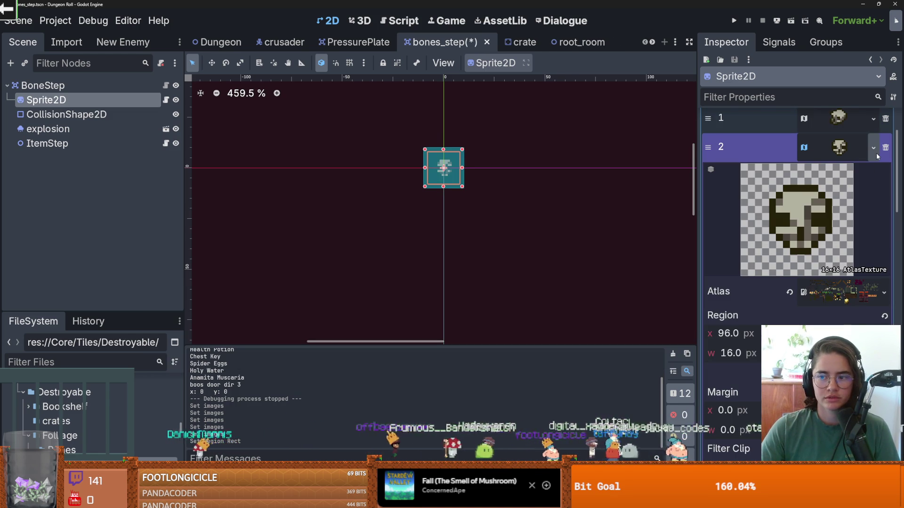
pyautogui.click(796, 372)
pyautogui.scroll(-2, 325, 242)
pyautogui.scroll(-3, 370, 250)
pyautogui.scroll(3, 337, 226)
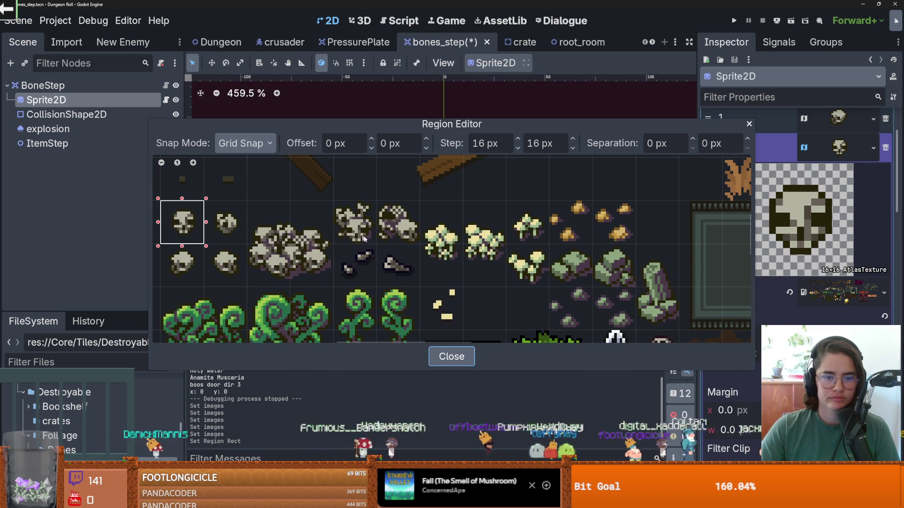
pyautogui.click(361, 238)
pyautogui.click(749, 124)
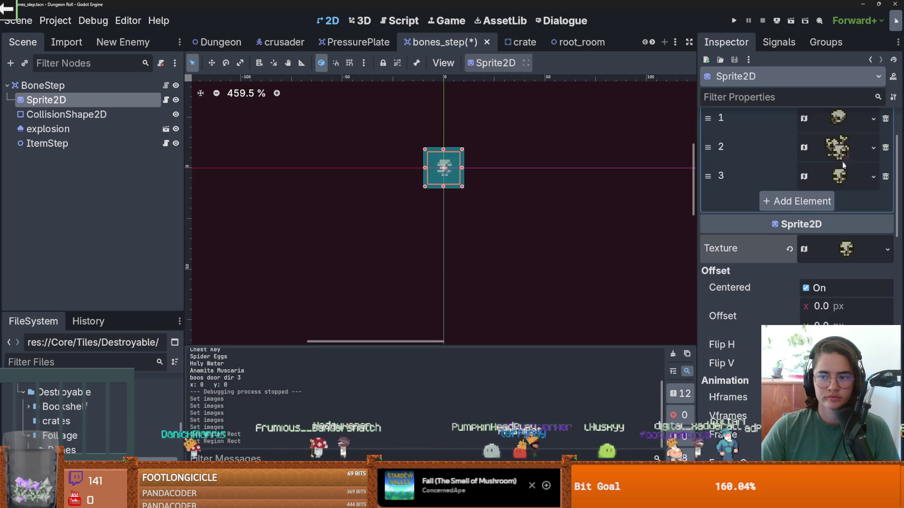
# Step: Set Images element 3's atlas region to the small scattered-bones tile
pyautogui.click(840, 176)
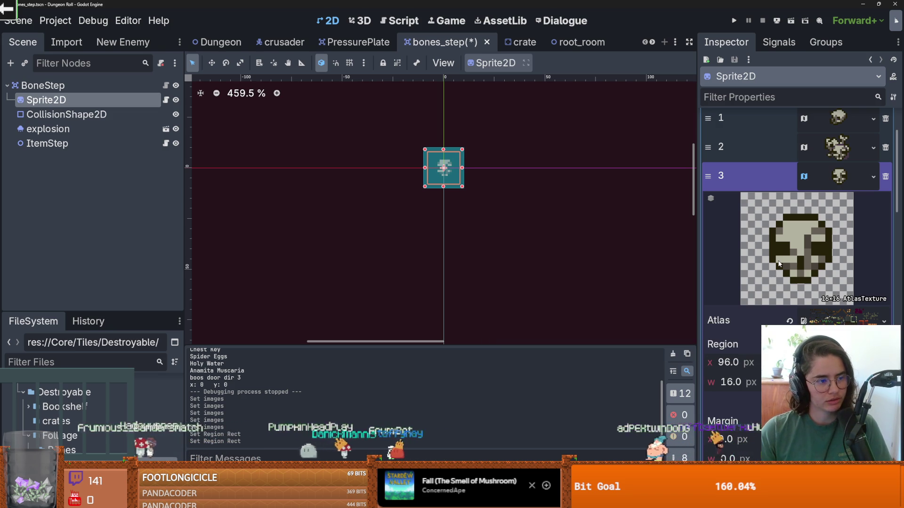
pyautogui.click(866, 177)
pyautogui.click(867, 177)
pyautogui.click(874, 177)
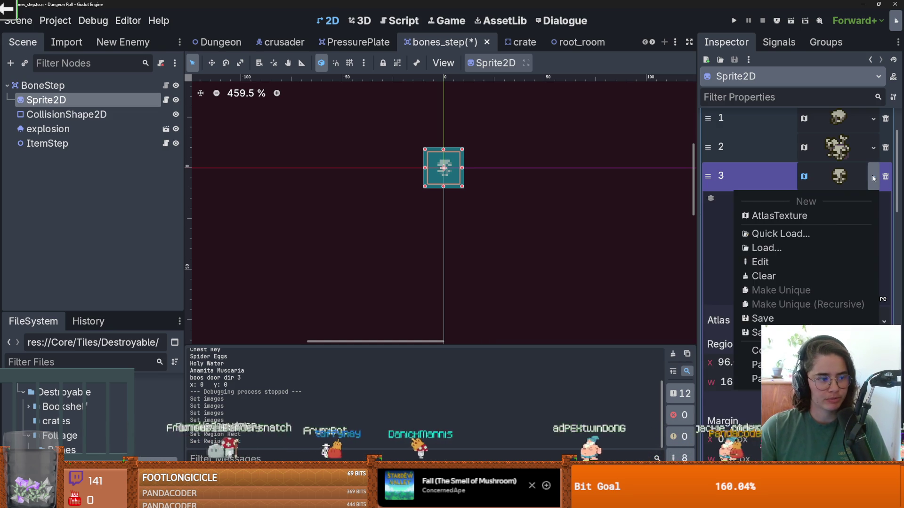
pyautogui.click(760, 262)
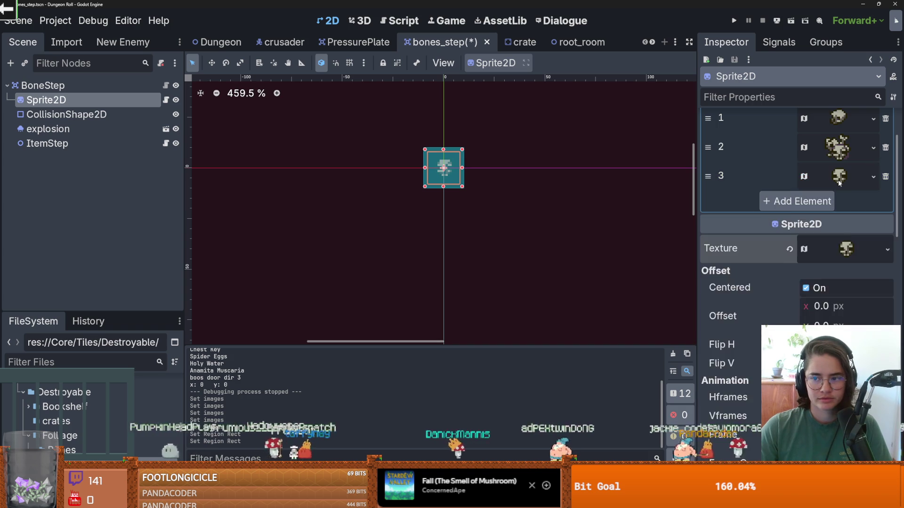
pyautogui.click(795, 402)
pyautogui.scroll(1, 417, 261)
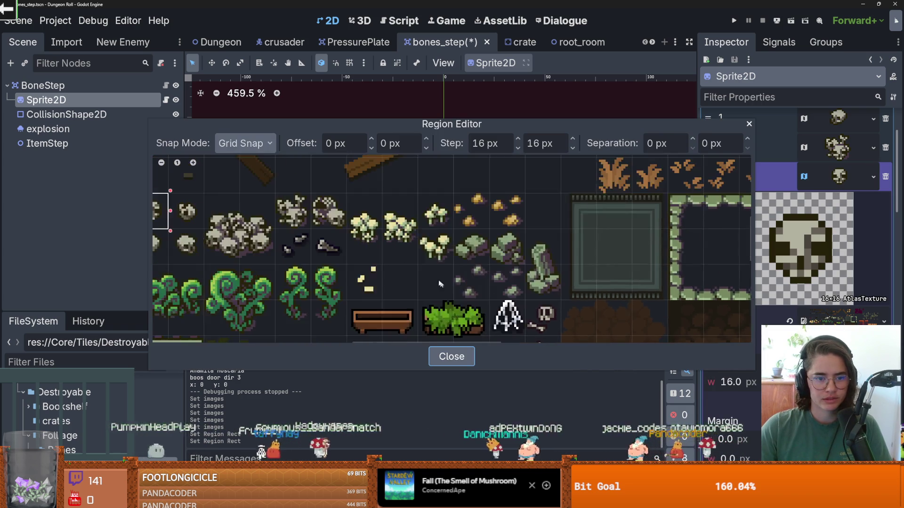
pyautogui.hscroll(-5, 417, 261)
pyautogui.click(386, 249)
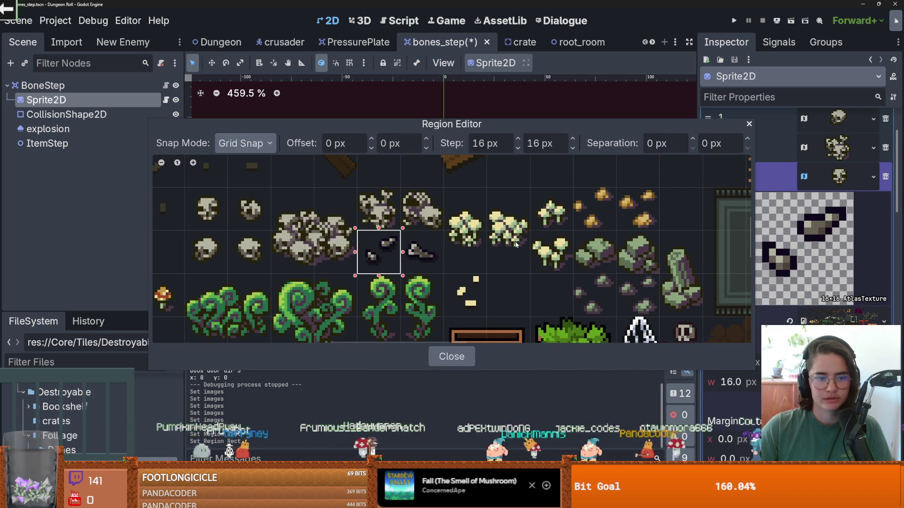
pyautogui.press('Escape')
pyautogui.click(838, 178)
# Step: Save the bones_step scene
pyautogui.hotkey('ctrl', 's')
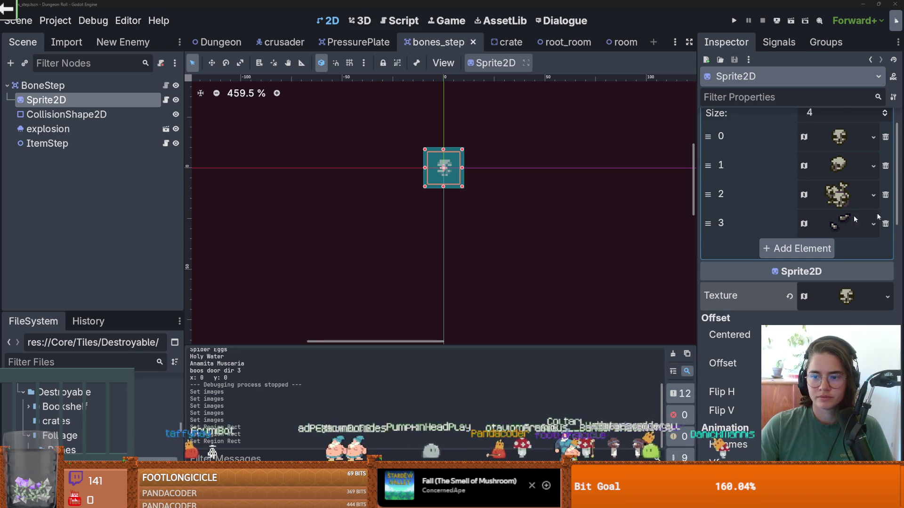
pyautogui.scroll(-1, 775, 226)
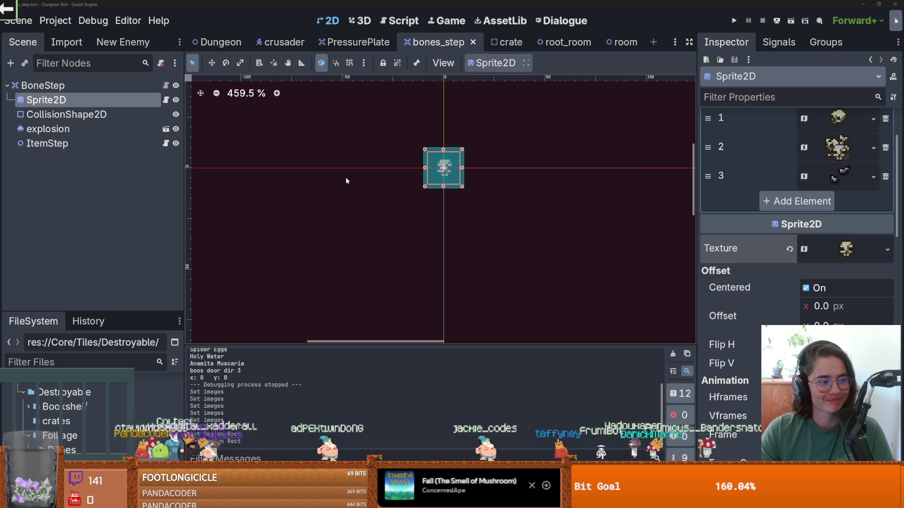
pyautogui.scroll(2, 424, 186)
pyautogui.hotkey('ctrl', 's')
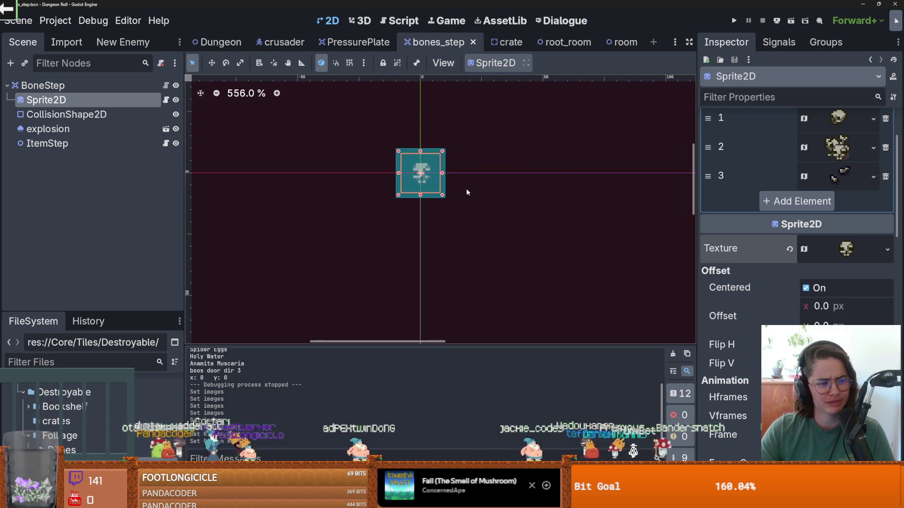
pyautogui.scroll(3, 800, 206)
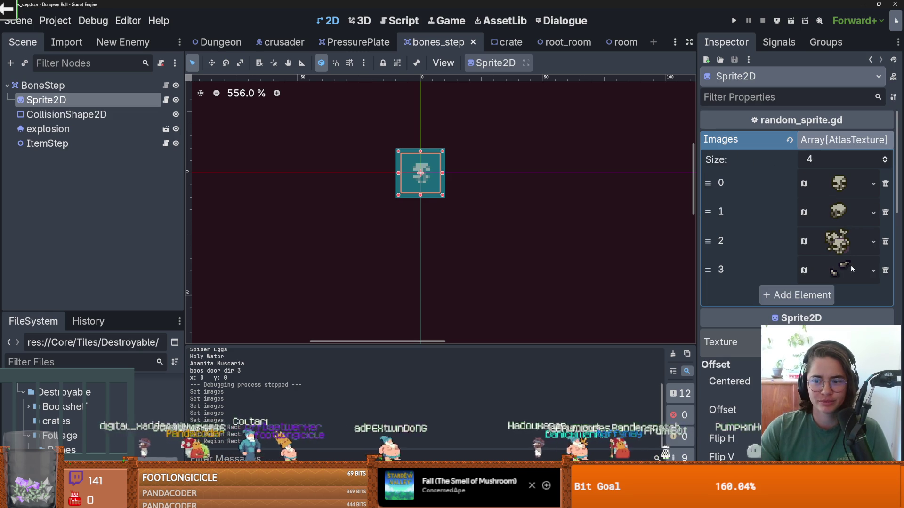
# Step: Add a new Images element with a unique copy of the AtlasTexture
pyautogui.click(885, 157)
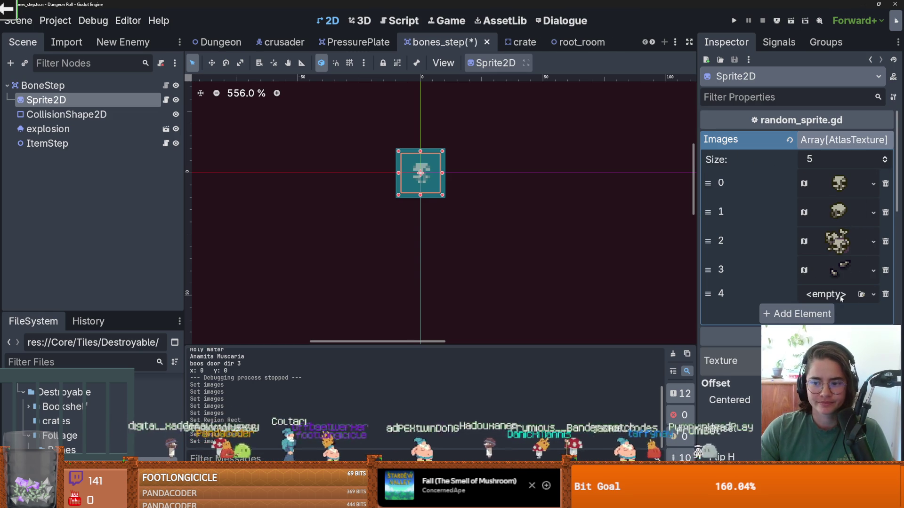
pyautogui.click(874, 270)
pyautogui.click(707, 316)
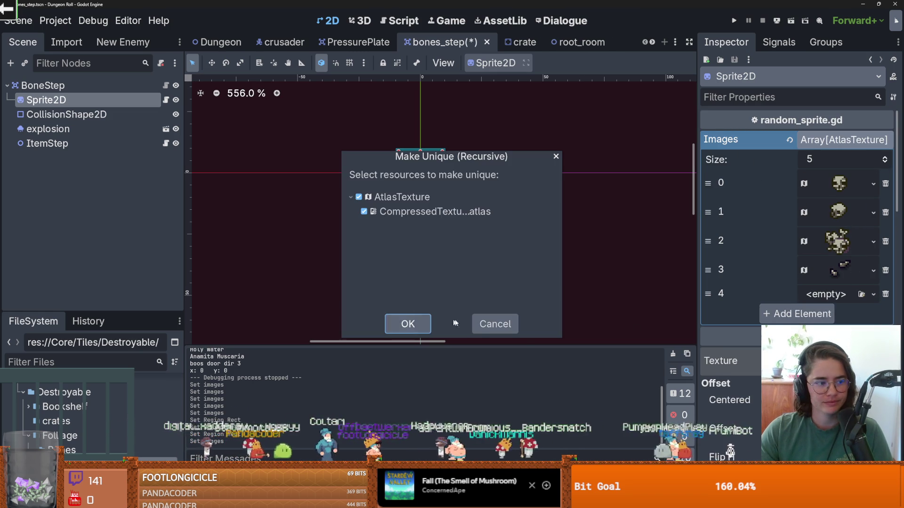
pyautogui.click(408, 324)
# Step: Set element 4's atlas region to the neighbouring skull tile
pyautogui.scroll(-3, 751, 299)
pyautogui.click(852, 219)
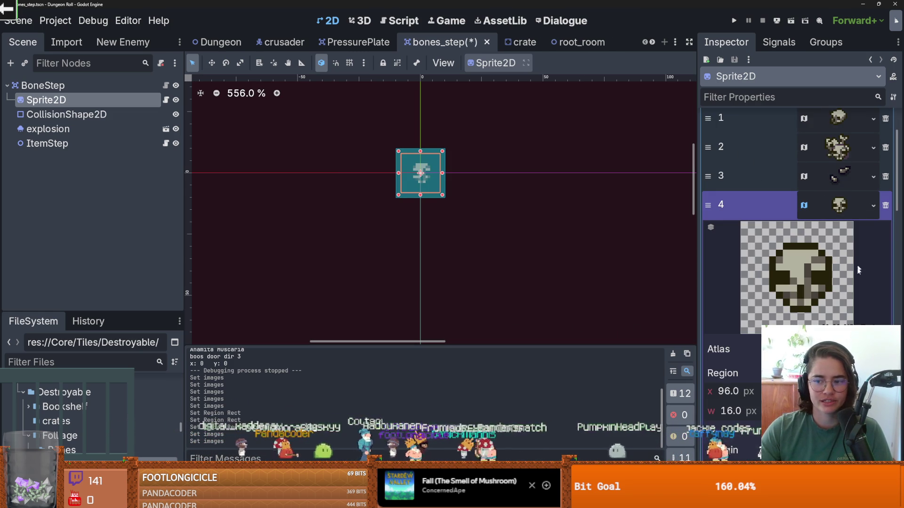
pyautogui.click(829, 373)
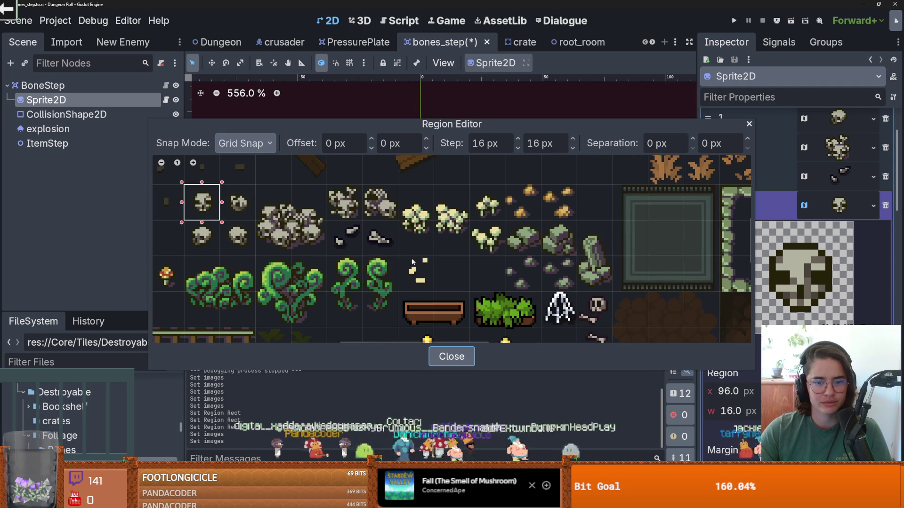
pyautogui.scroll(1, 422, 218)
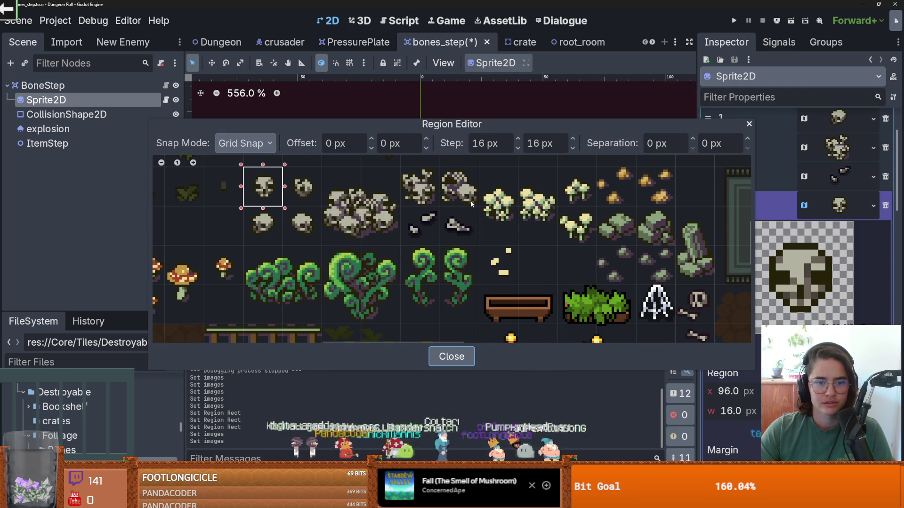
pyautogui.click(320, 196)
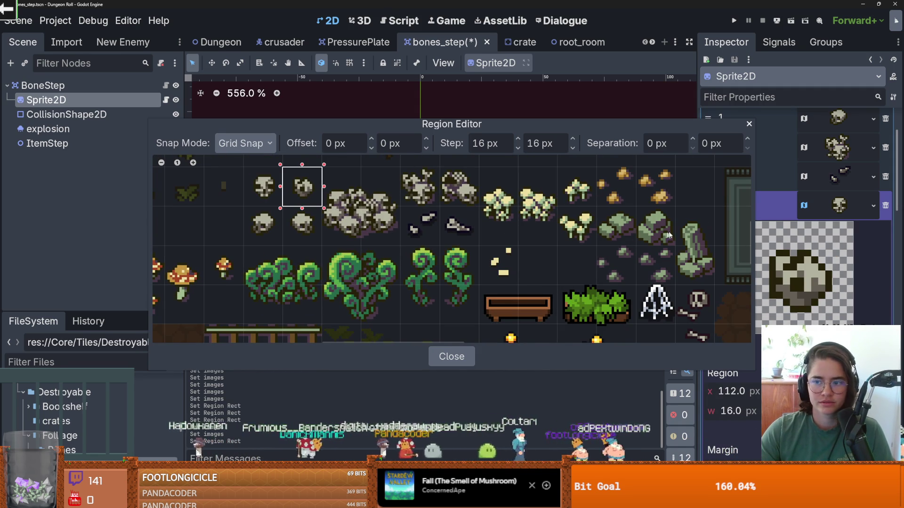
pyautogui.click(451, 357)
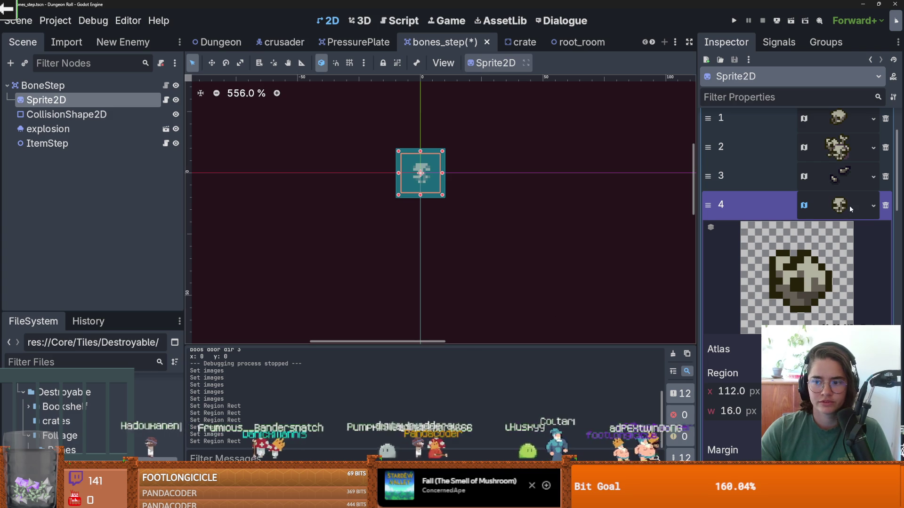
pyautogui.click(864, 202)
# Step: Add another Images element and paste the AtlasTexture into element 5
pyautogui.scroll(2, 858, 238)
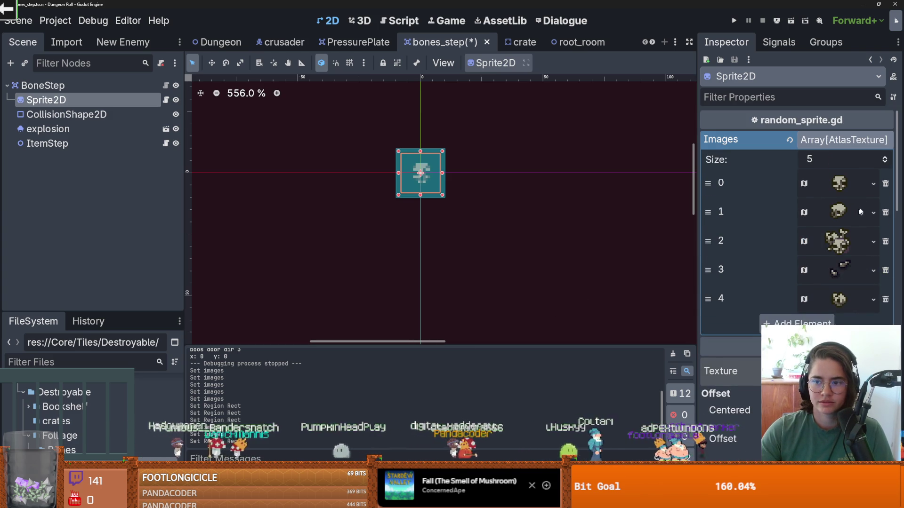
pyautogui.click(885, 159)
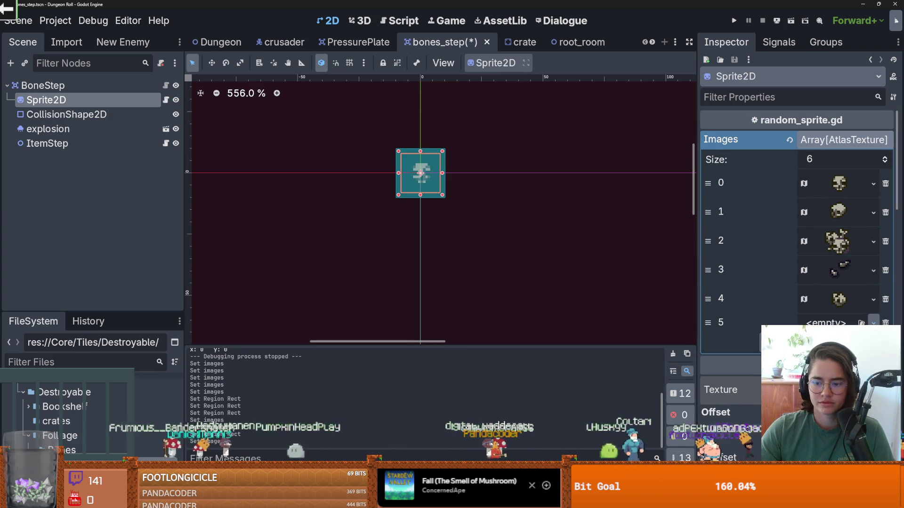
pyautogui.press('Return')
pyautogui.click(873, 270)
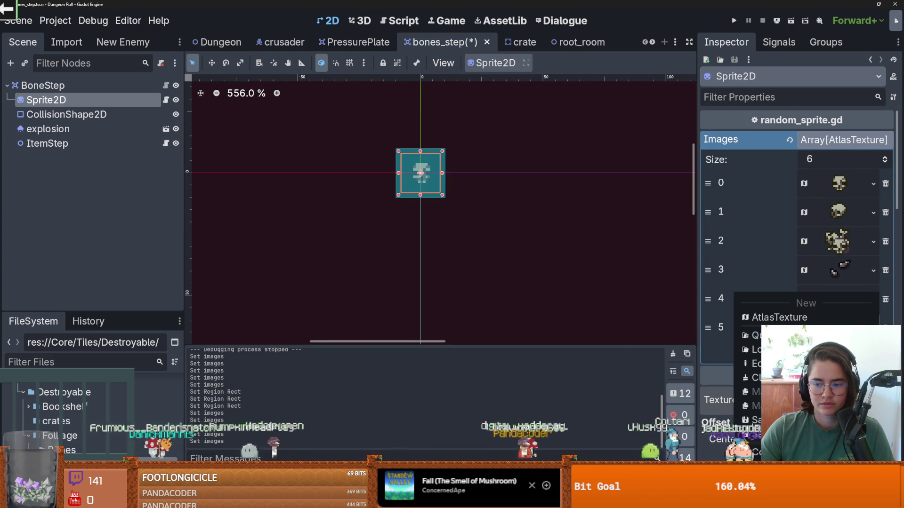
pyautogui.press('Escape')
# Step: Set element 5's atlas region to the single bone tile at x 176
pyautogui.click(838, 327)
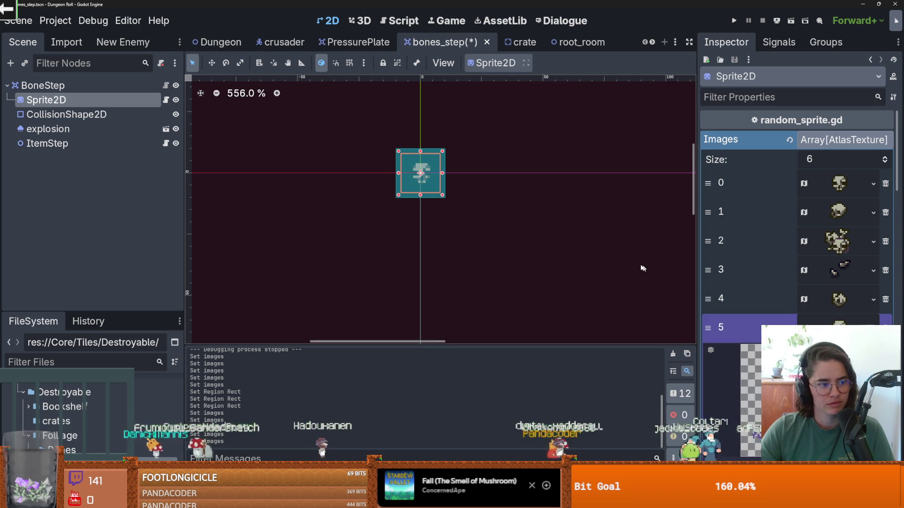
pyautogui.scroll(-1, 638, 256)
pyautogui.scroll(-1, 682, 260)
pyautogui.moveTo(682, 260); pyautogui.dragTo(676, 210)
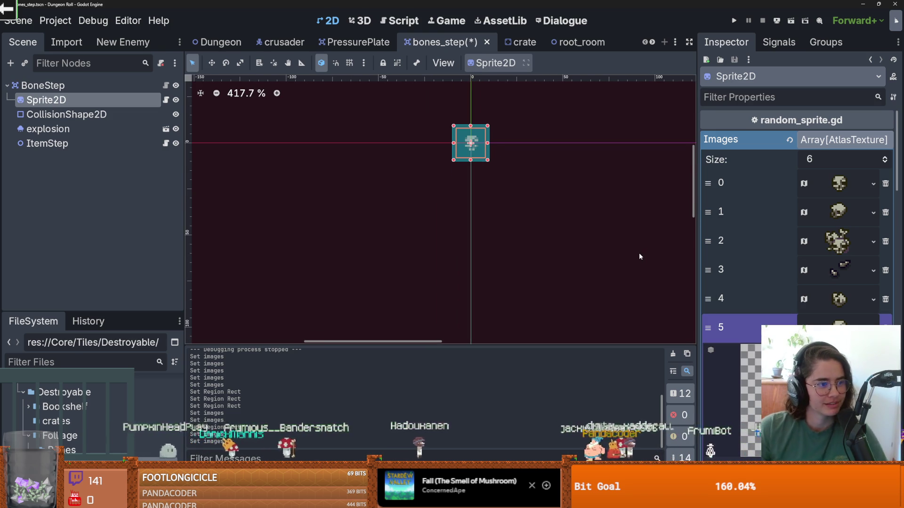
pyautogui.scroll(-2, 795, 236)
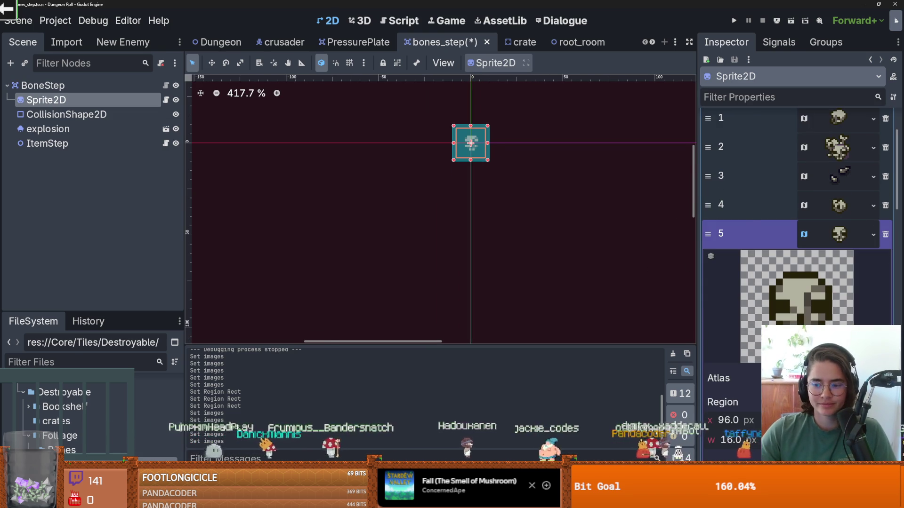
pyautogui.click(796, 452)
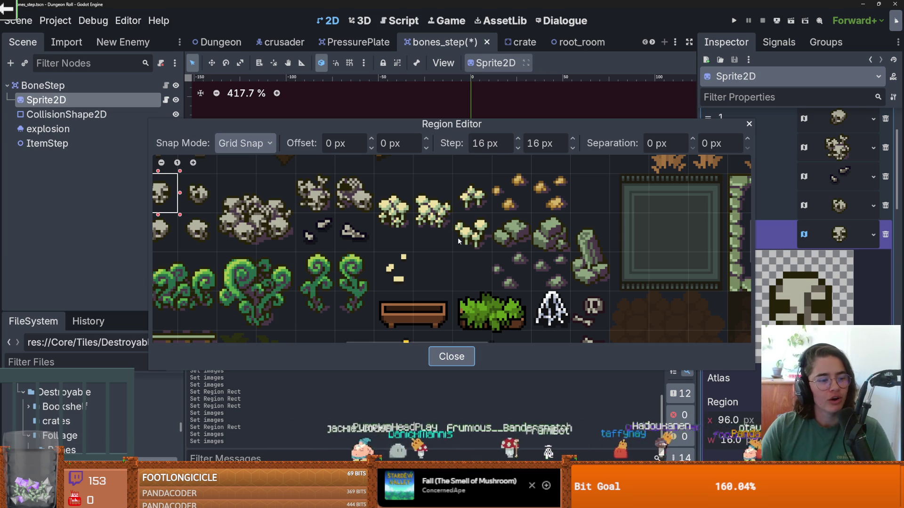
pyautogui.click(350, 233)
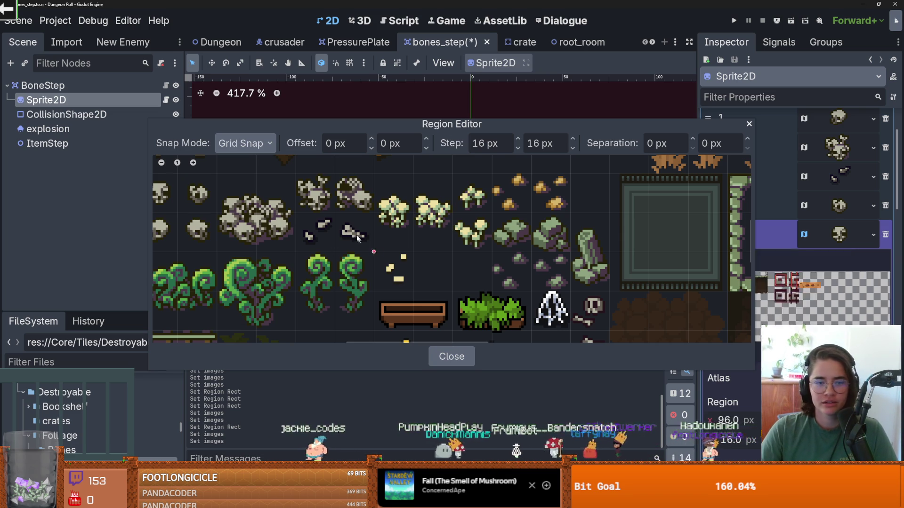
pyautogui.scroll(-1, 479, 230)
pyautogui.click(749, 124)
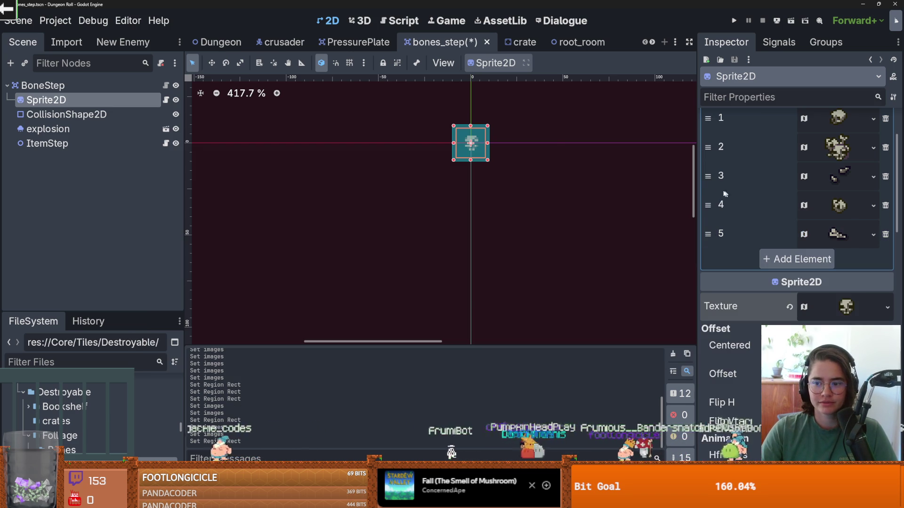
pyautogui.click(733, 21)
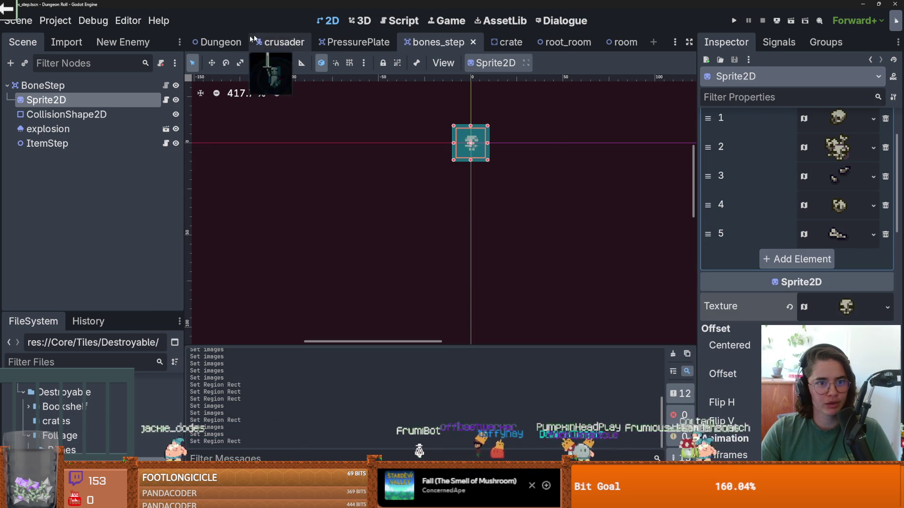
# Step: Run the Dungeon scene maximized, walk the knight around breaking rubble, then close the game
pyautogui.click(231, 45)
pyautogui.scroll(-3, 435, 258)
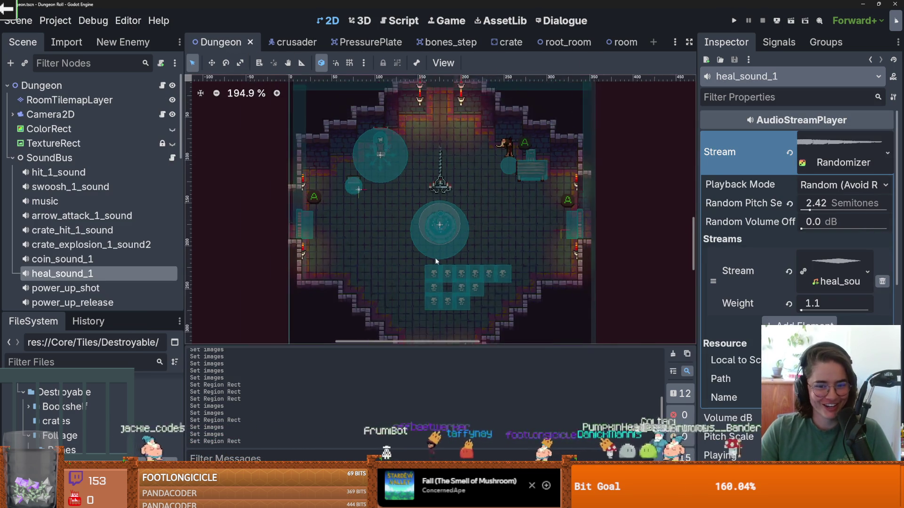
pyautogui.scroll(1, 435, 258)
pyautogui.click(736, 21)
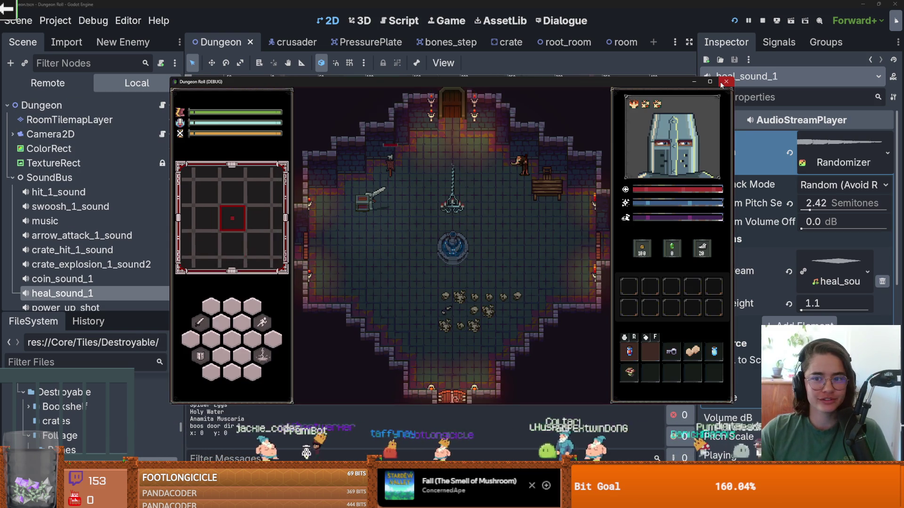
pyautogui.click(710, 82)
pyautogui.press('d')
pyautogui.press('s')
pyautogui.press('d')
pyautogui.press('a')
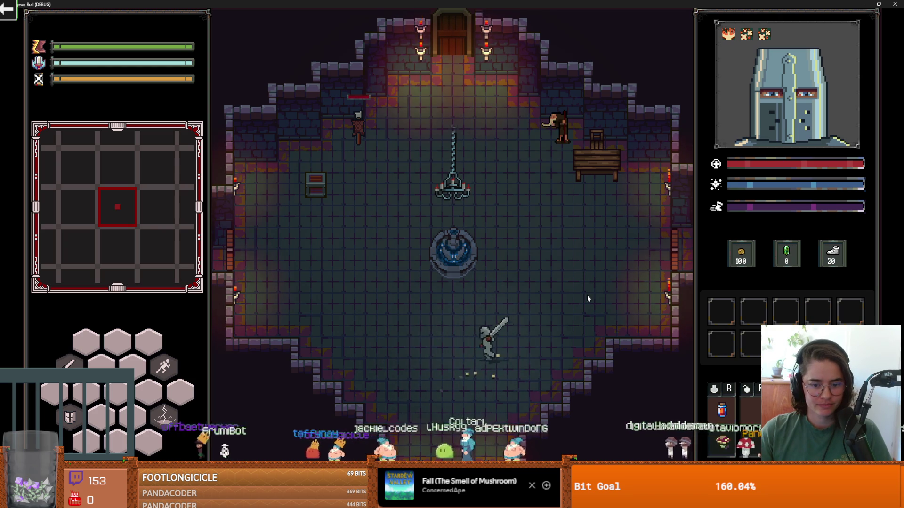
pyautogui.press('super+Down')
pyautogui.click(721, 100)
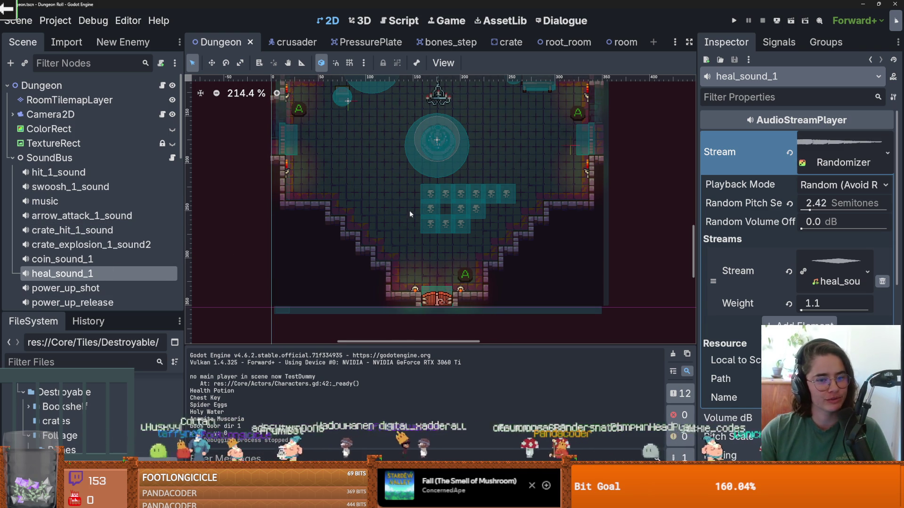
# Step: Enlarge the Output panel, collapse SoundBus in the Scene tree, and save the Dungeon scene
pyautogui.hotkey('ctrl', 's')
pyautogui.scroll(-8, 116, 238)
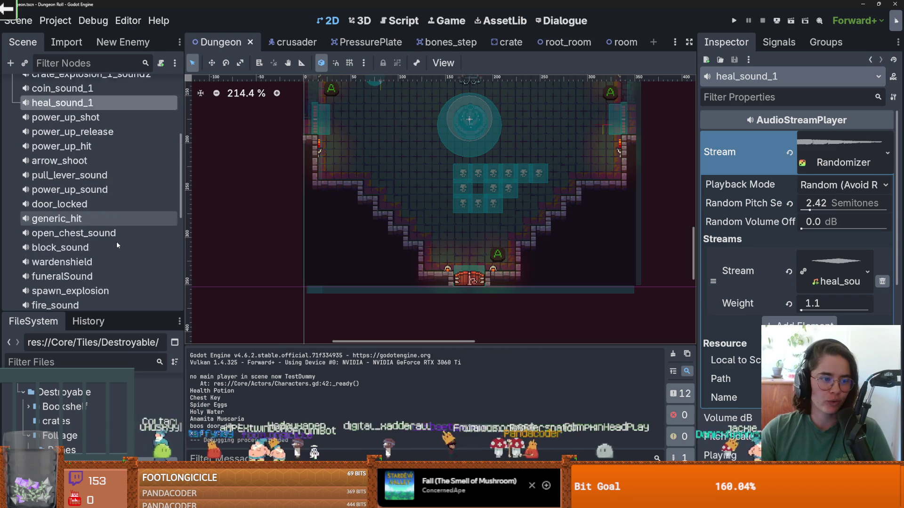
pyautogui.scroll(-1, 118, 241)
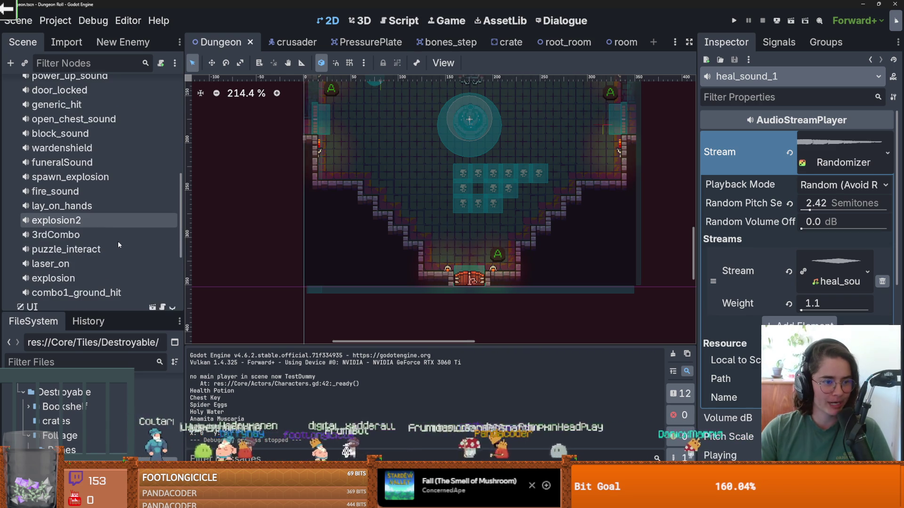
pyautogui.moveTo(352, 345)
pyautogui.mouseDown()
pyautogui.moveTo(355, 238)
pyautogui.moveTo(358, 265)
pyautogui.mouseUp()
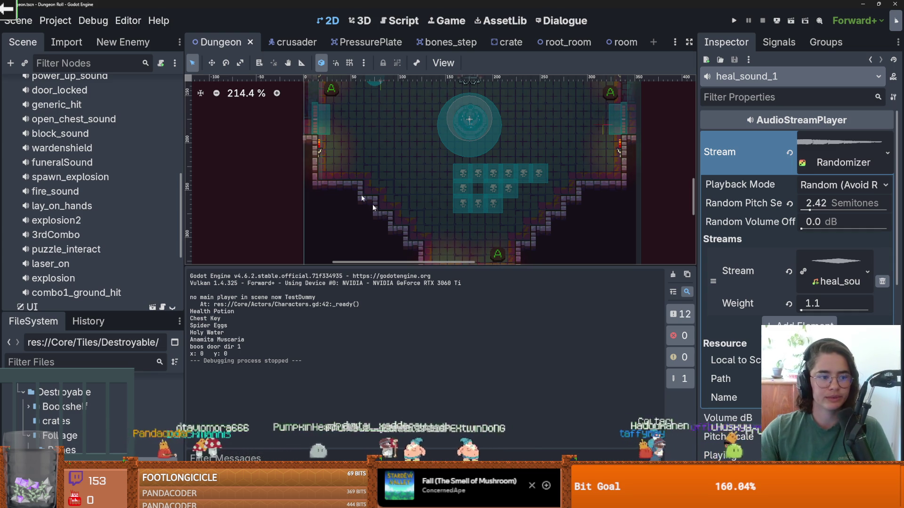
pyautogui.scroll(10, 23, 189)
pyautogui.click(12, 158)
pyautogui.hotkey('ctrl', 's')
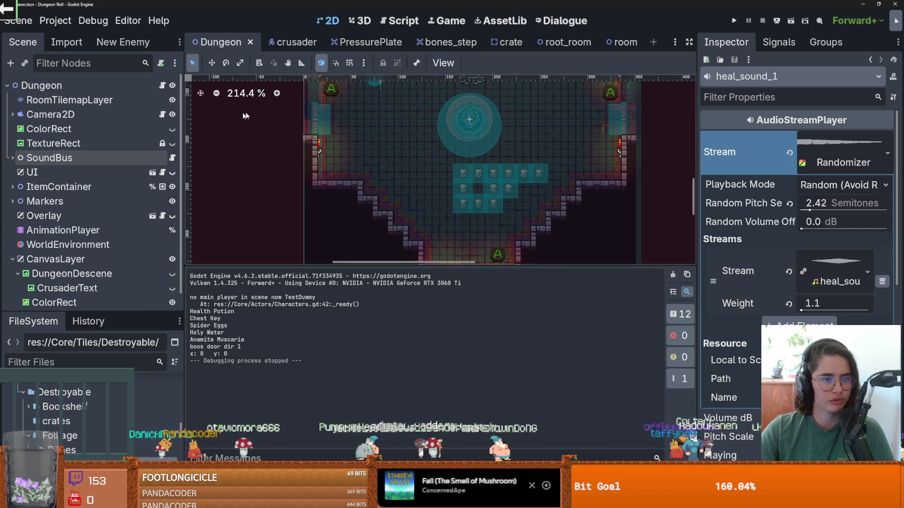
pyautogui.moveTo(697, 59); pyautogui.dragTo(820, 57)
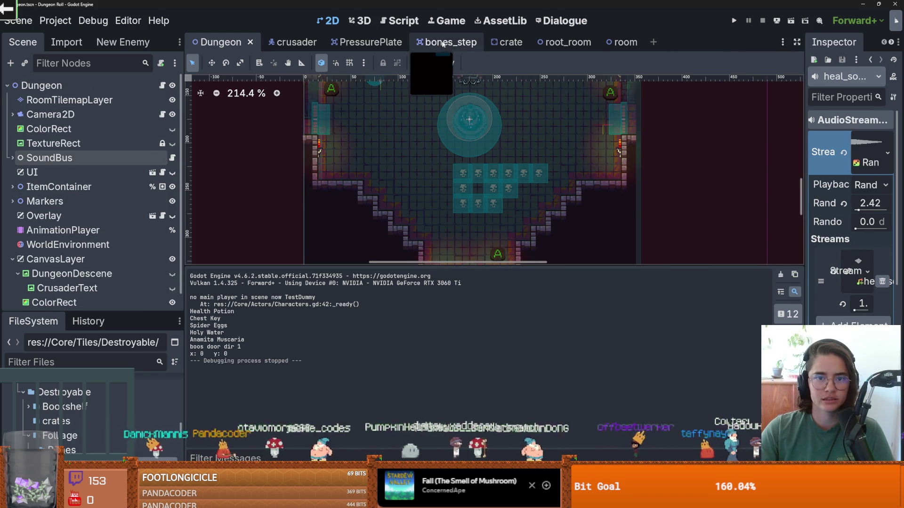
# Step: In bones_step, instance loot_dropper.tscn under the BoneStep root and open loot_dropper.gd
pyautogui.click(440, 42)
pyautogui.click(28, 85)
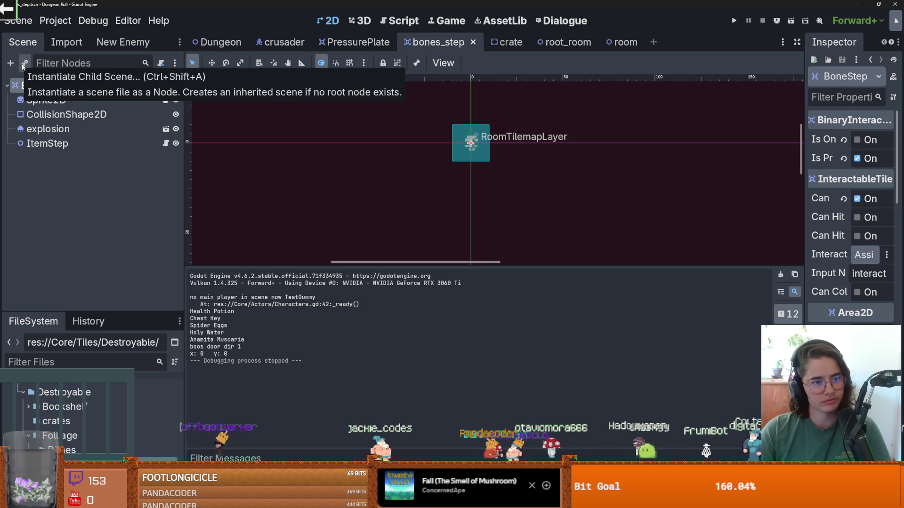
pyautogui.click(23, 64)
pyautogui.write('loot')
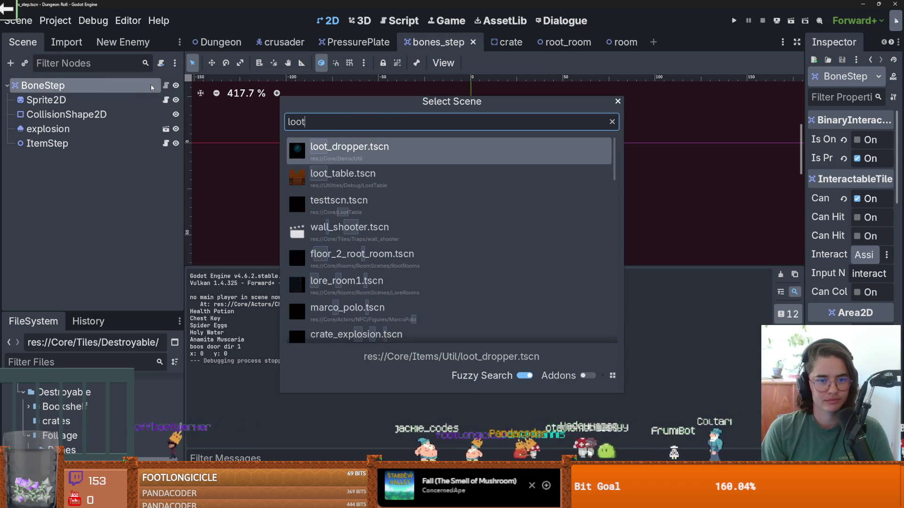
pyautogui.press('Return')
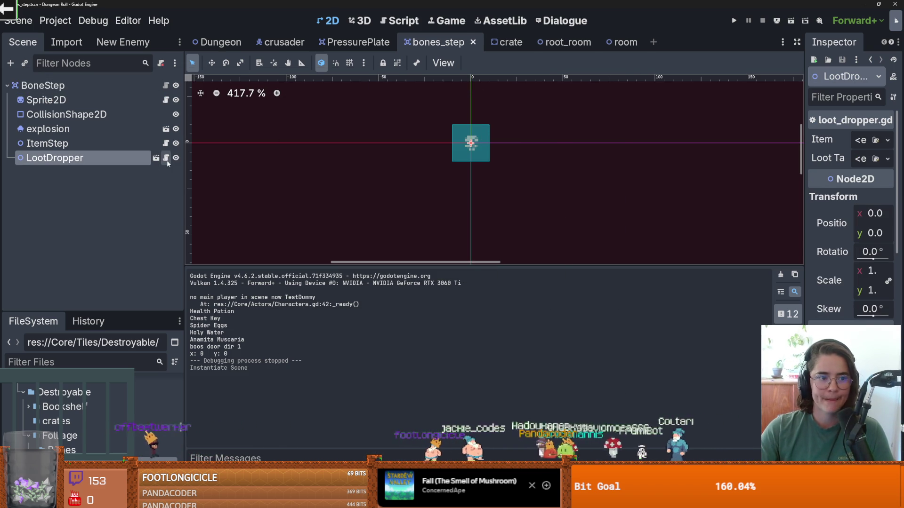
pyautogui.click(165, 158)
pyautogui.moveTo(448, 268); pyautogui.dragTo(449, 343)
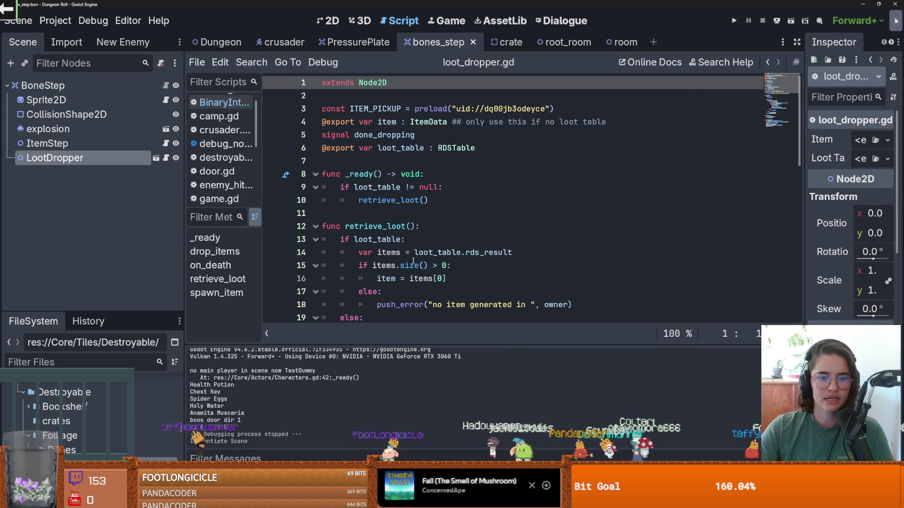
pyautogui.scroll(-2, 518, 188)
pyautogui.scroll(1, 518, 188)
pyautogui.hotkey('ctrl', 's')
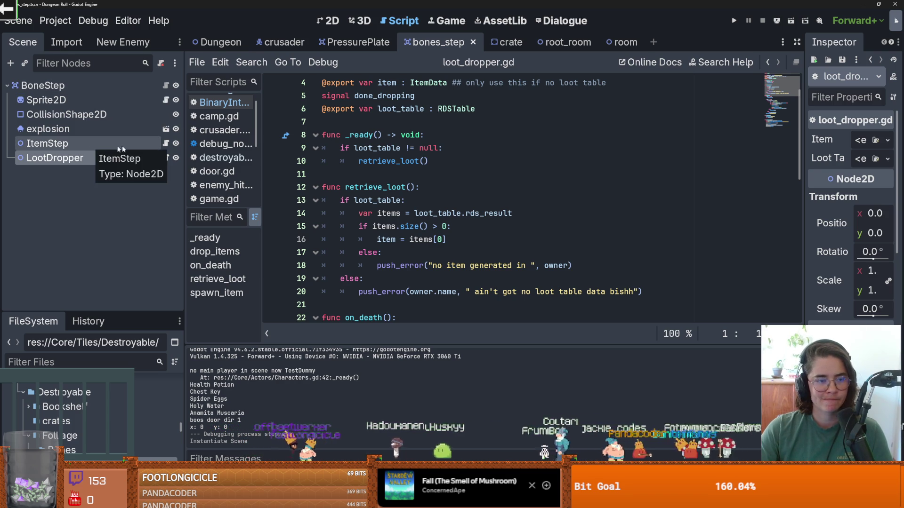
pyautogui.click(166, 143)
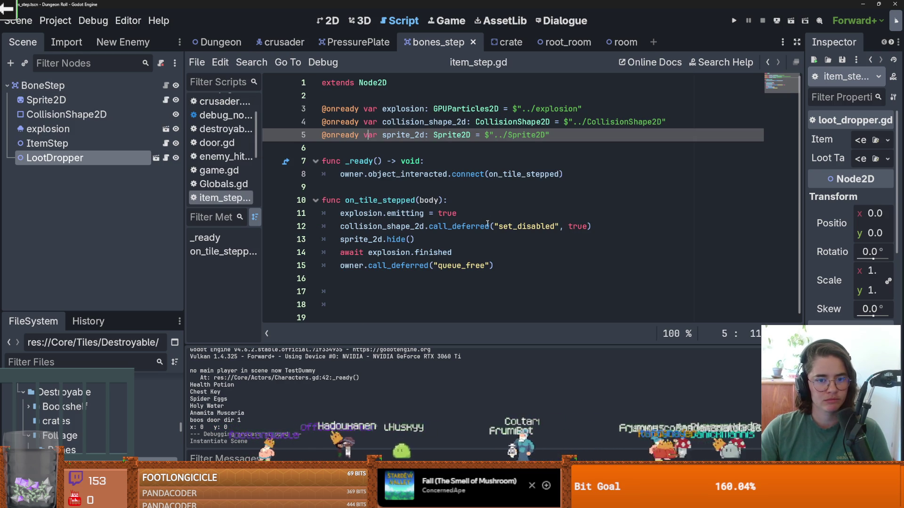
pyautogui.moveTo(115, 154)
pyautogui.mouseDown()
pyautogui.moveTo(362, 165)
pyautogui.moveTo(351, 150)
pyautogui.mouseUp()
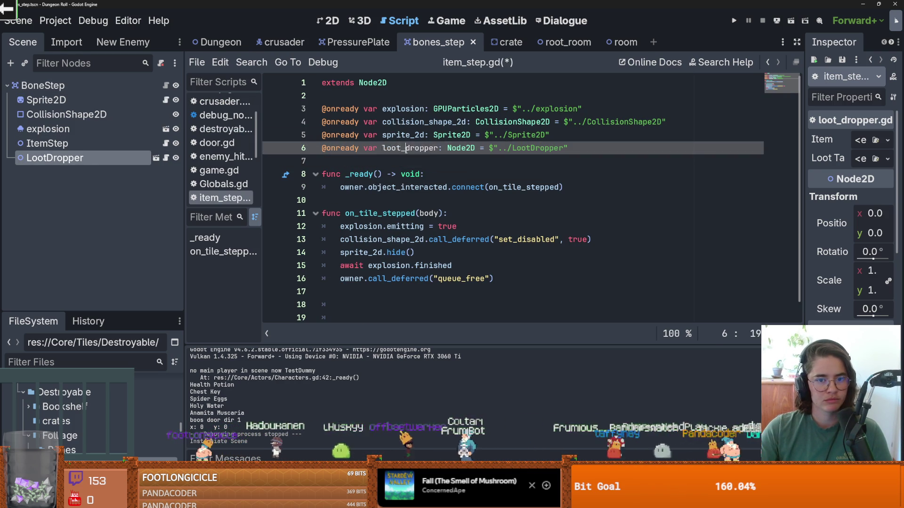
# Step: Begin typing a loot_dropper.drap call on a new line after line 12
pyautogui.click(470, 226)
pyautogui.press('Return')
pyautogui.write('loot_dropper.')
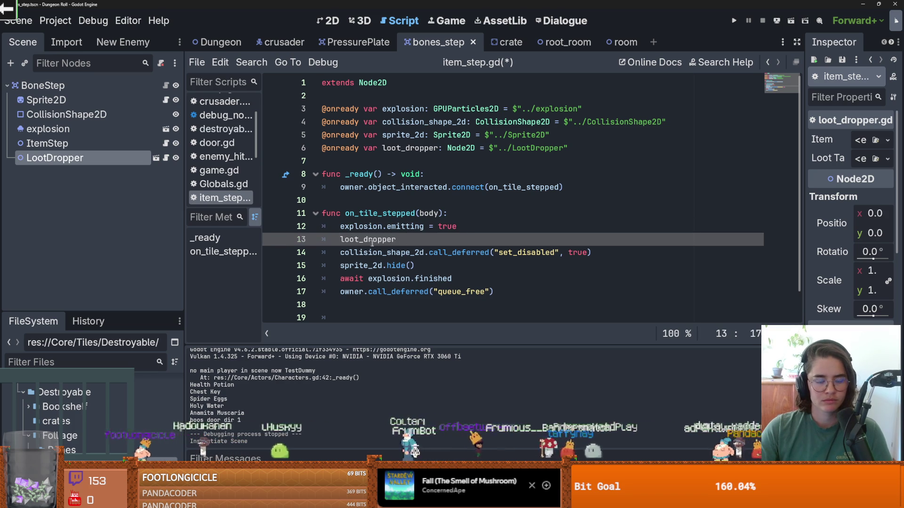
pyautogui.write('dra')
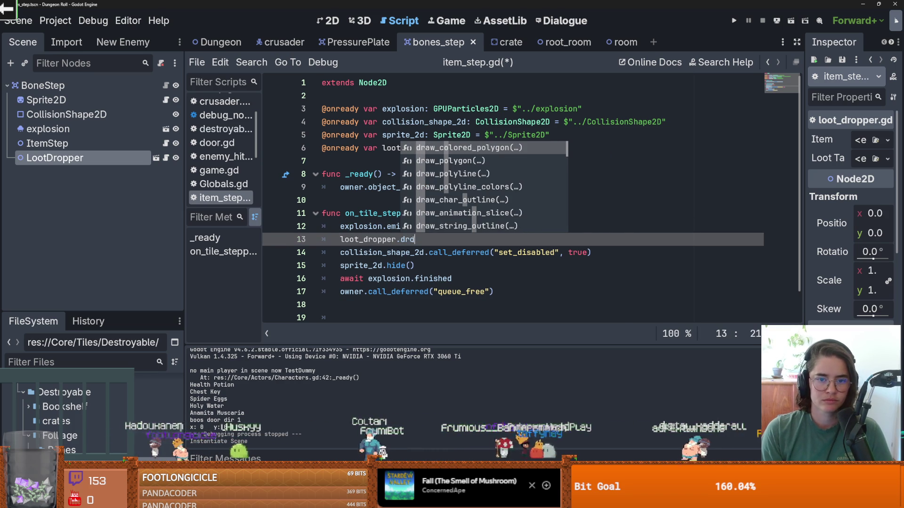
pyautogui.write('o')
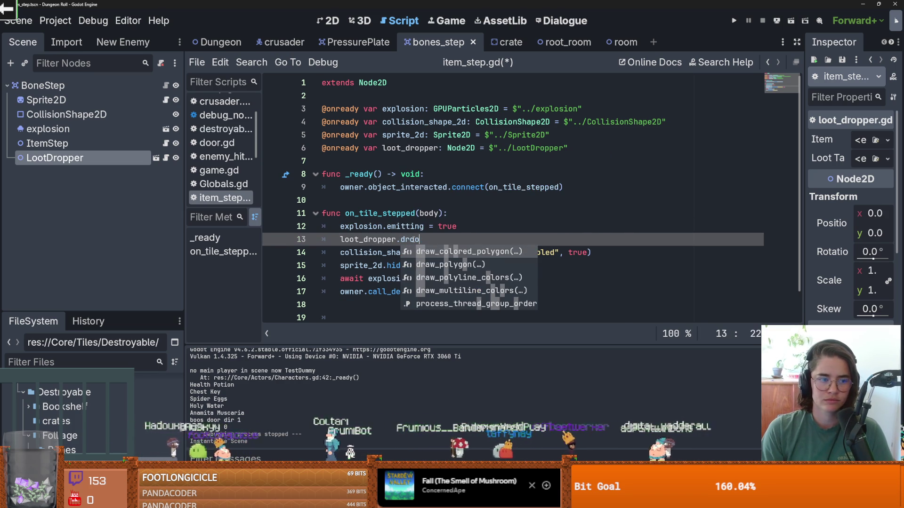
pyautogui.press('BackSpace')
pyautogui.write('p')
pyautogui.click(166, 157)
pyautogui.scroll(-6, 405, 191)
pyautogui.scroll(-5, 405, 192)
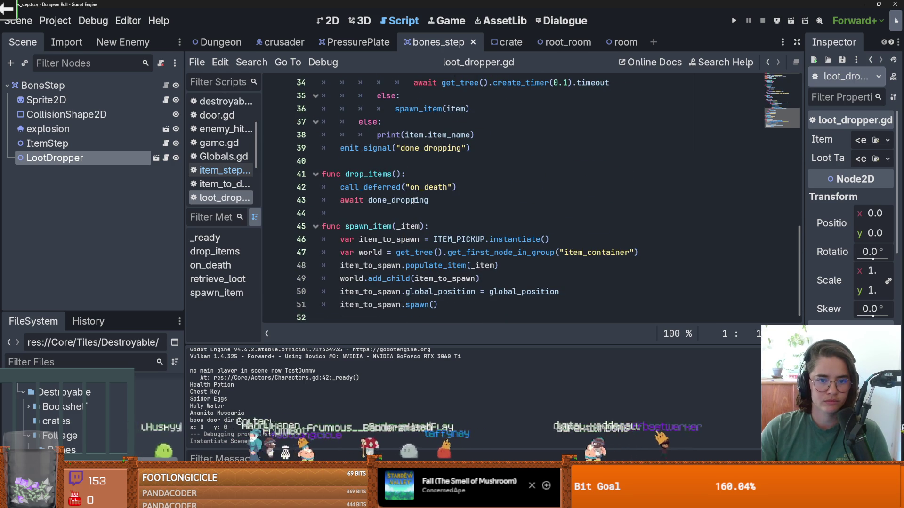
pyautogui.moveTo(403, 175); pyautogui.dragTo(351, 176)
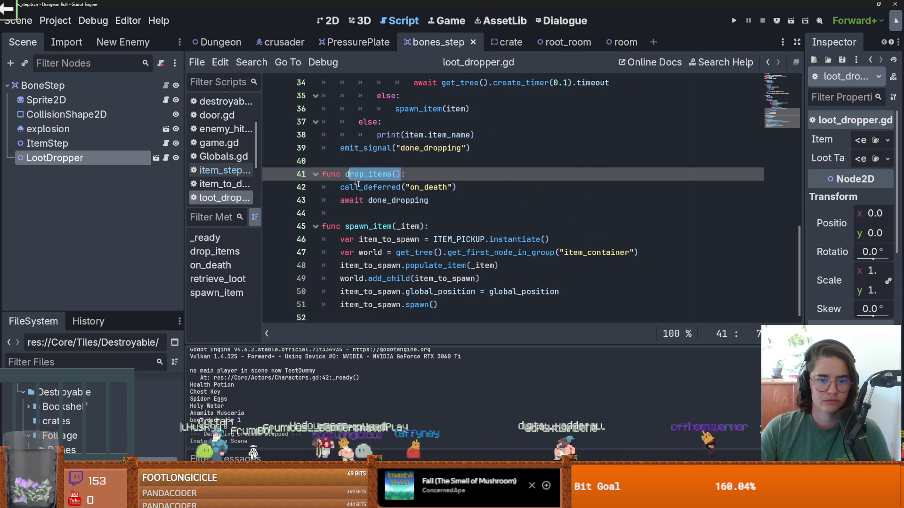
pyautogui.click(387, 226)
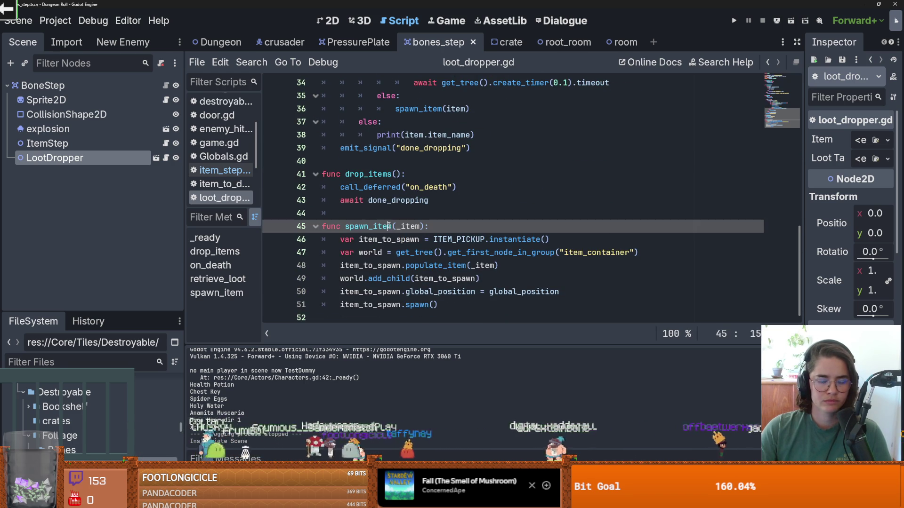
pyautogui.click(166, 100)
pyautogui.scroll(5, 448, 164)
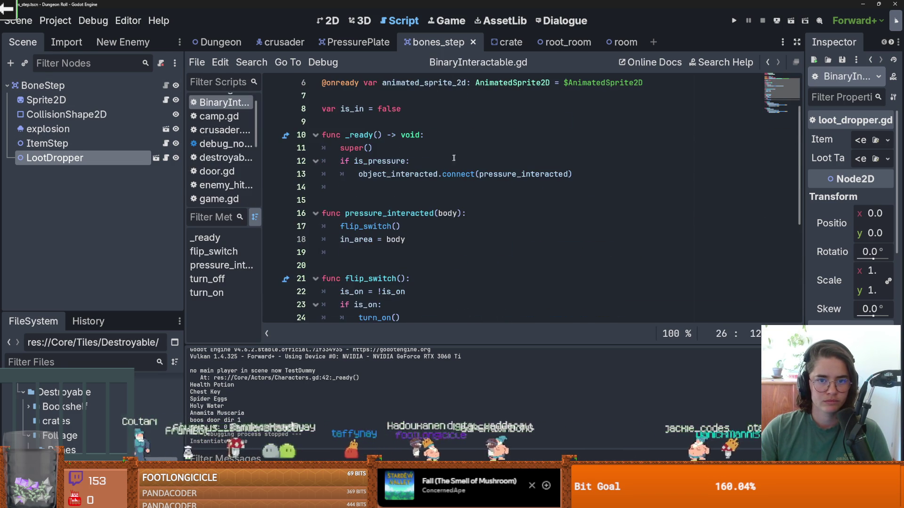
pyautogui.scroll(1, 448, 164)
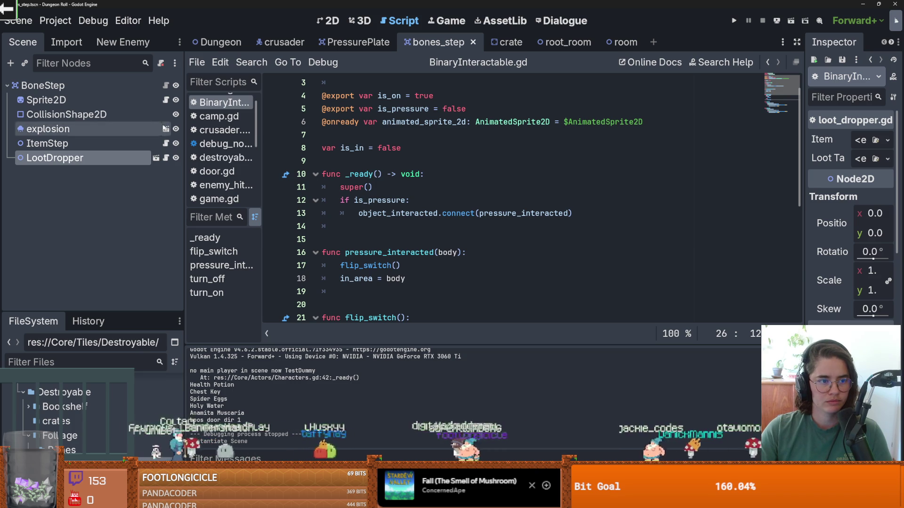
pyautogui.click(165, 158)
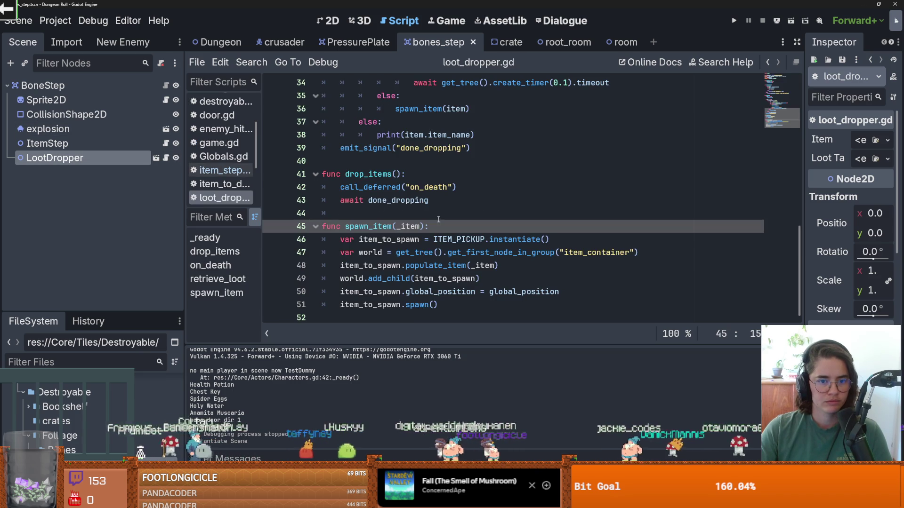
pyautogui.click(382, 187)
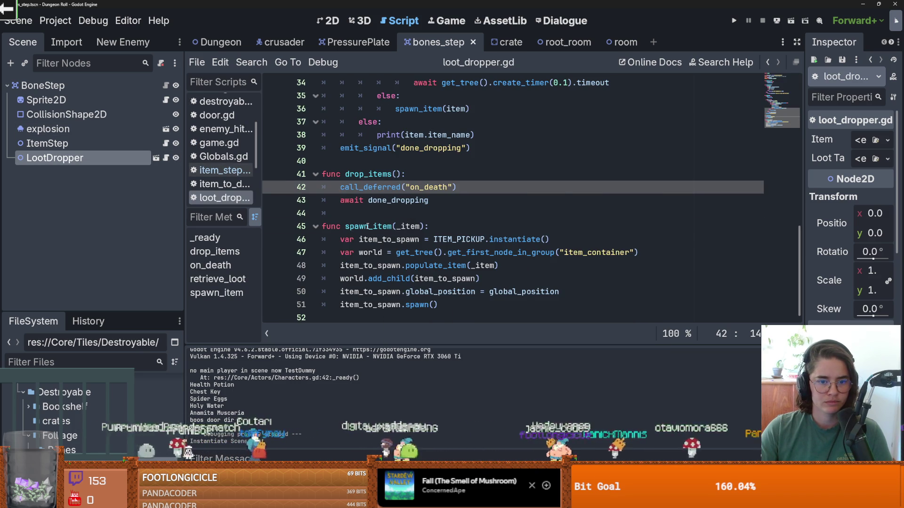
pyautogui.click(391, 226)
pyautogui.scroll(3, 386, 253)
pyautogui.click(379, 265)
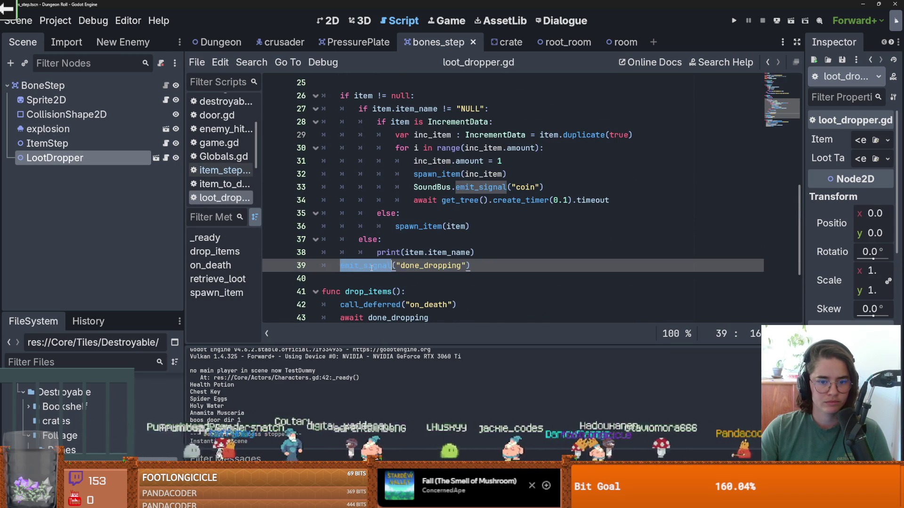
pyautogui.scroll(-1, 377, 263)
pyautogui.doubleClick(375, 253)
pyautogui.scroll(6, 400, 236)
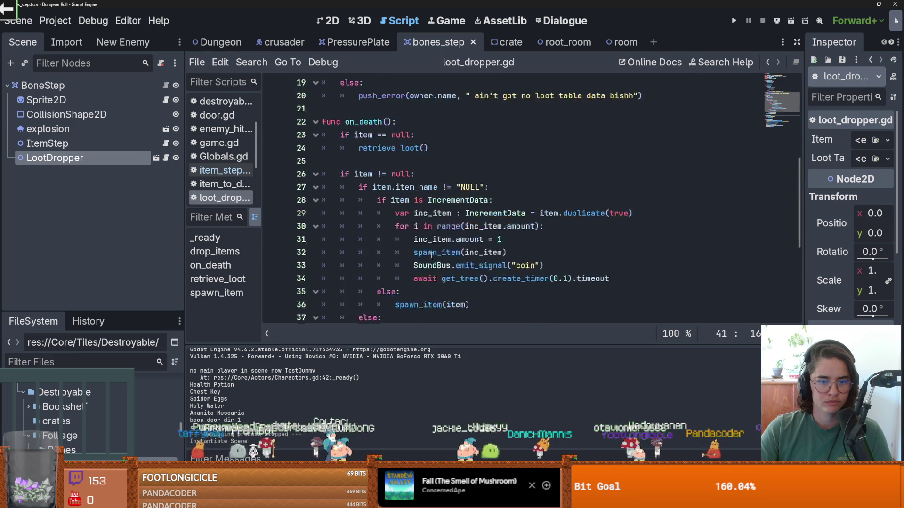
pyautogui.click(330, 239)
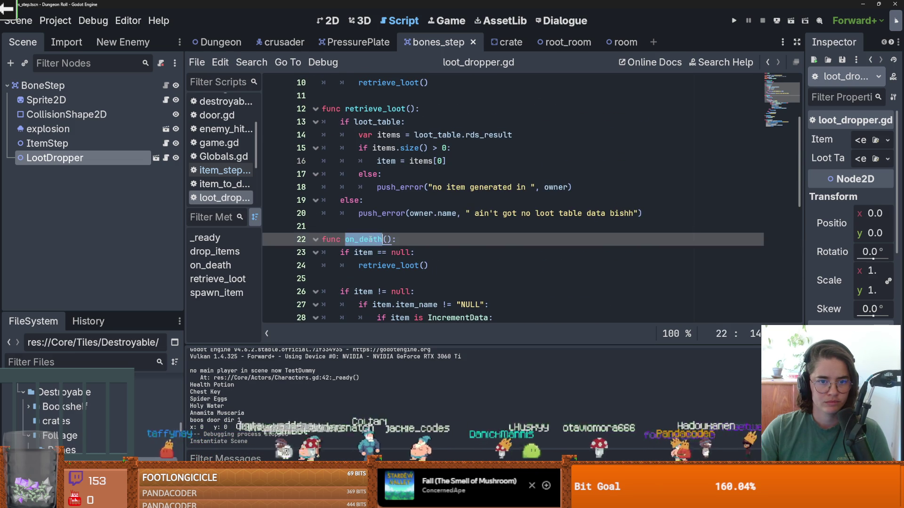
pyautogui.scroll(3, 391, 235)
pyautogui.keyDown('ctrl'); pyautogui.click(389, 200); pyautogui.keyUp('ctrl')
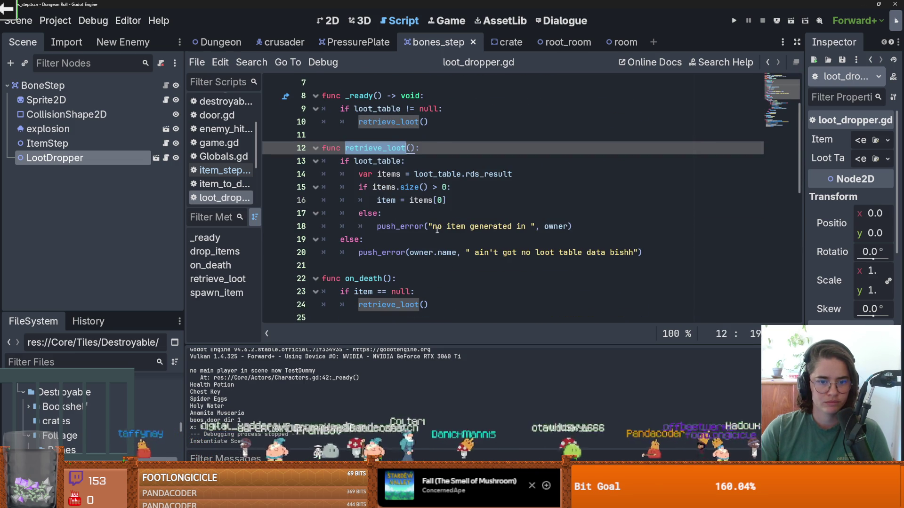
pyautogui.scroll(-1, 427, 222)
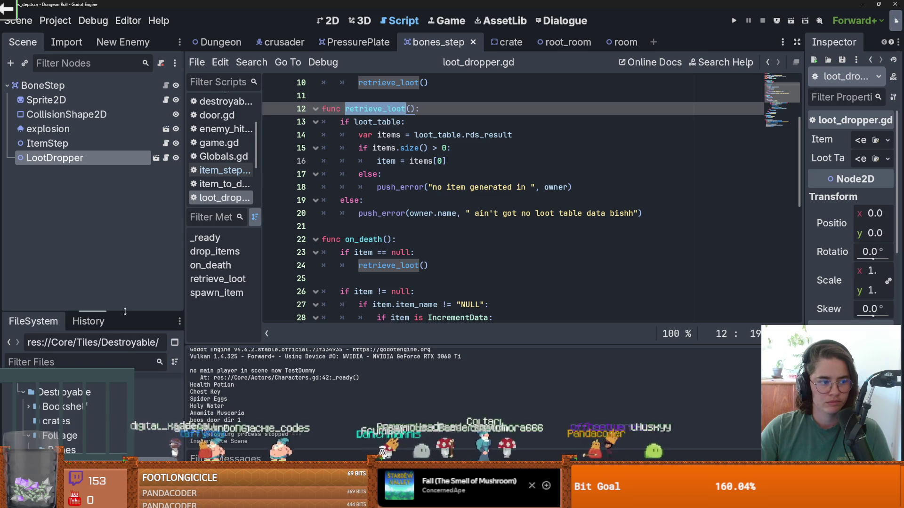
pyautogui.moveTo(125, 311); pyautogui.dragTo(118, 182)
# Step: Filter the FileSystem by 'crate' to show CrateLootTable.tres and crate.tscn
pyautogui.write('crate')
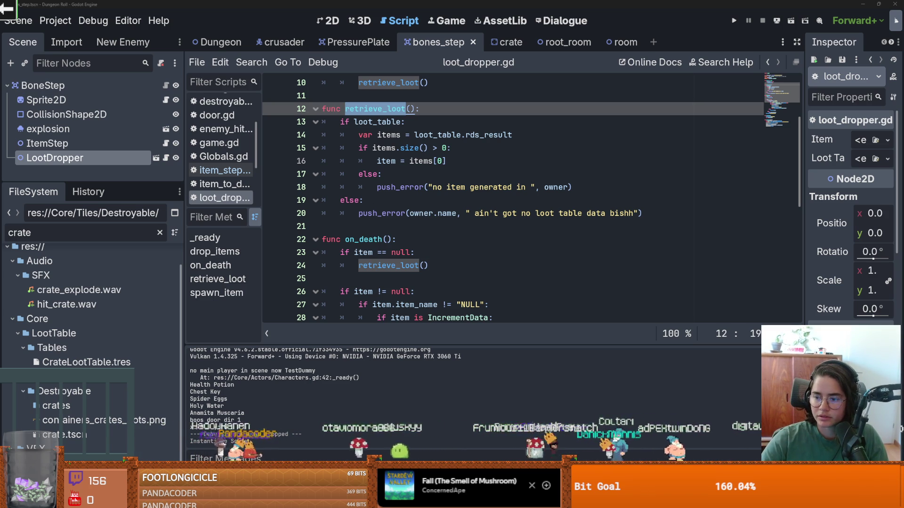
pyautogui.moveTo(451, 5); pyautogui.dragTo(323, 298)
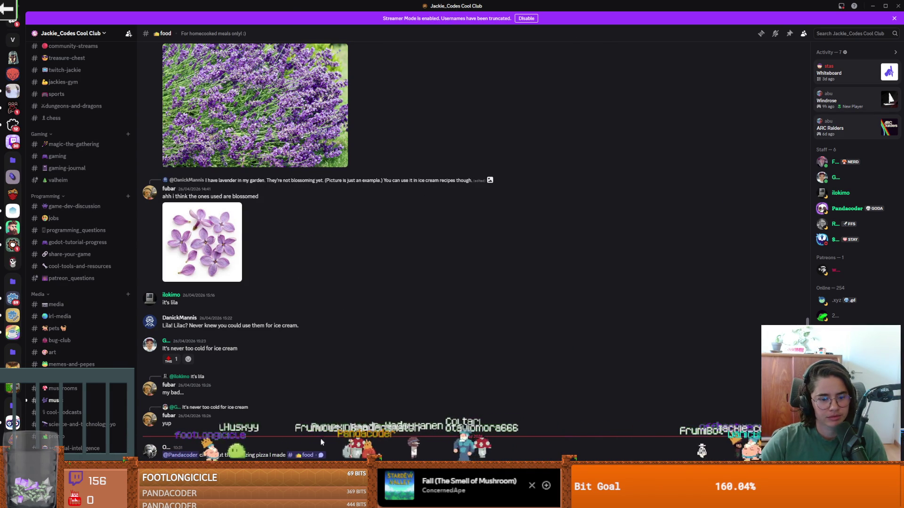
pyautogui.click(324, 457)
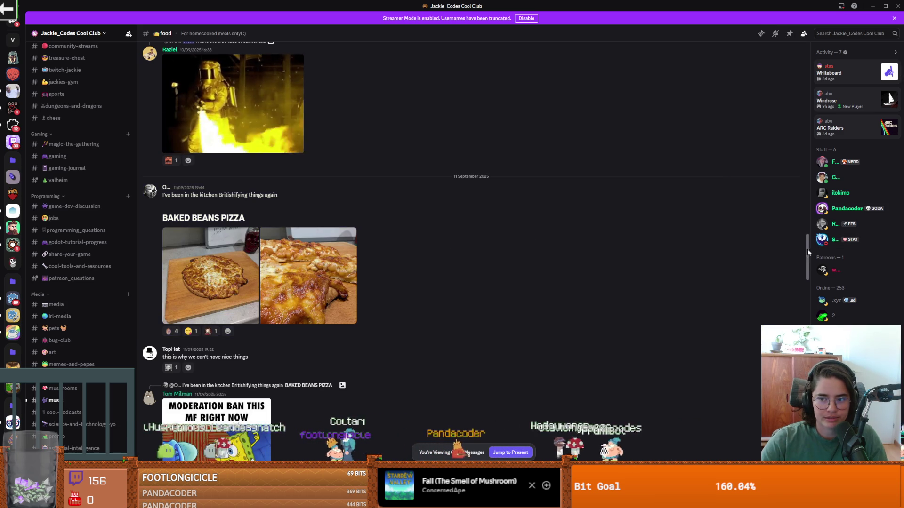
pyautogui.scroll(10, 445, 268)
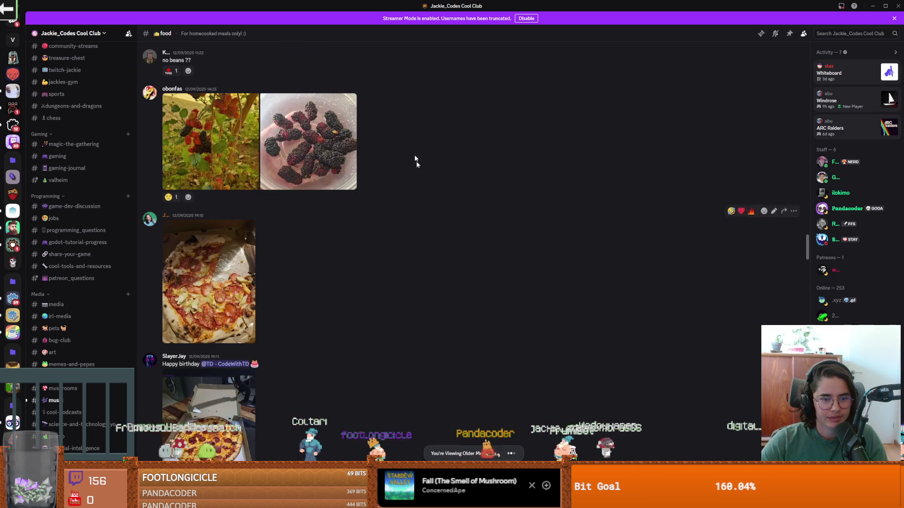
pyautogui.hotkey('alt', 'Tab')
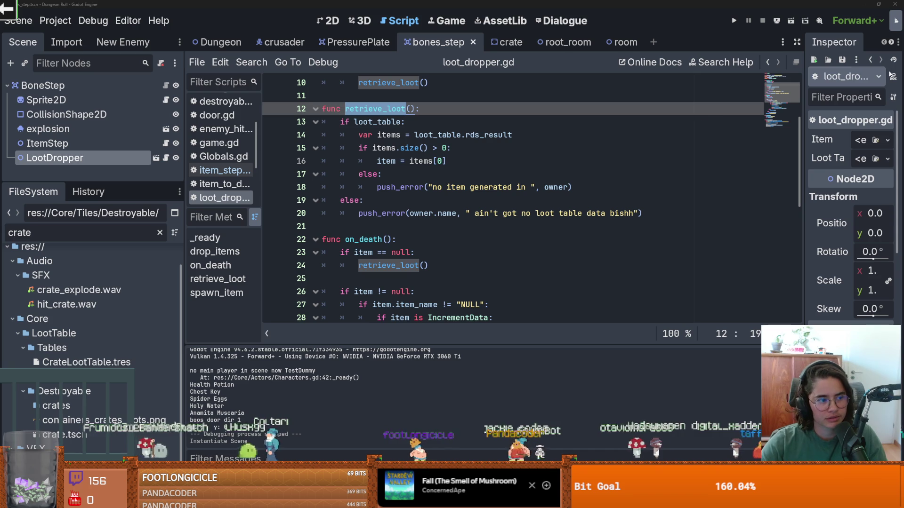
# Step: Save the scene after reviewing the inc_item line in loot_dropper.gd
pyautogui.click(487, 217)
pyautogui.hotkey('ctrl', 's')
pyautogui.scroll(-5, 433, 221)
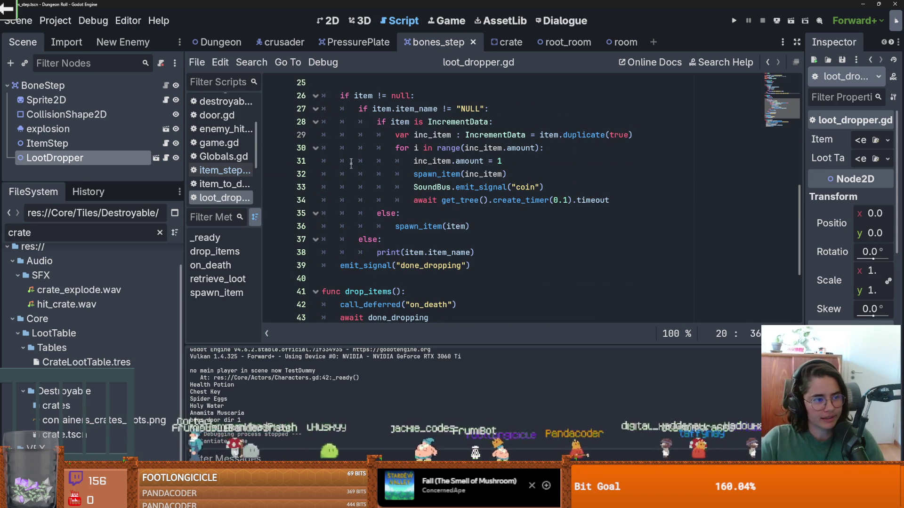
pyautogui.click(430, 138)
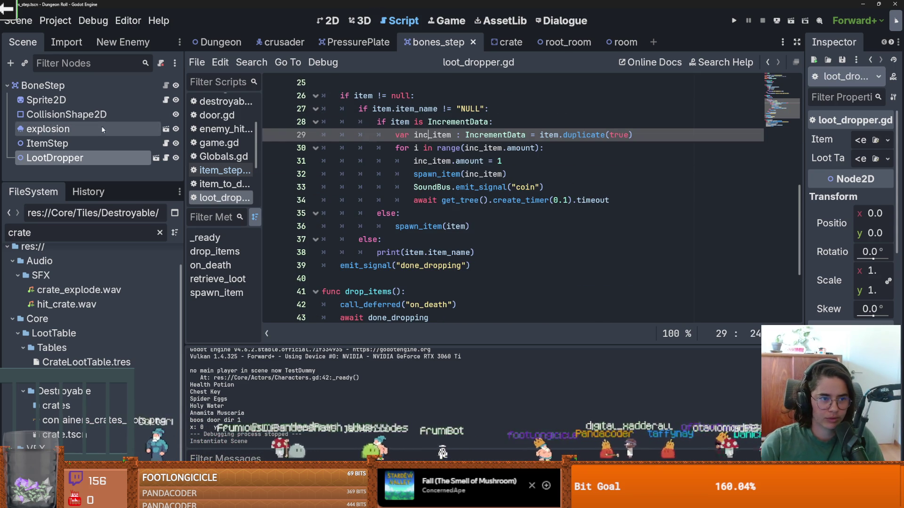
# Step: Copy the loot_dropper.drop_items() line from on_object_dead in the crate's destroyable_object.gd
pyautogui.click(506, 44)
pyautogui.scroll(-1, 115, 142)
pyautogui.scroll(1, 127, 141)
pyautogui.scroll(1, 131, 142)
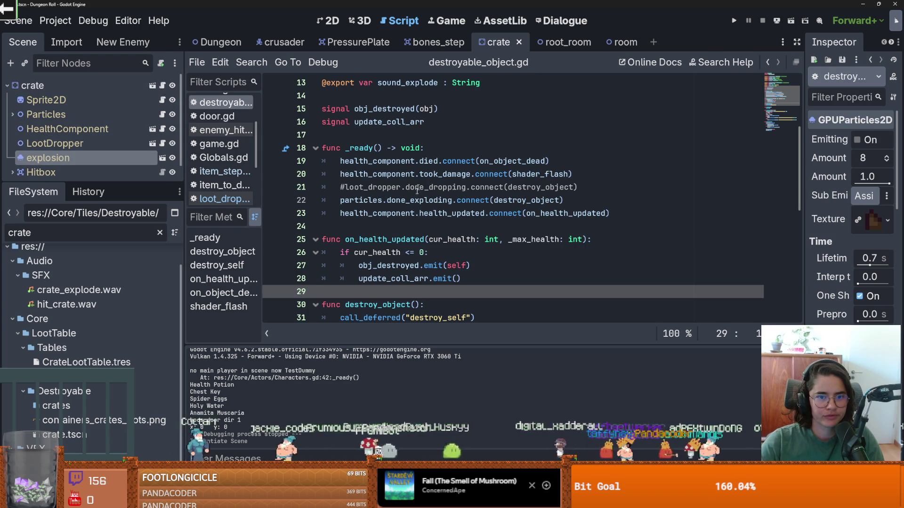
pyautogui.scroll(-2, 427, 177)
pyautogui.scroll(1, 427, 176)
pyautogui.doubleClick(371, 160)
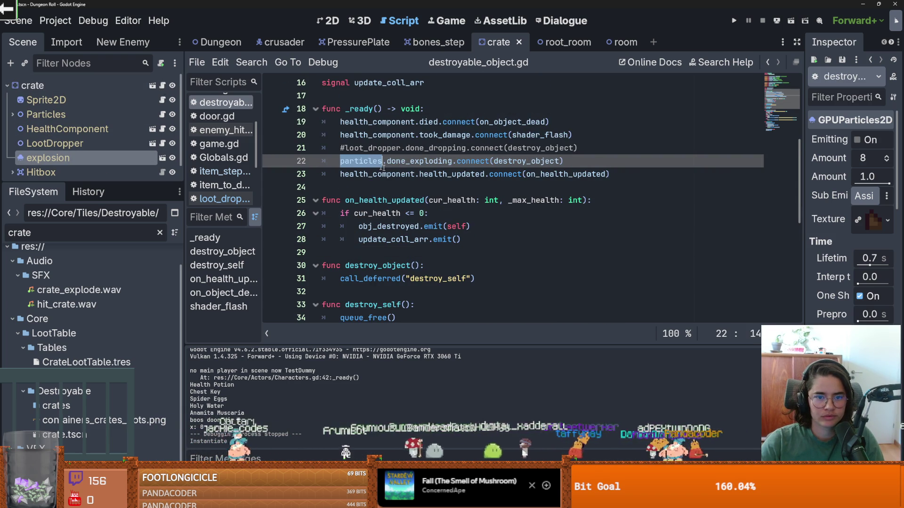
pyautogui.click(435, 122)
pyautogui.click(542, 122)
pyautogui.scroll(-7, 482, 164)
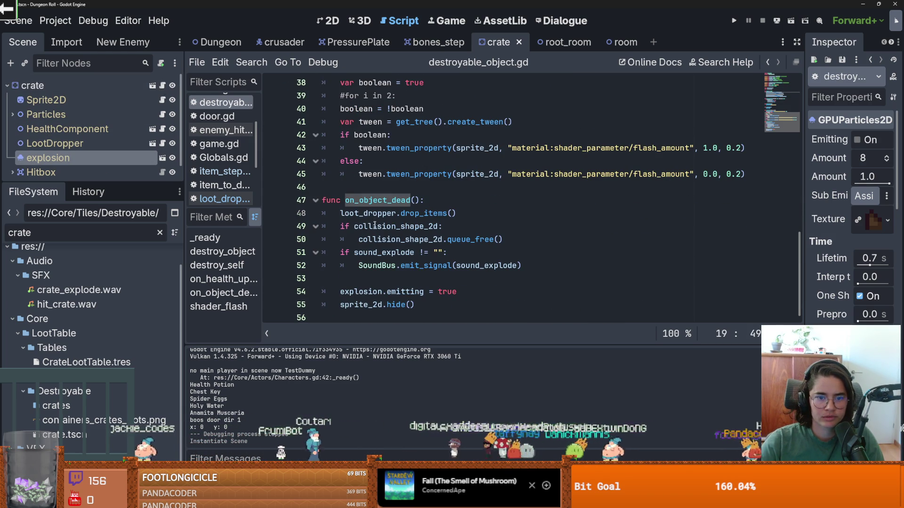
pyautogui.click(465, 214)
pyautogui.hotkey('shift', 'Home')
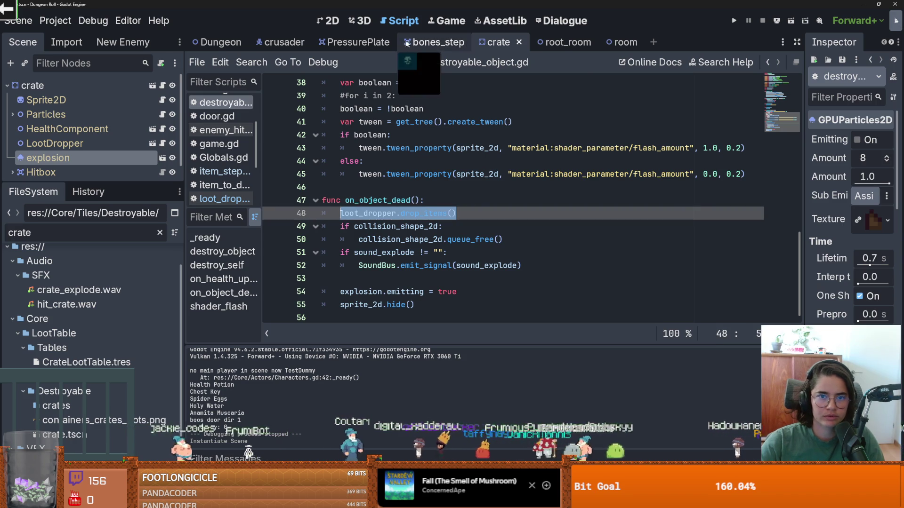
pyautogui.click(437, 42)
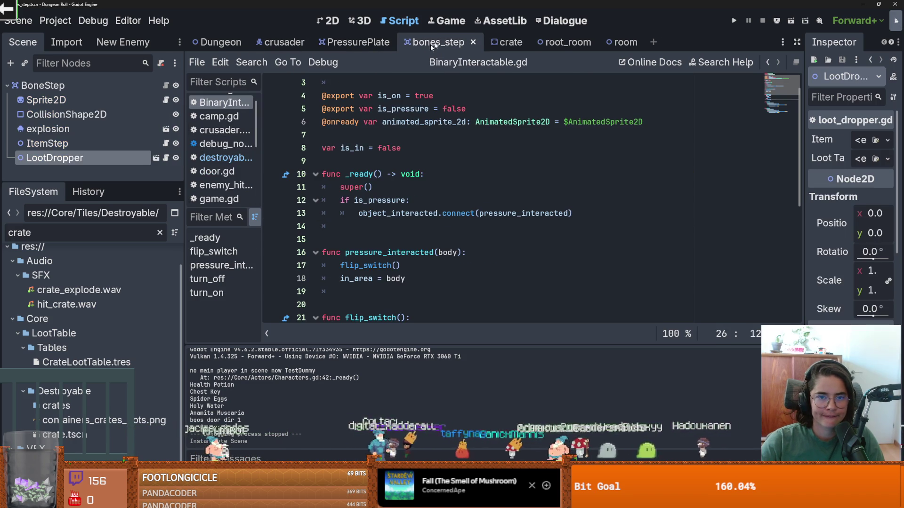
# Step: Make line 13 of item_step.gd's on_tile_stepped call loot_dropper.drop_items(), then save
pyautogui.click(166, 158)
pyautogui.scroll(1, 450, 194)
pyautogui.press('Down')
pyautogui.press('Down')
pyautogui.press('Down')
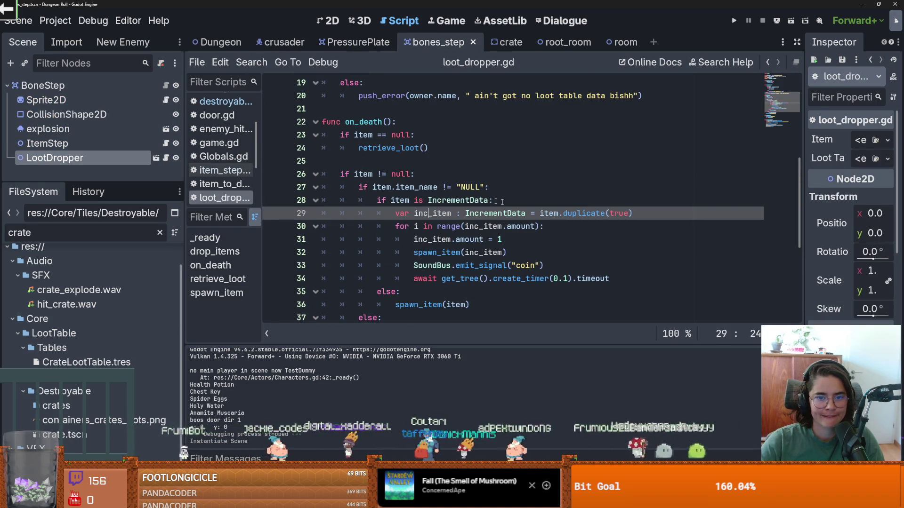
pyautogui.click(165, 143)
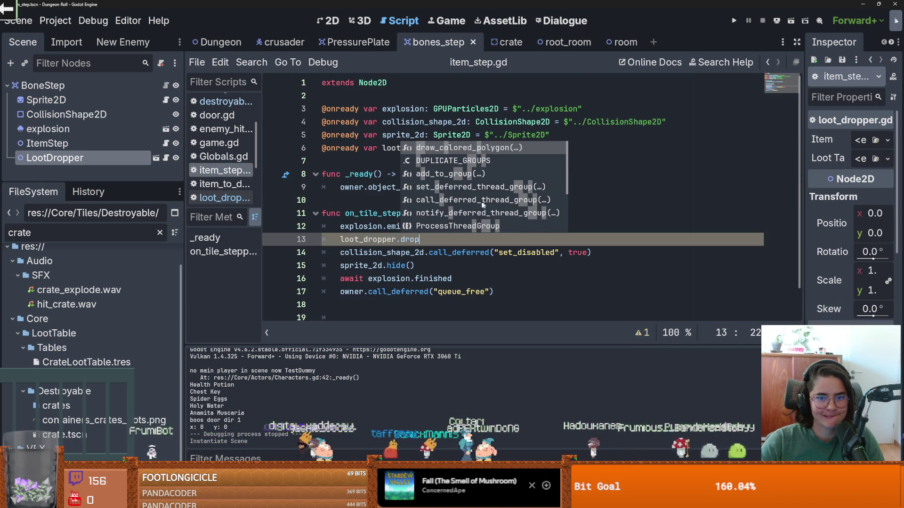
pyautogui.click(402, 241)
pyautogui.write('loot_dropper.drop_items()')
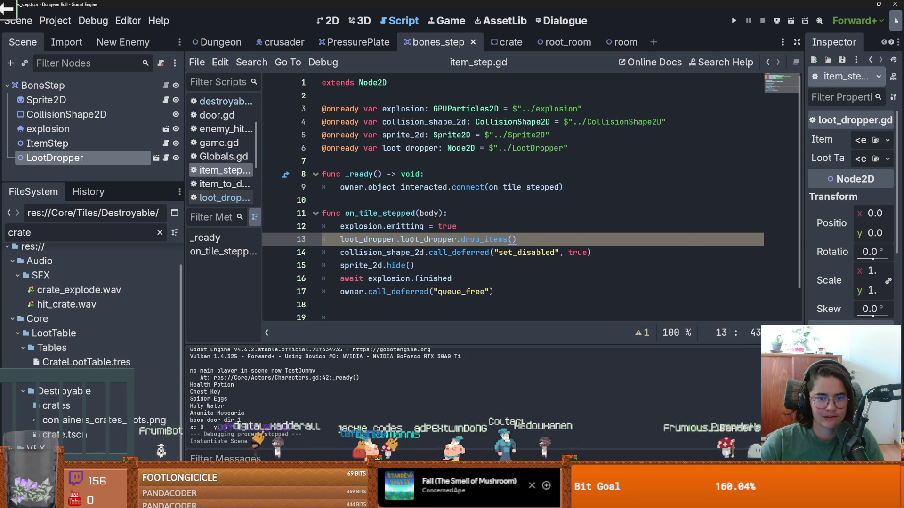
pyautogui.moveTo(387, 241); pyautogui.dragTo(340, 240)
pyautogui.press('BackSpace')
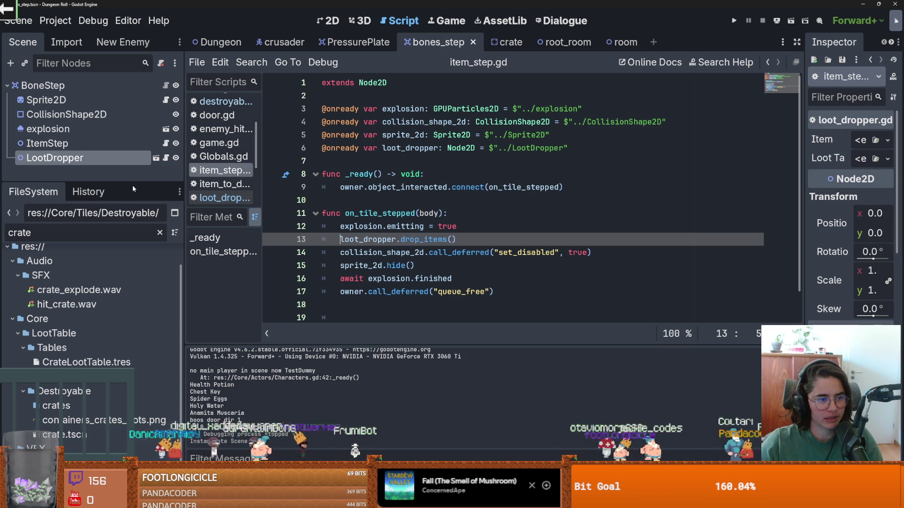
pyautogui.moveTo(135, 183)
pyautogui.mouseDown()
pyautogui.moveTo(135, 222)
pyautogui.moveTo(135, 211)
pyautogui.mouseUp()
pyautogui.hotkey('ctrl', 's')
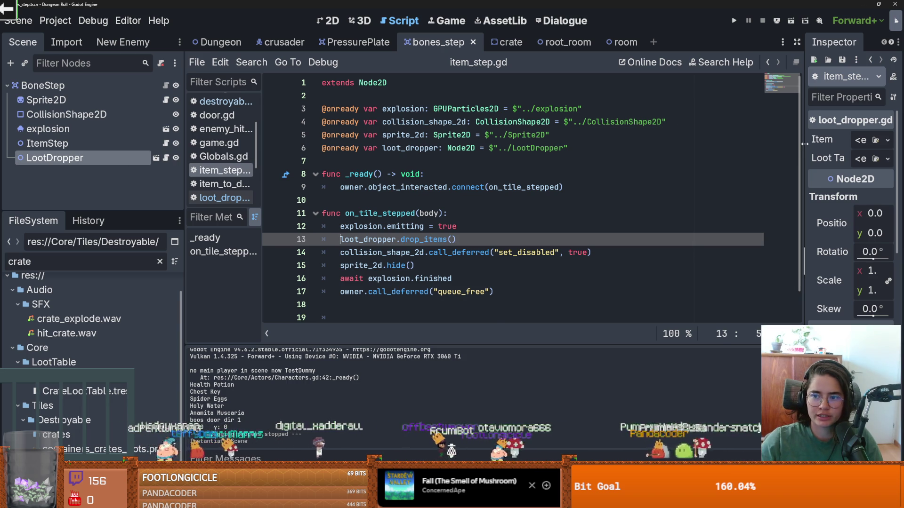
# Step: Widen the Inspector, check the empty Loot Table, and clear the FileSystem filter to show all files
pyautogui.moveTo(803, 144); pyautogui.dragTo(558, 151)
pyautogui.click(791, 159)
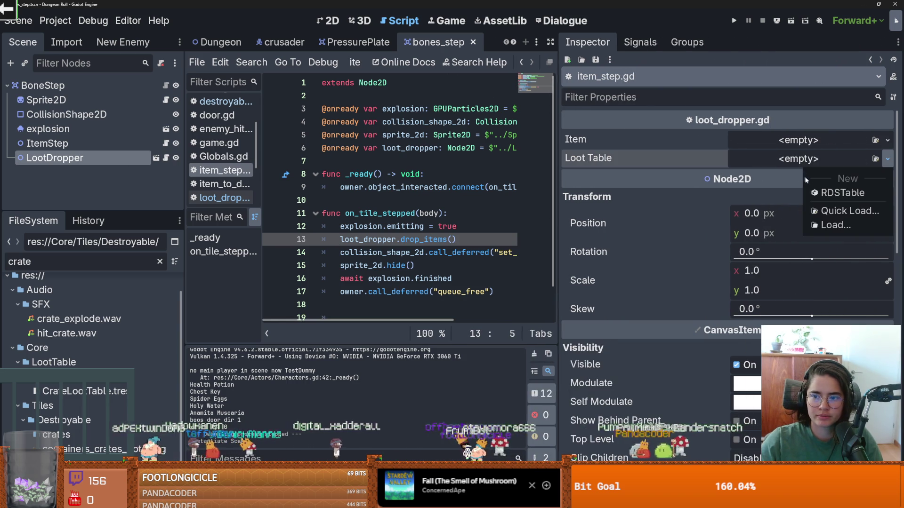
pyautogui.moveTo(69, 210); pyautogui.dragTo(70, 135)
pyautogui.doubleClick(73, 186)
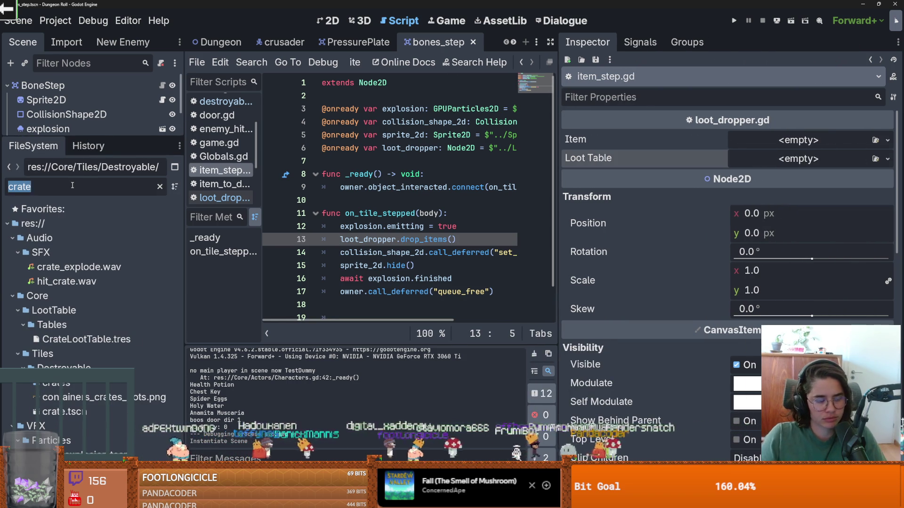
pyautogui.write('bone')
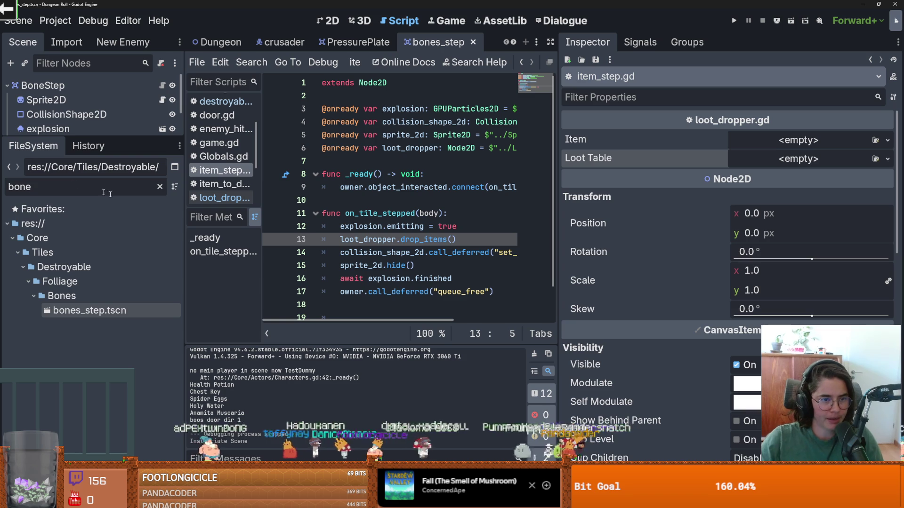
pyautogui.click(159, 187)
pyautogui.scroll(5, 63, 308)
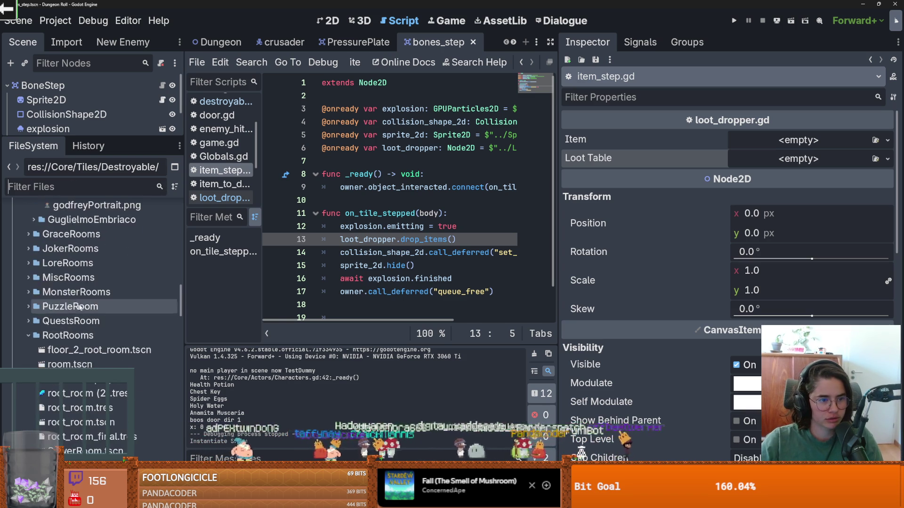
pyautogui.scroll(10, 63, 309)
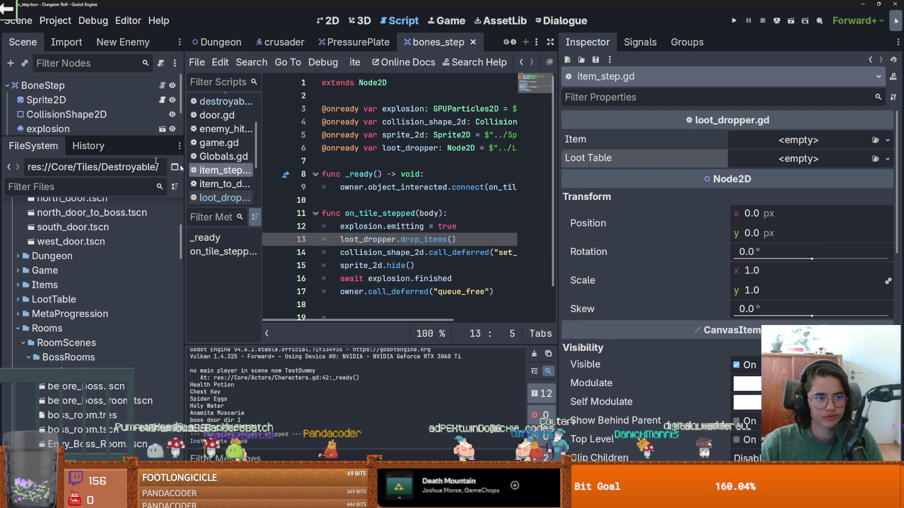
pyautogui.click(17, 328)
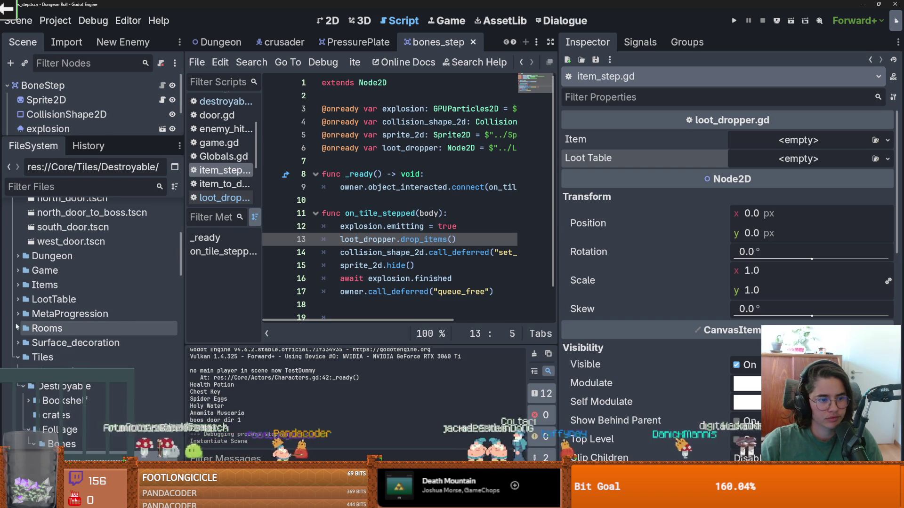
# Step: Create a new ItemData resource in the Materials folder and save it as bone_shard.tres
pyautogui.click(18, 285)
pyautogui.scroll(-1, 66, 316)
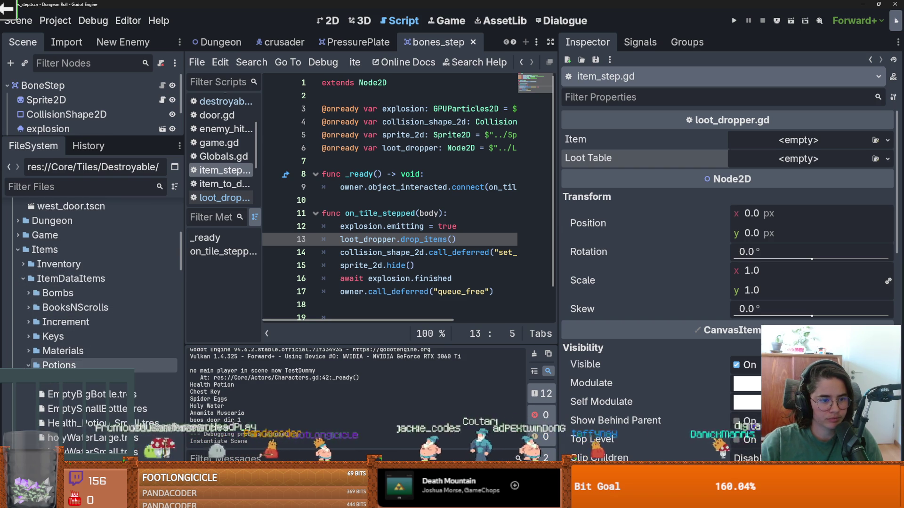
pyautogui.doubleClick(62, 350)
pyautogui.rightClick(63, 357)
pyautogui.moveTo(100, 281)
pyautogui.click(309, 321)
pyautogui.write('itemd')
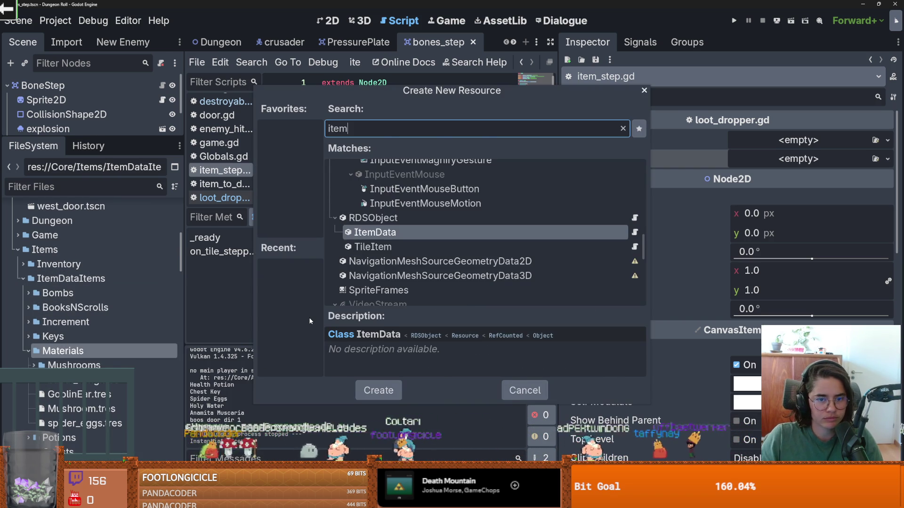
pyautogui.press('Return')
pyautogui.write('bone_shard.tres')
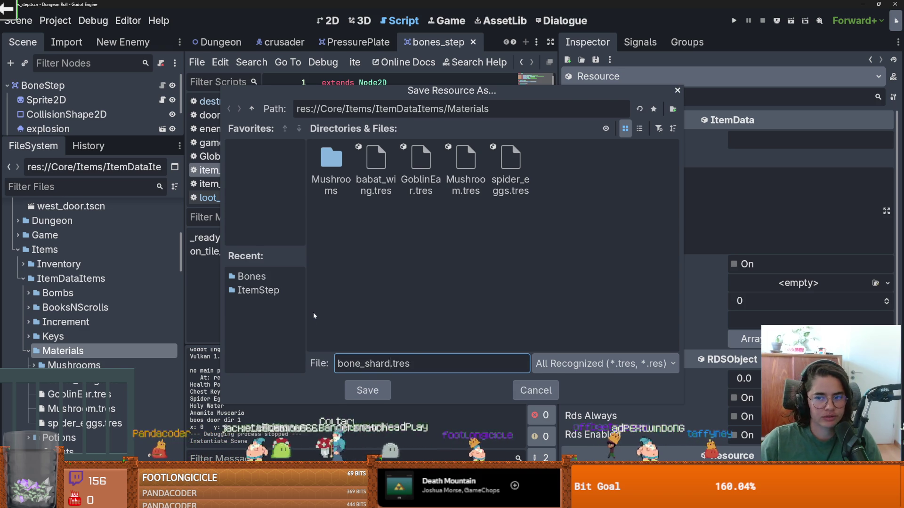
pyautogui.press('Return')
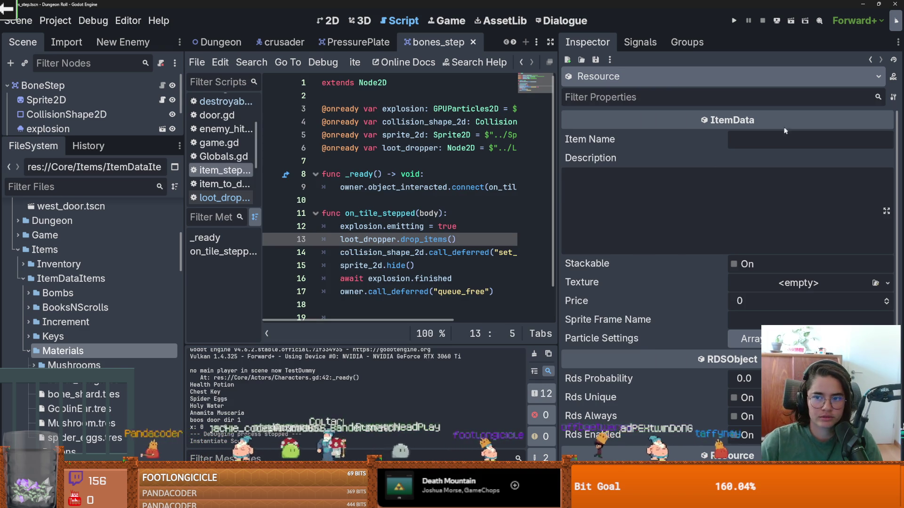
# Step: Set the item name to 'Bone Shard' and give it a new AtlasTexture
pyautogui.click(778, 139)
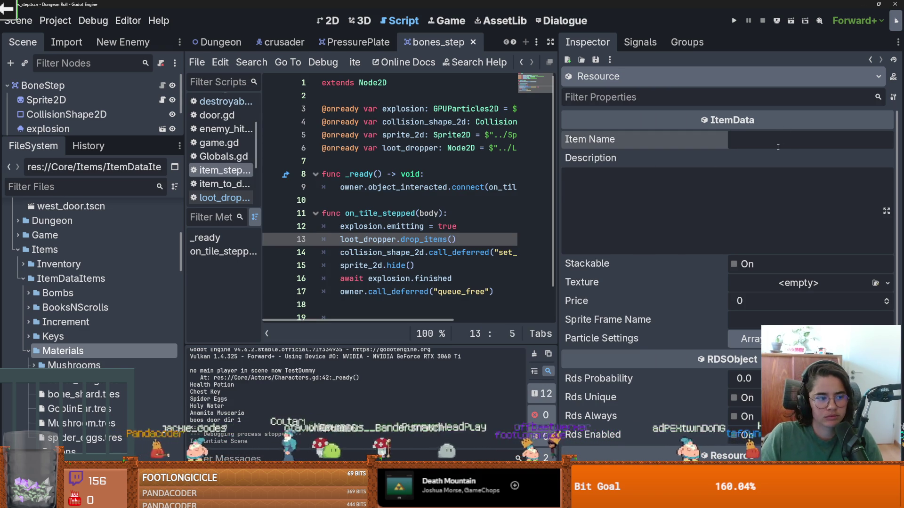
pyautogui.write('Bone Shard')
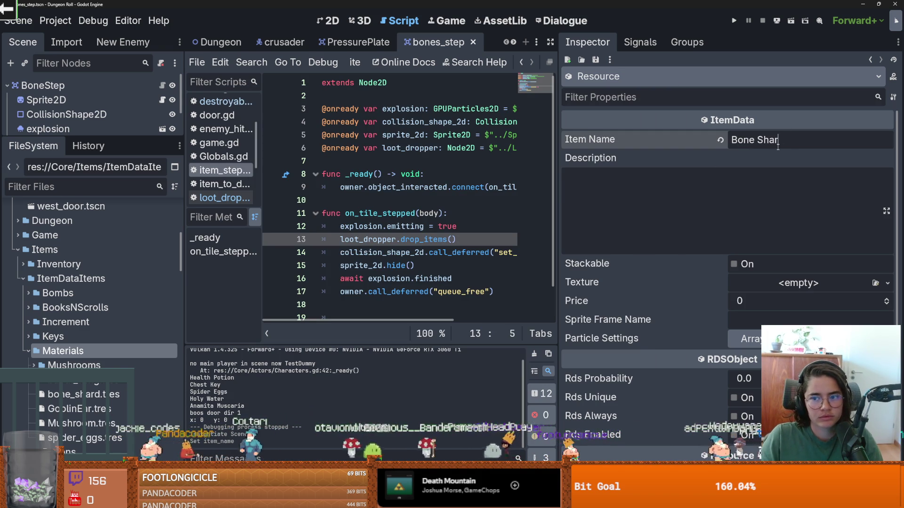
pyautogui.click(809, 288)
pyautogui.click(822, 312)
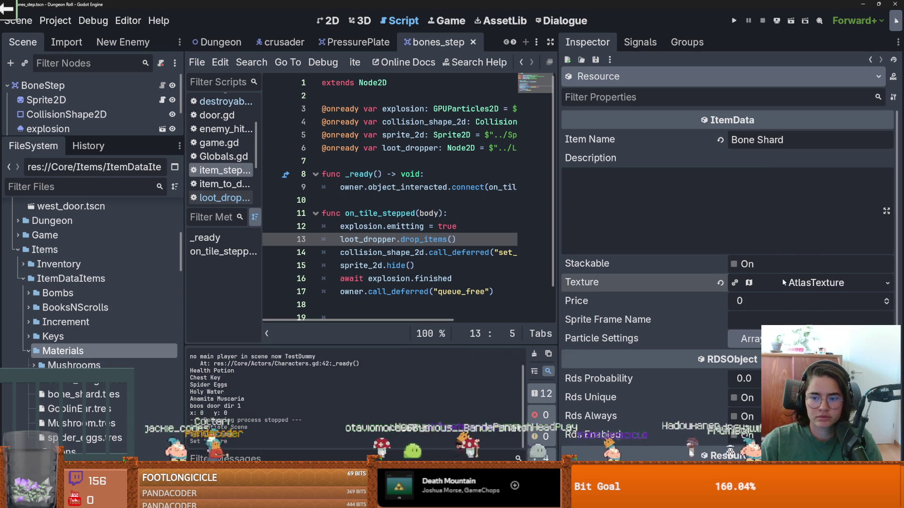
# Step: Load floor_decoration.png as the atlas and crop its region to the 16x16 bones tile
pyautogui.click(820, 283)
pyautogui.click(820, 417)
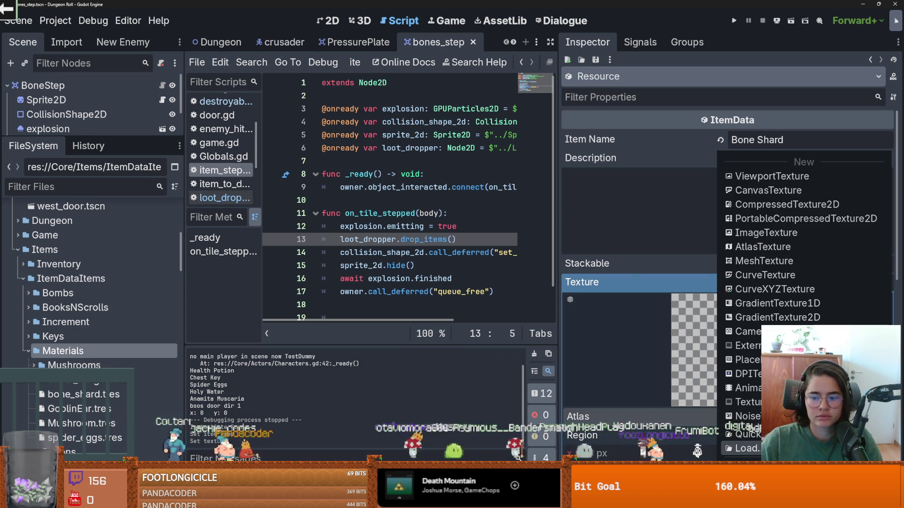
pyautogui.click(867, 443)
pyautogui.press('Return')
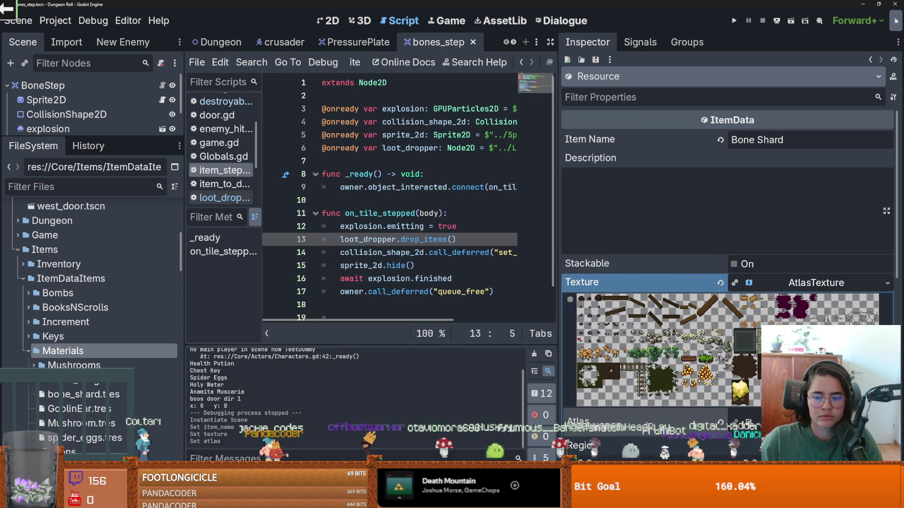
pyautogui.scroll(-4, 722, 315)
pyautogui.click(722, 315)
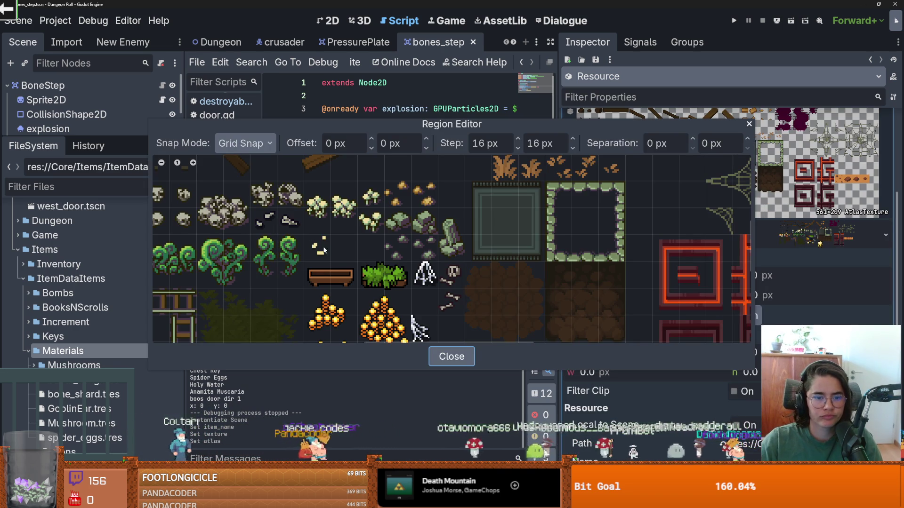
pyautogui.click(265, 225)
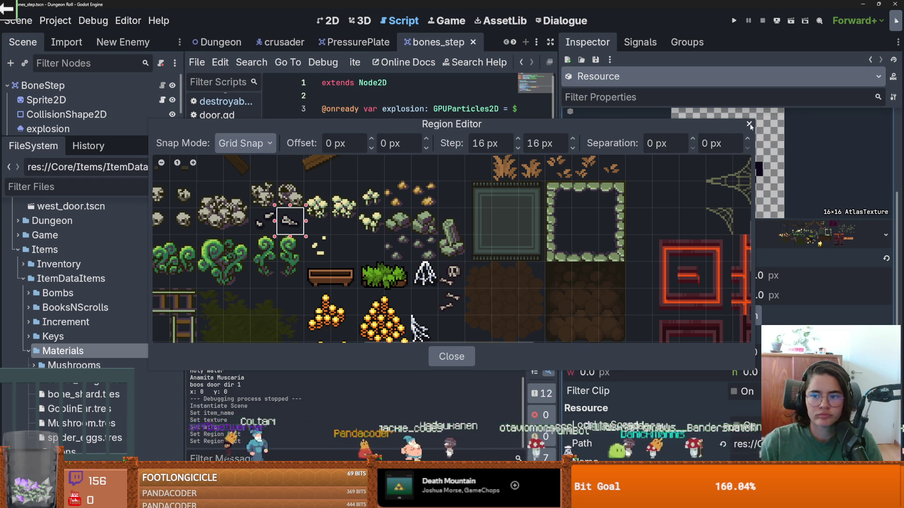
pyautogui.click(749, 124)
pyautogui.click(812, 234)
pyautogui.scroll(5, 801, 255)
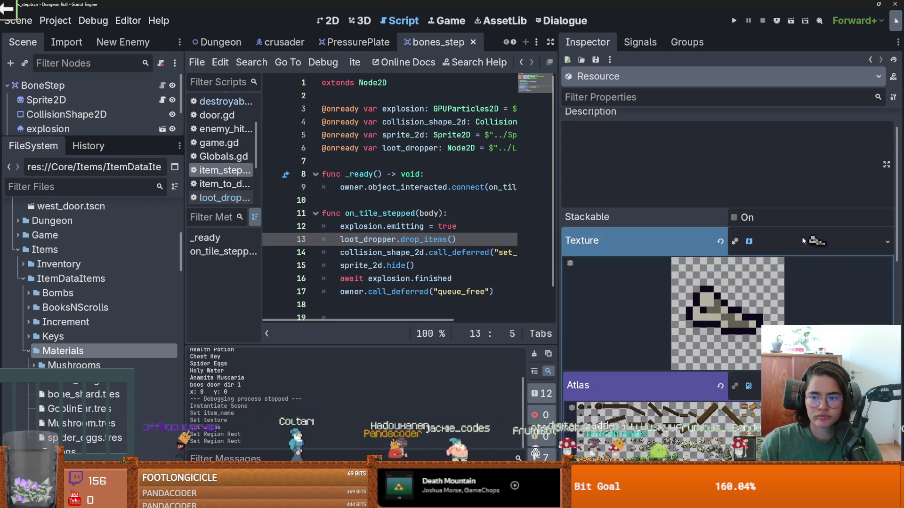
# Step: Set the Bone Shard item's price to 2
pyautogui.click(740, 265)
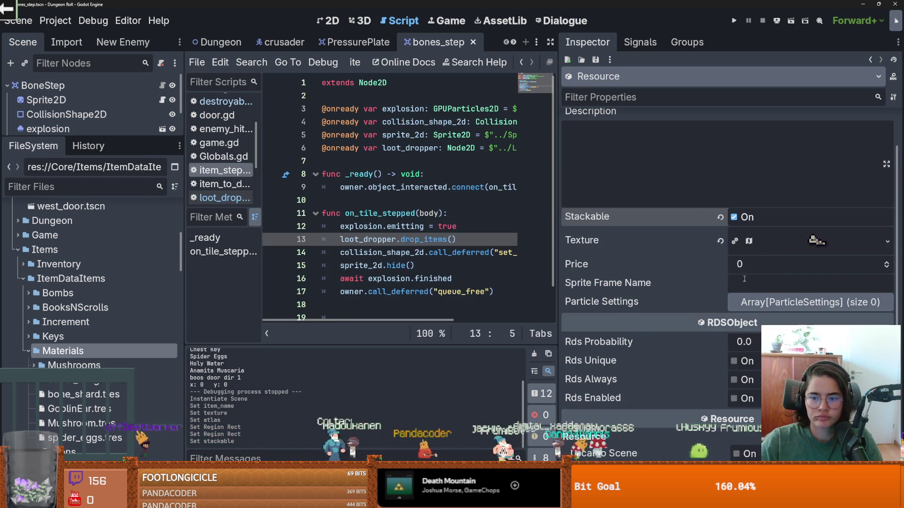
pyautogui.click(884, 262)
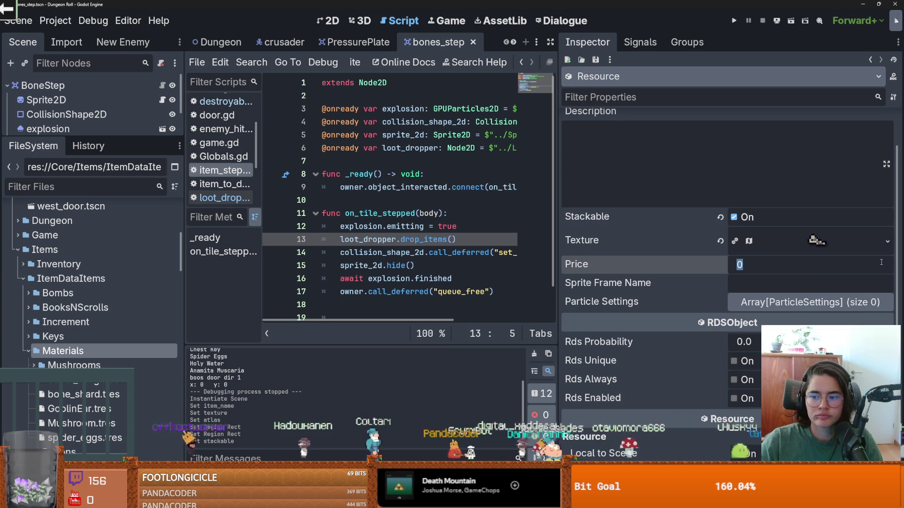
pyautogui.write('2')
pyautogui.press('Return')
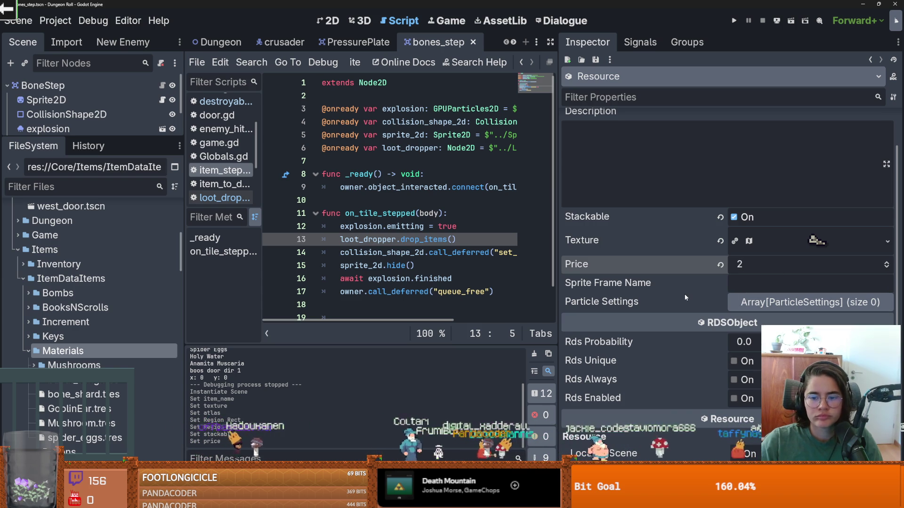
# Step: Set RDS probability to 1, enable RDS, and enlarge the scene tree to show all nodes
pyautogui.click(777, 310)
pyautogui.click(778, 311)
pyautogui.click(743, 342)
pyautogui.write('1')
pyautogui.click(734, 399)
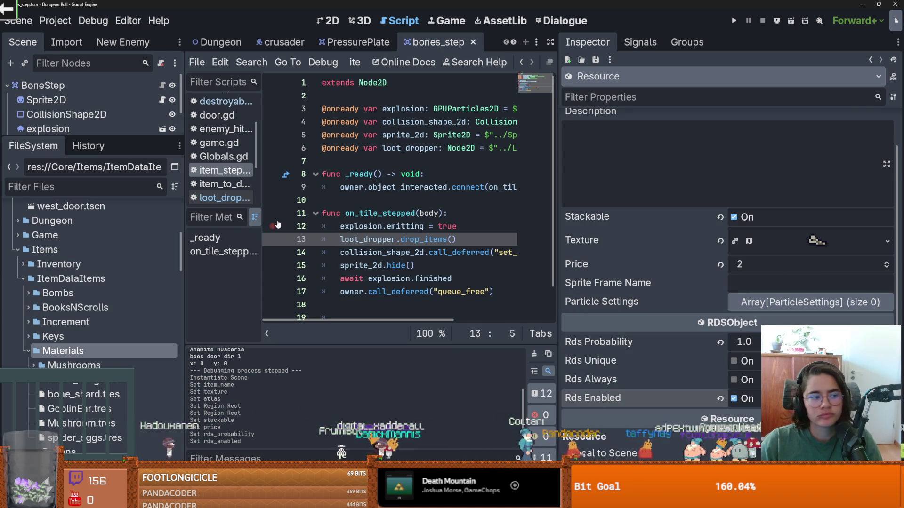
pyautogui.moveTo(117, 137); pyautogui.dragTo(113, 289)
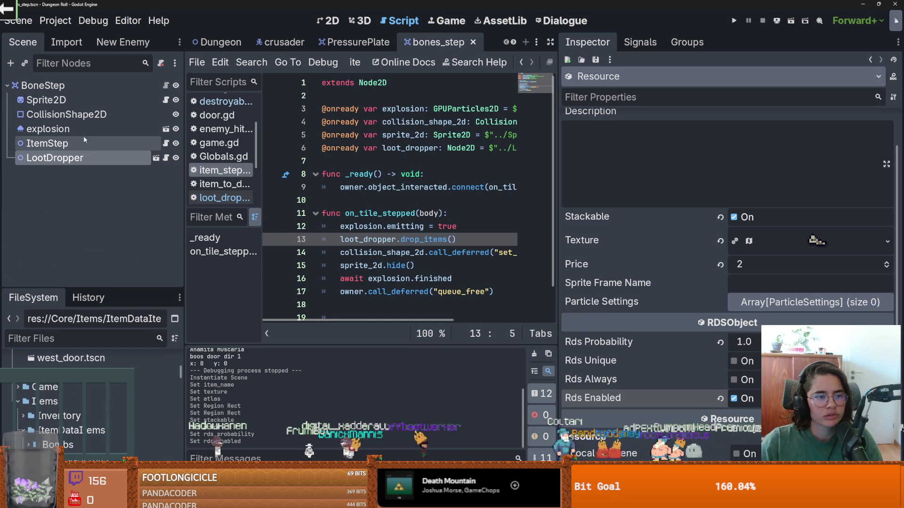
# Step: Give the LootDropper a new RDSTable with RDS count 2 and two content slots
pyautogui.click(111, 156)
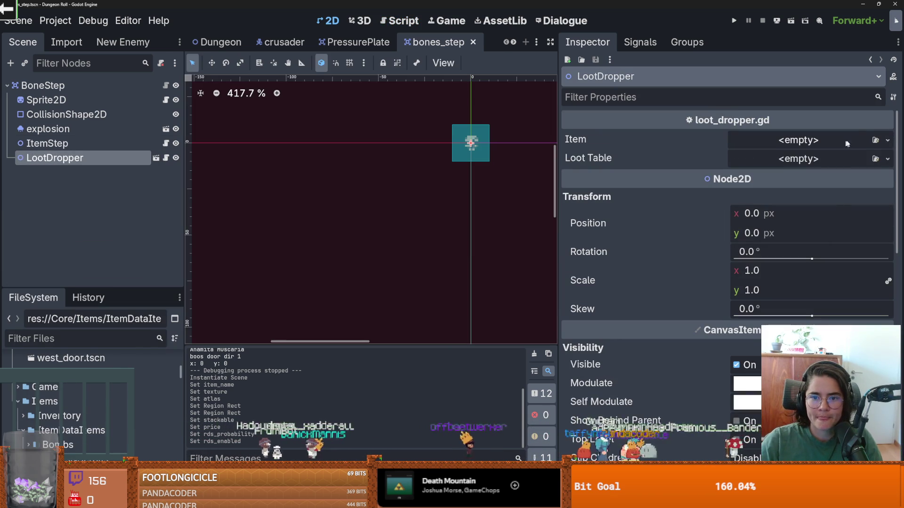
pyautogui.click(888, 159)
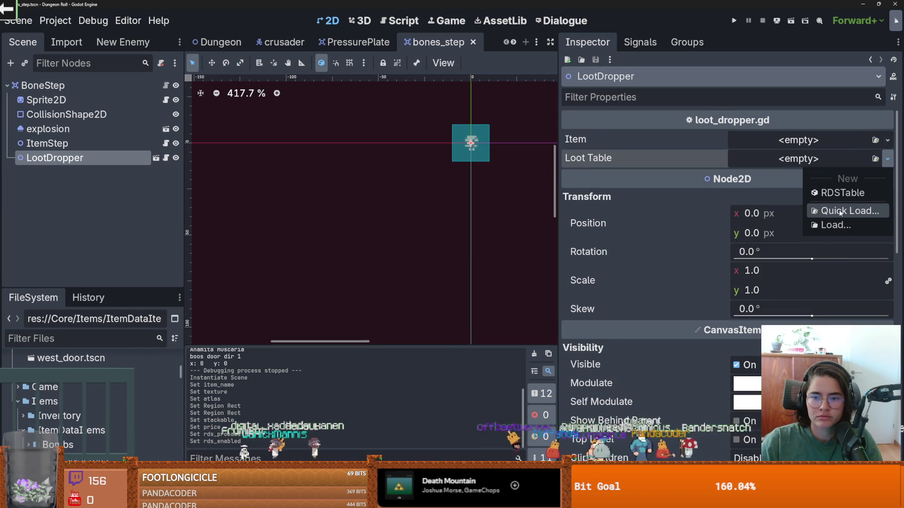
pyautogui.click(841, 193)
pyautogui.click(808, 159)
pyautogui.click(788, 178)
pyautogui.write('2')
pyautogui.click(787, 196)
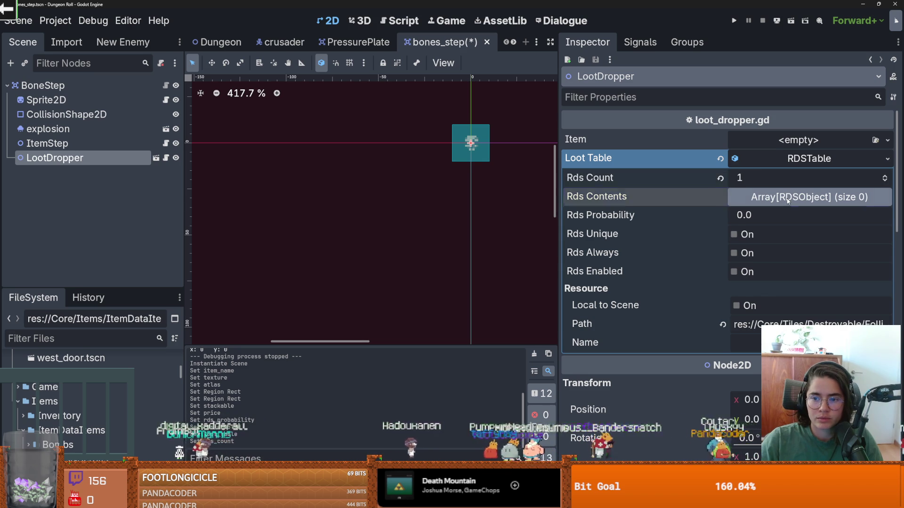
pyautogui.write('2')
pyautogui.press('Return')
# Step: Fill the table's contents with bone_shard.tres and NULL.tres, then save the scene
pyautogui.click(871, 236)
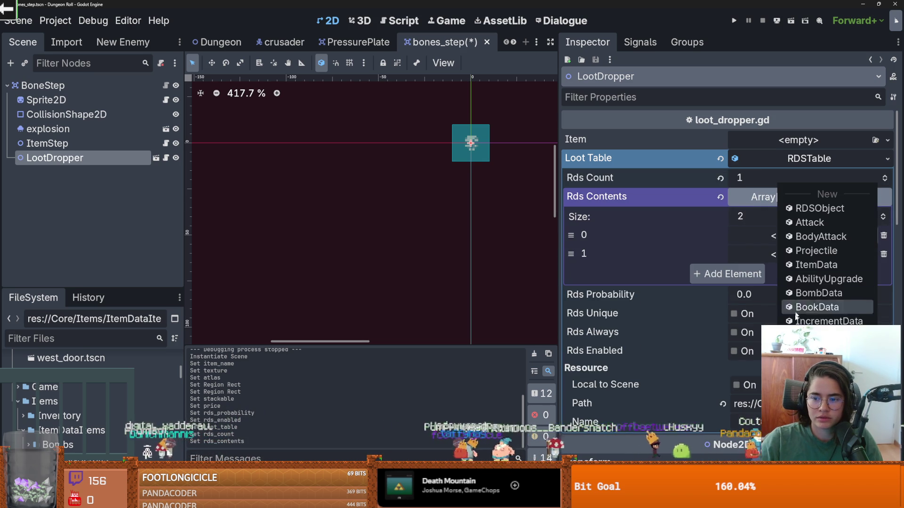
pyautogui.click(859, 236)
pyautogui.write('bone')
pyautogui.press('Return')
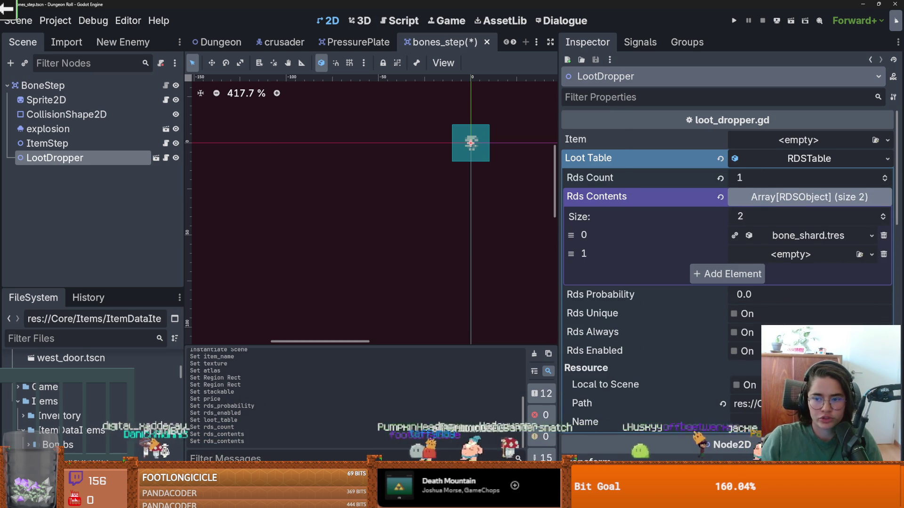
pyautogui.click(872, 255)
pyautogui.click(859, 254)
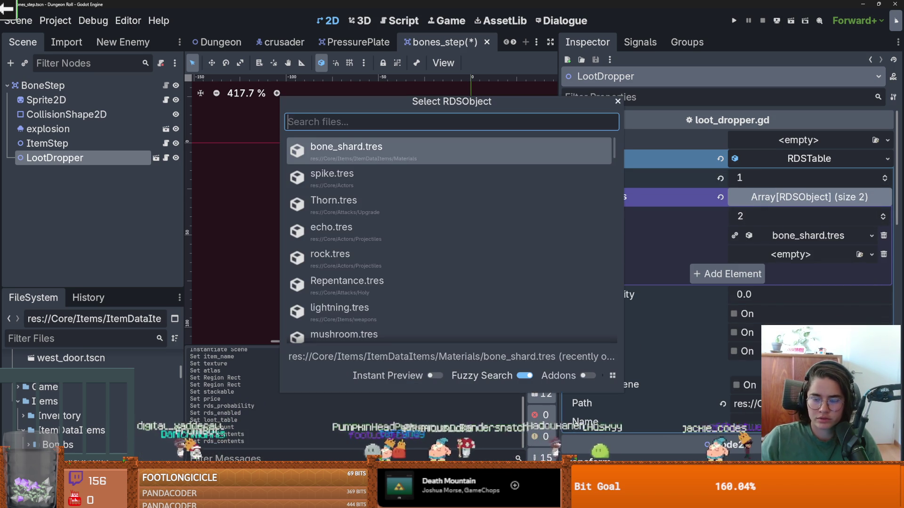
pyautogui.write('null')
pyautogui.press('Return')
pyautogui.hotkey('ctrl', 's')
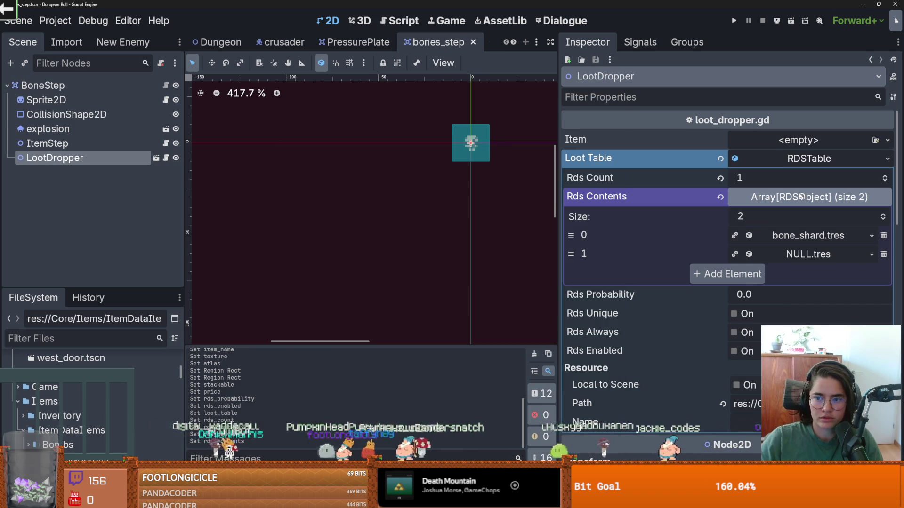
pyautogui.click(806, 197)
pyautogui.hotkey('ctrl', 's')
# Step: Set the loot table's RDS probability to 1.0 and run the game with F5
pyautogui.click(764, 217)
pyautogui.write('1')
pyautogui.press('Return')
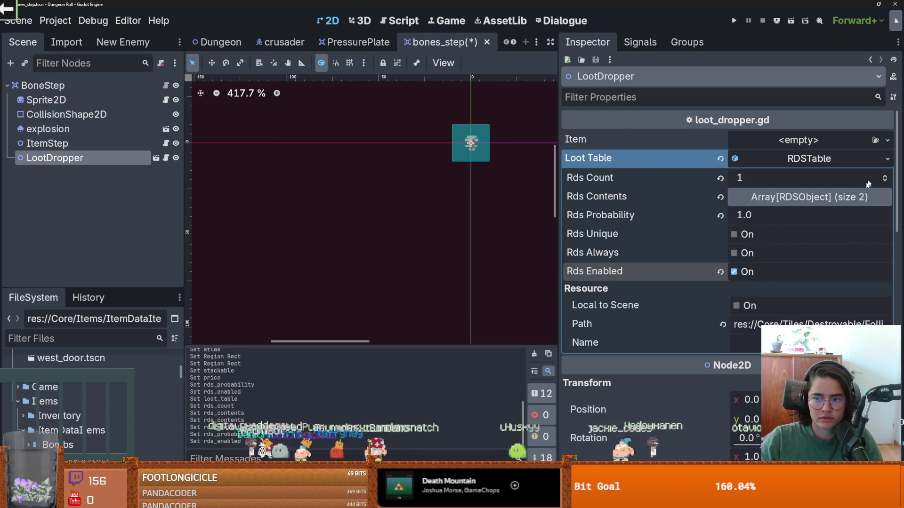
pyautogui.click(779, 158)
pyautogui.press('F5')
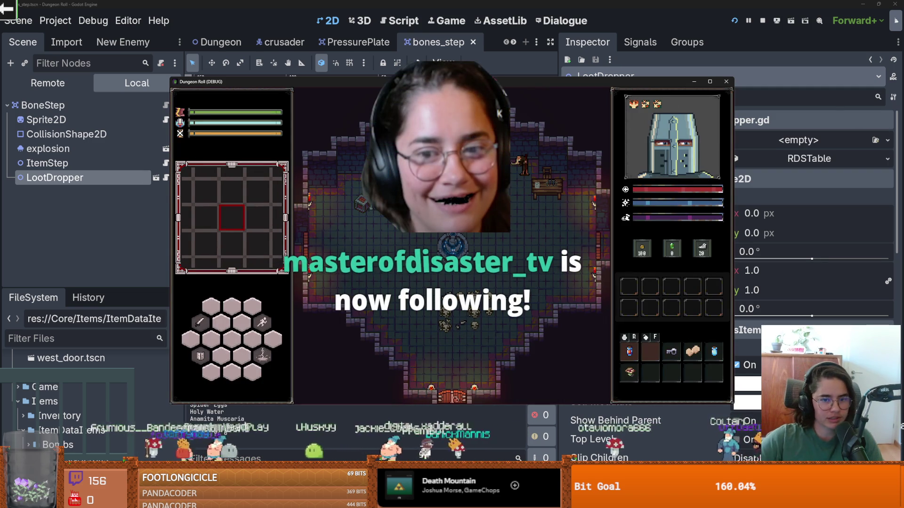
# Step: Maximize the game window, walk the player over the bone piles, then quit
pyautogui.click(710, 82)
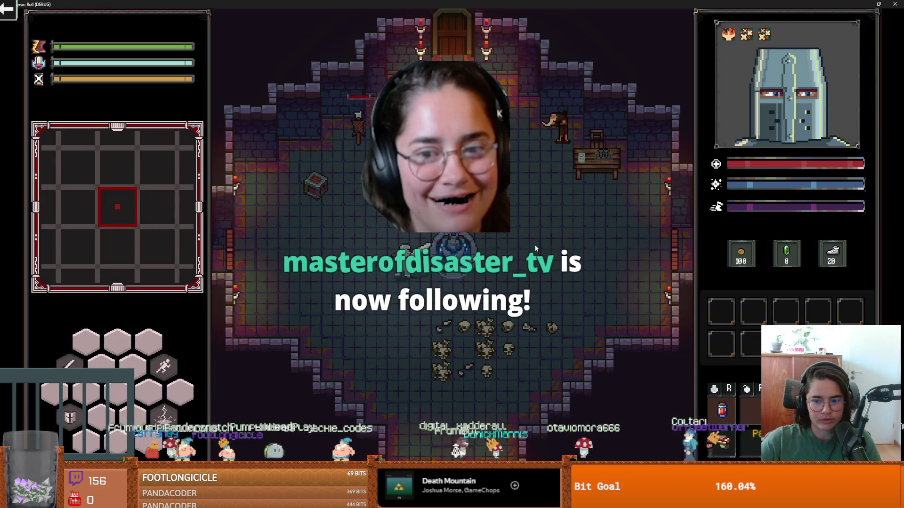
pyautogui.press('s')
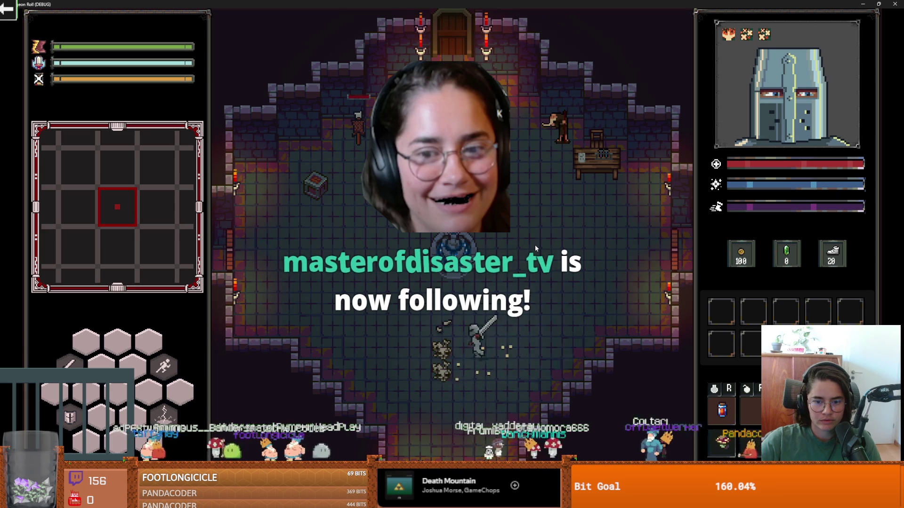
pyautogui.press('Escape')
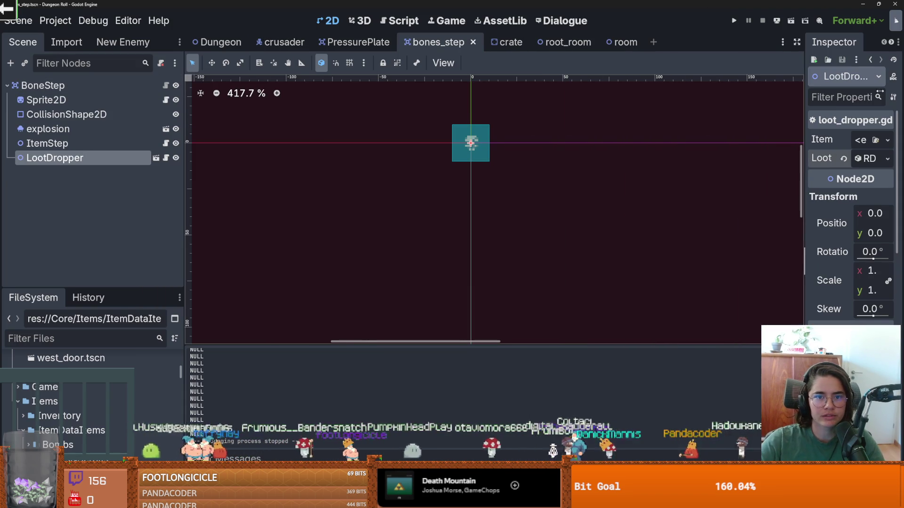
# Step: In root_room, paint bones_step tiles around the floor centre and play the game
pyautogui.click(534, 45)
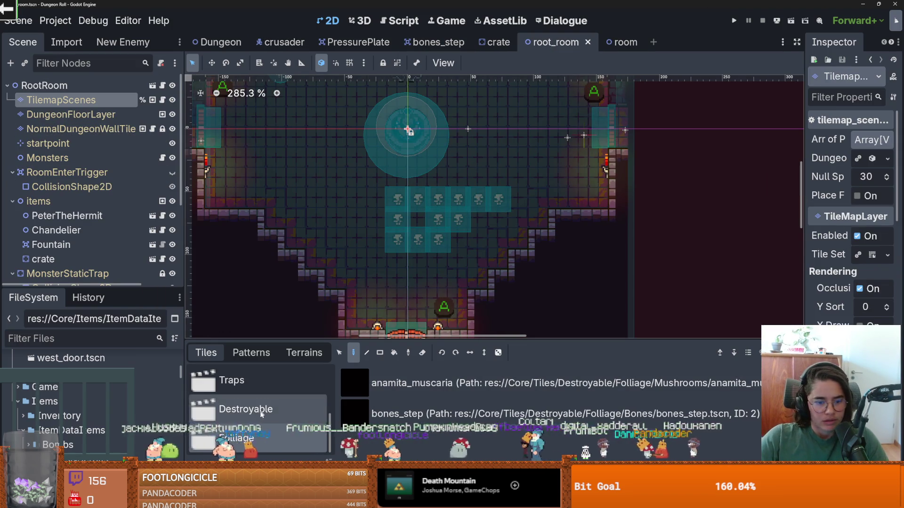
pyautogui.scroll(-4, 384, 238)
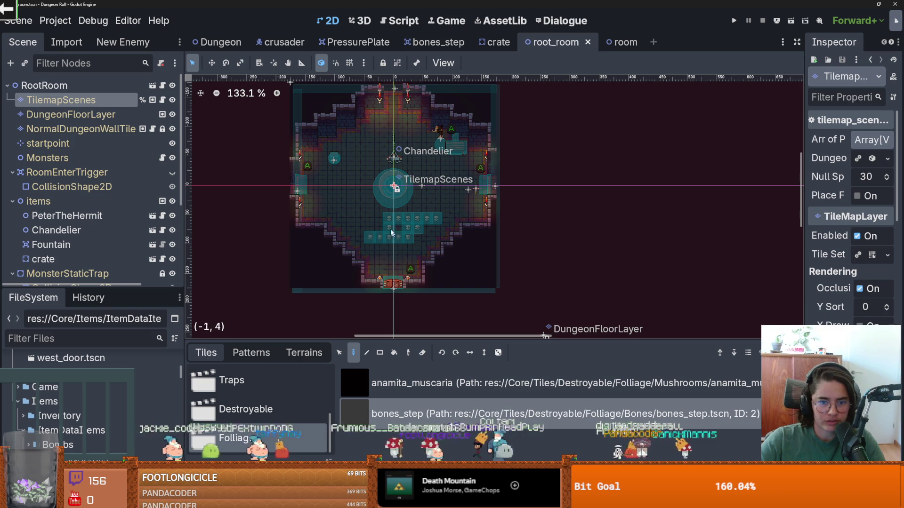
pyautogui.moveTo(360, 202)
pyautogui.mouseDown()
pyautogui.moveTo(422, 156)
pyautogui.moveTo(437, 186)
pyautogui.moveTo(398, 228)
pyautogui.moveTo(347, 215)
pyautogui.moveTo(347, 185)
pyautogui.moveTo(370, 144)
pyautogui.moveTo(399, 144)
pyautogui.mouseUp()
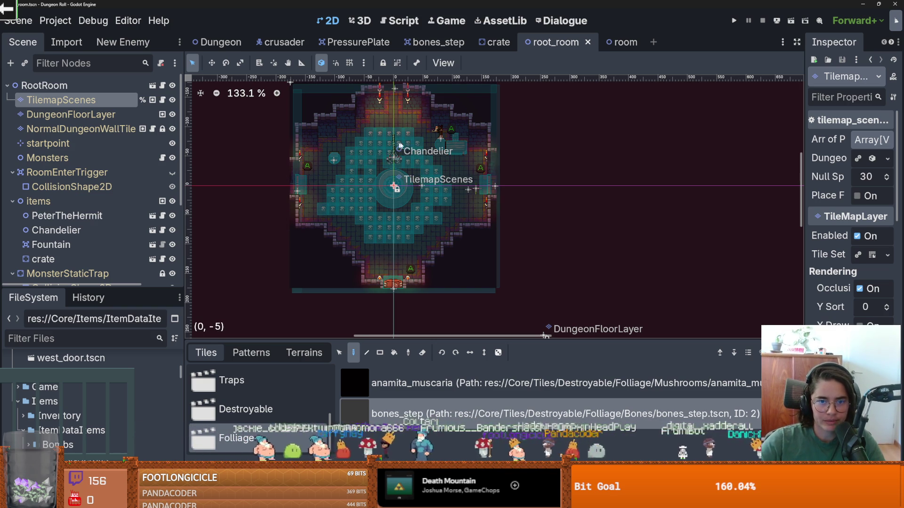
pyautogui.click(734, 20)
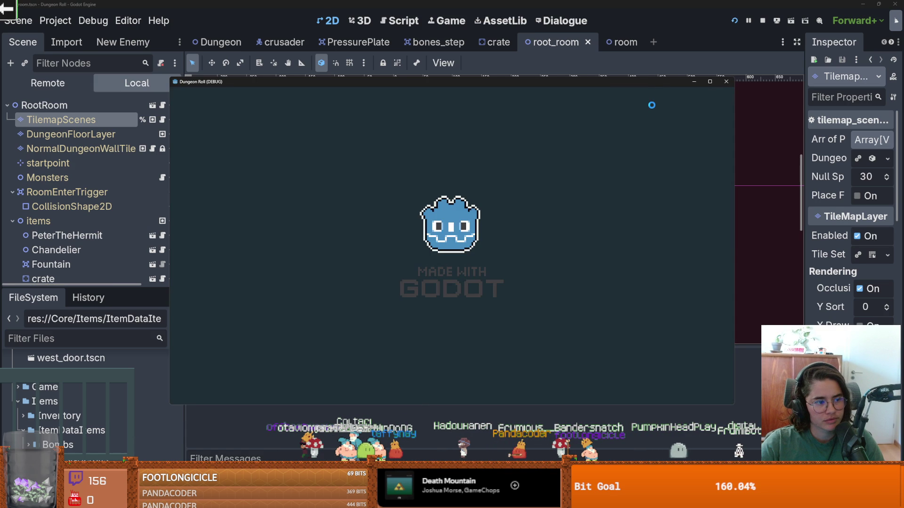
# Step: Walk the knight around the fountain and chest with WASD, breaking the bone tiles, then restore the window
pyautogui.press('s')
pyautogui.hotkey('w', 'd')
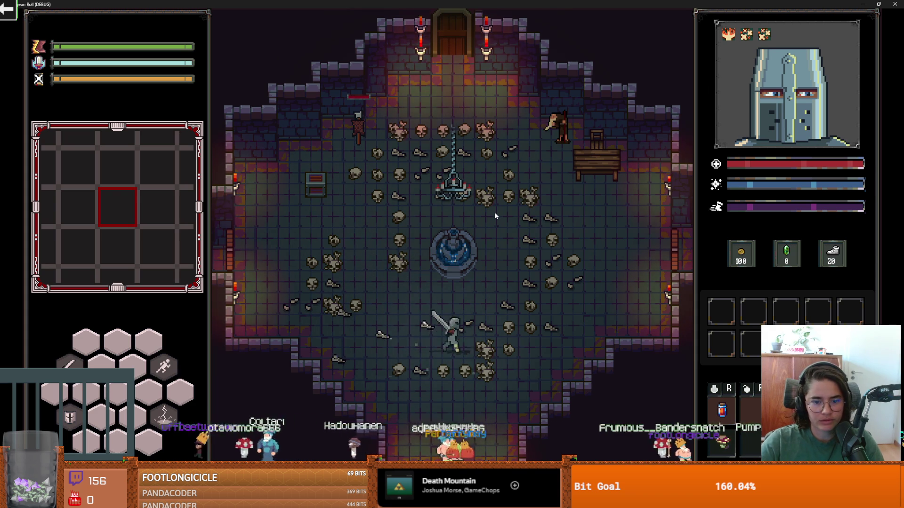
pyautogui.hotkey('w', 'a')
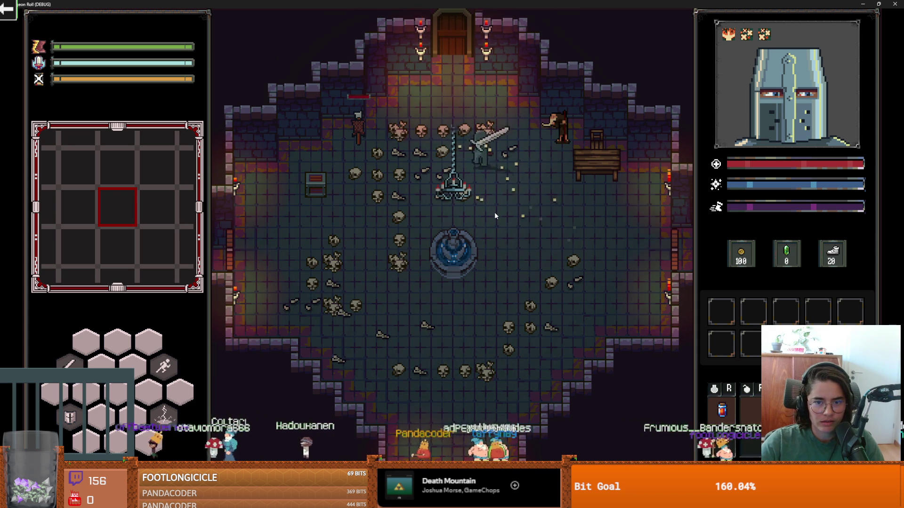
pyautogui.hotkey('s', 'a')
pyautogui.hotkey('s', 'a')
pyautogui.press('d')
pyautogui.hotkey('w', 'a')
pyautogui.hotkey('w', 'd')
pyautogui.hotkey('s', 'd')
pyautogui.press('s')
pyautogui.press('d')
pyautogui.hotkey('w', 'd')
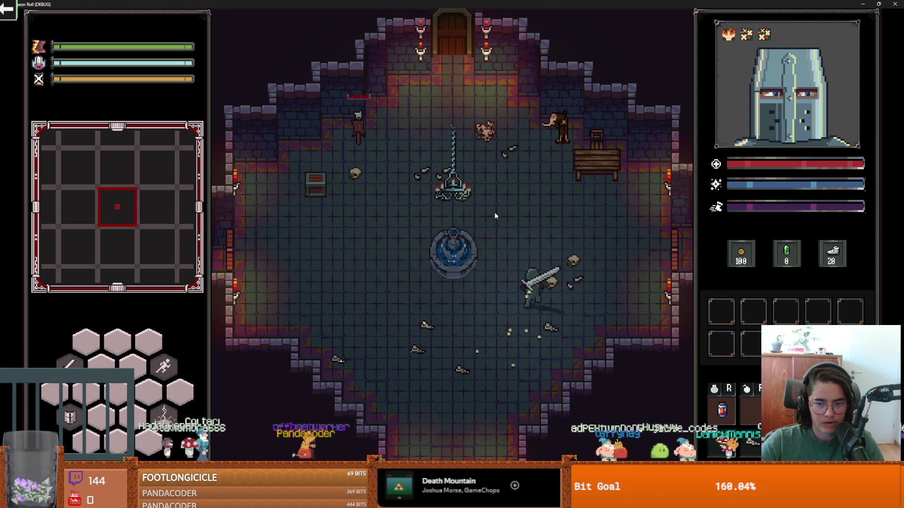
pyautogui.press('s')
pyautogui.hotkey('s', 'a')
pyautogui.hotkey('w', 'a')
pyautogui.press('a')
pyautogui.hotkey('w', 'a')
pyautogui.press('w')
pyautogui.hotkey('w', 'd')
pyautogui.press('d')
pyautogui.hotkey('w', 'd')
pyautogui.press('a')
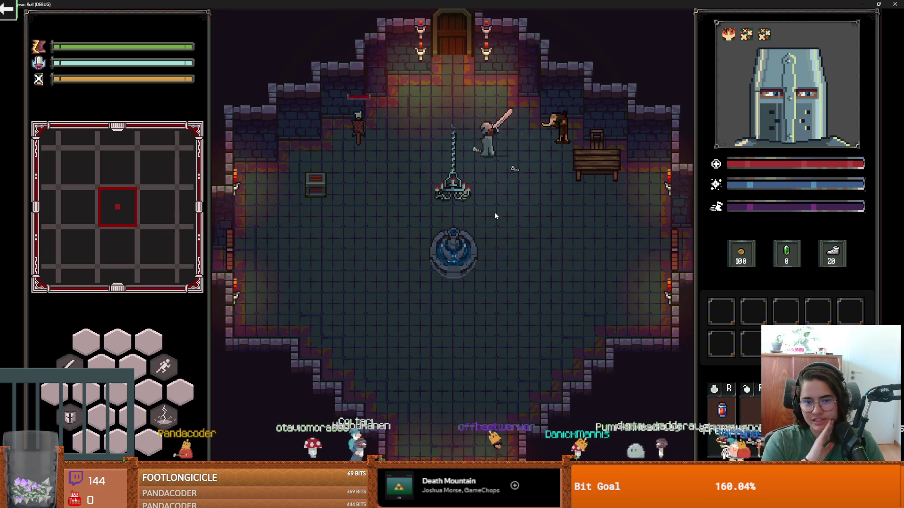
pyautogui.click(879, 4)
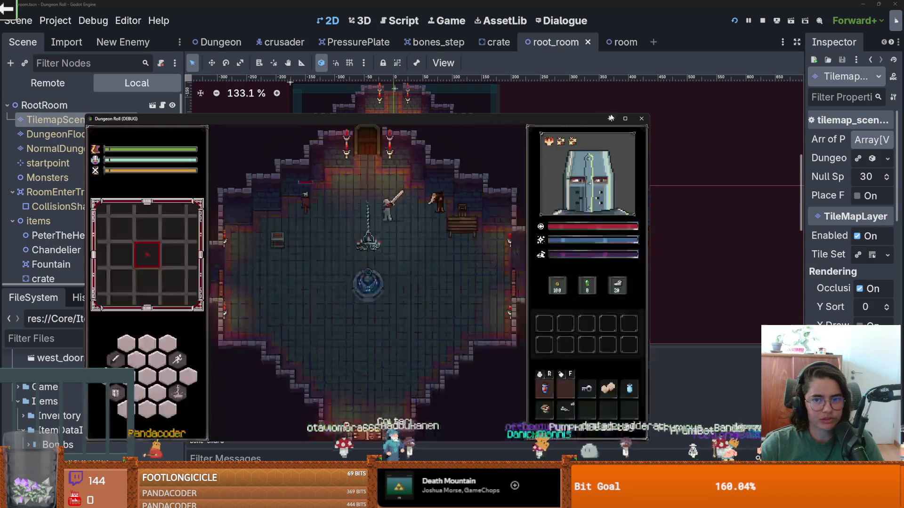
# Step: Close the game, save root_room, and erase bone tiles from the room's lower middle
pyautogui.click(641, 120)
pyautogui.hotkey('ctrl', 's')
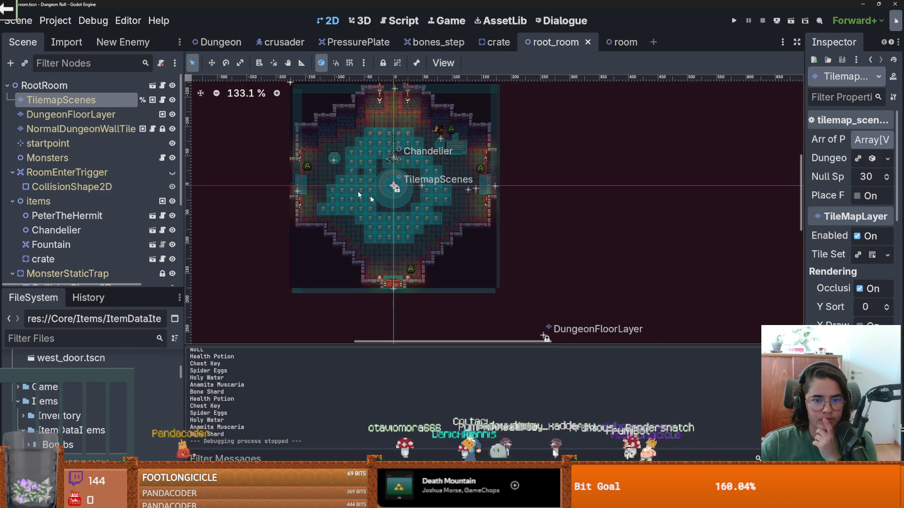
pyautogui.rightClick(404, 234)
pyautogui.click(417, 238)
pyautogui.click(419, 239)
pyautogui.moveTo(419, 236)
pyautogui.mouseDown()
pyautogui.moveTo(327, 214)
pyautogui.moveTo(365, 144)
pyautogui.moveTo(357, 160)
pyautogui.moveTo(376, 140)
pyautogui.moveTo(427, 153)
pyautogui.moveTo(427, 220)
pyautogui.moveTo(424, 176)
pyautogui.mouseUp()
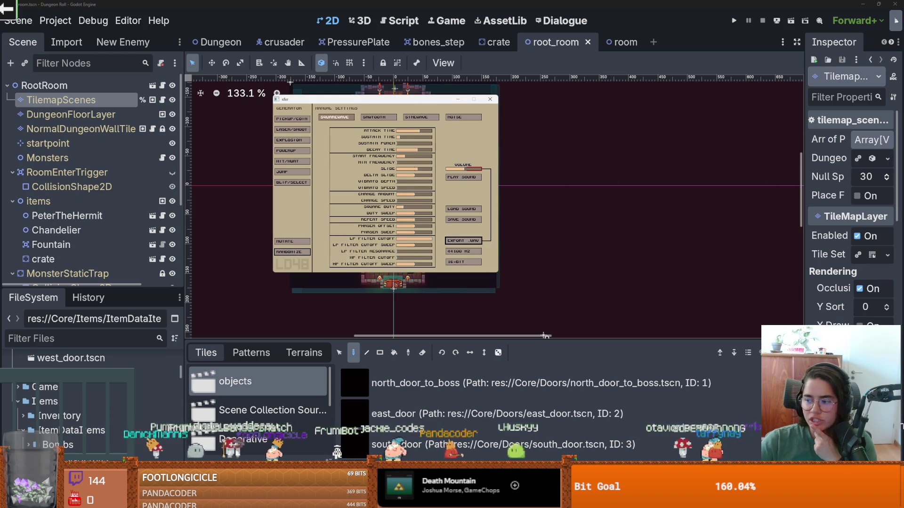
# Step: Audition PICKUP/COIN, LASER/SHOOT, two EXPLOSION, POWERUP and HIT/HURT generated sounds
pyautogui.click(293, 124)
pyautogui.click(294, 129)
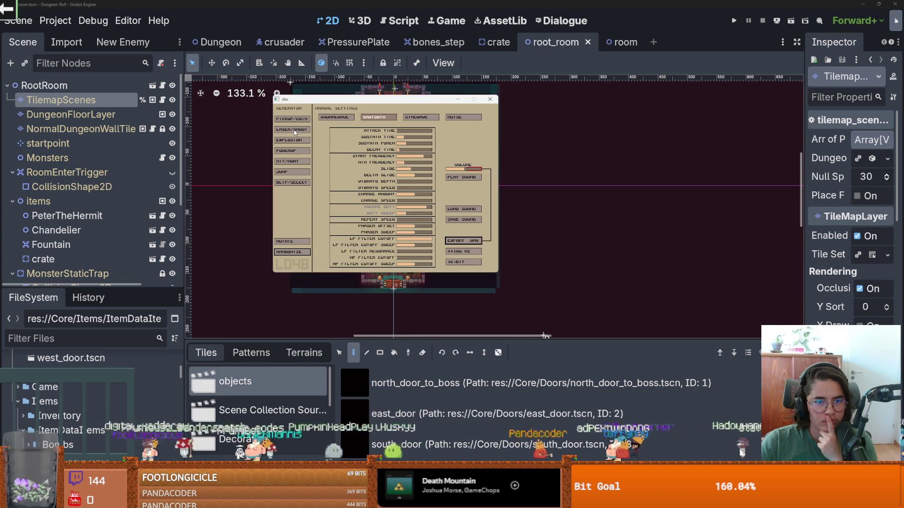
pyautogui.click(294, 140)
pyautogui.click(294, 141)
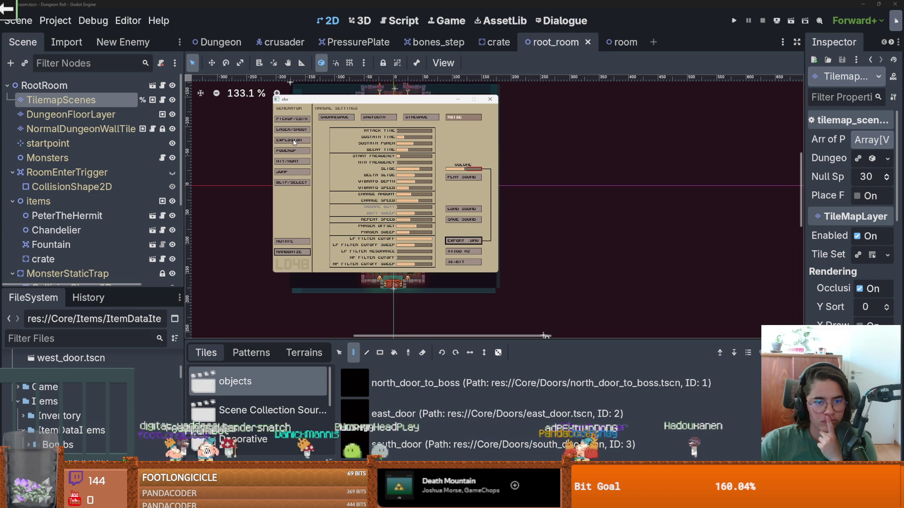
pyautogui.click(292, 154)
pyautogui.click(292, 161)
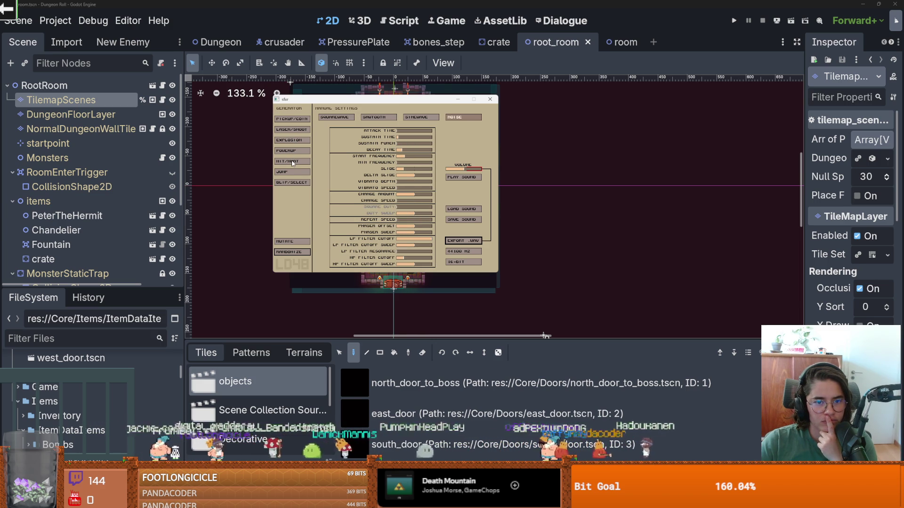
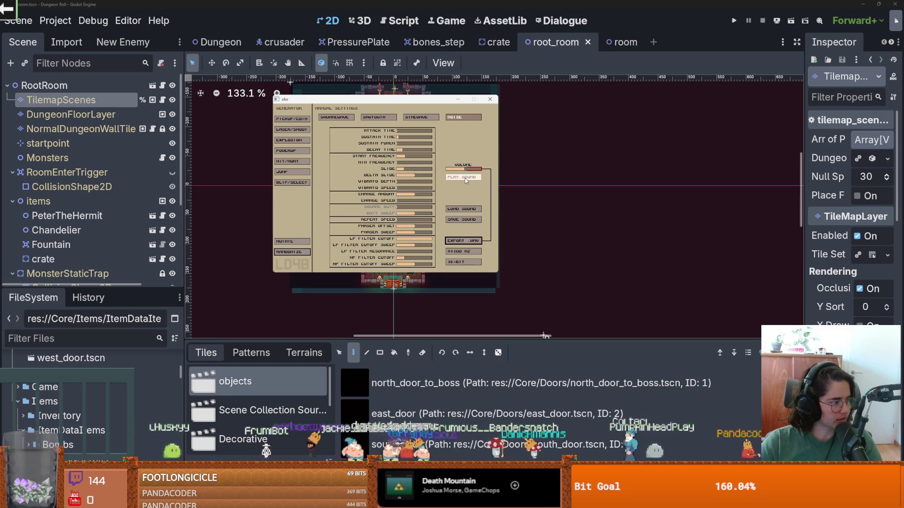
# Step: Export the sfxr bone sound as a WAV into new-game-project/Audio/SFX
pyautogui.click(471, 241)
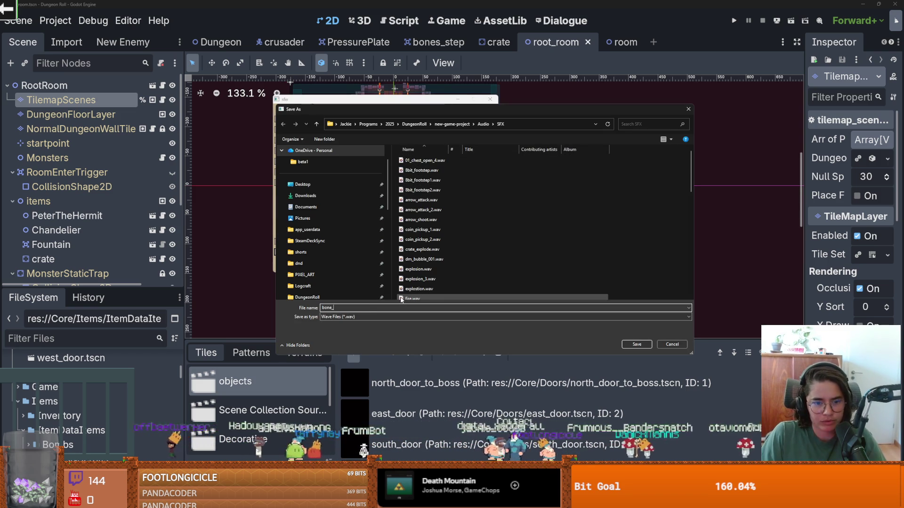
pyautogui.click(222, 327)
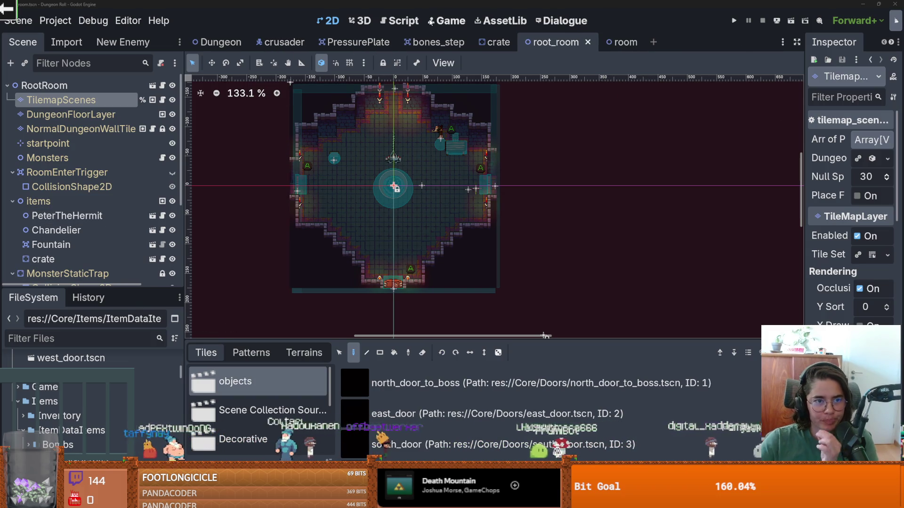
pyautogui.click(217, 42)
# Step: Add an AudioStreamPlayer child named BoneCrushSound under the SoundBus node
pyautogui.rightClick(54, 158)
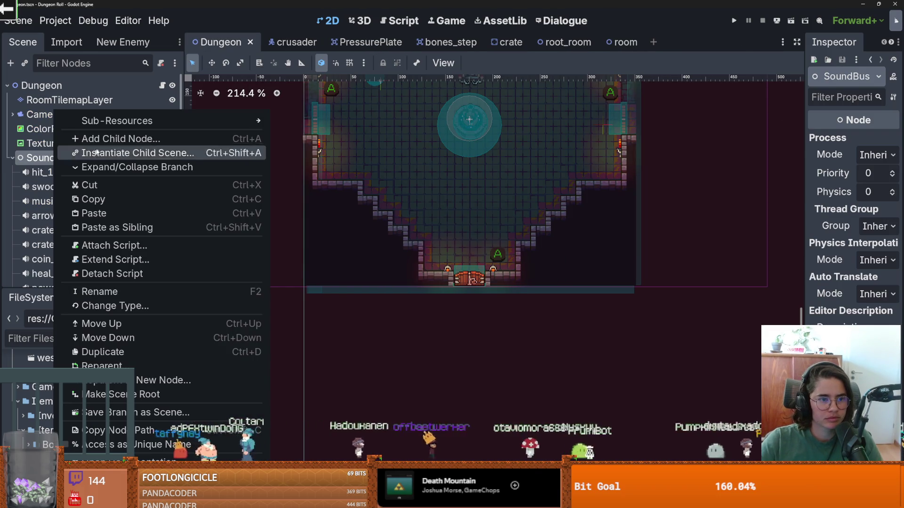
pyautogui.click(102, 138)
pyautogui.write('audios')
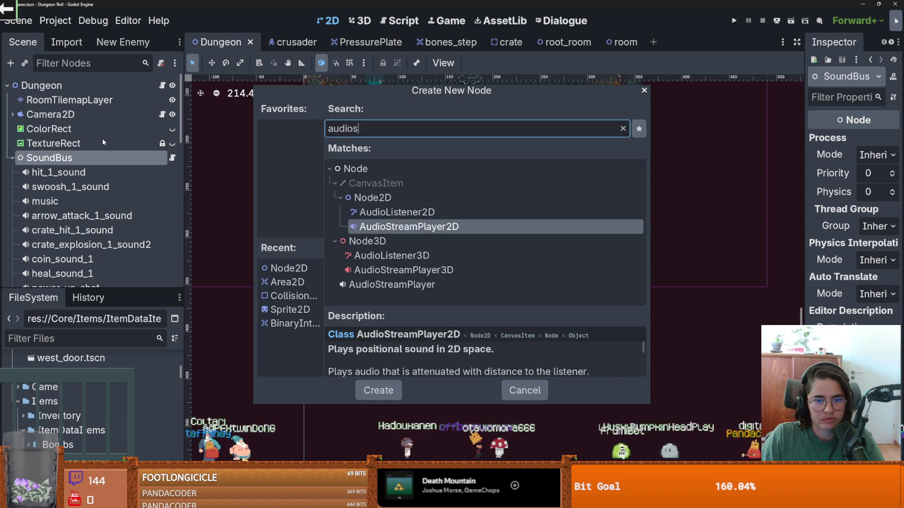
pyautogui.write('oun')
pyautogui.hotkey('ctrl', 'a')
pyautogui.write('Aduio')
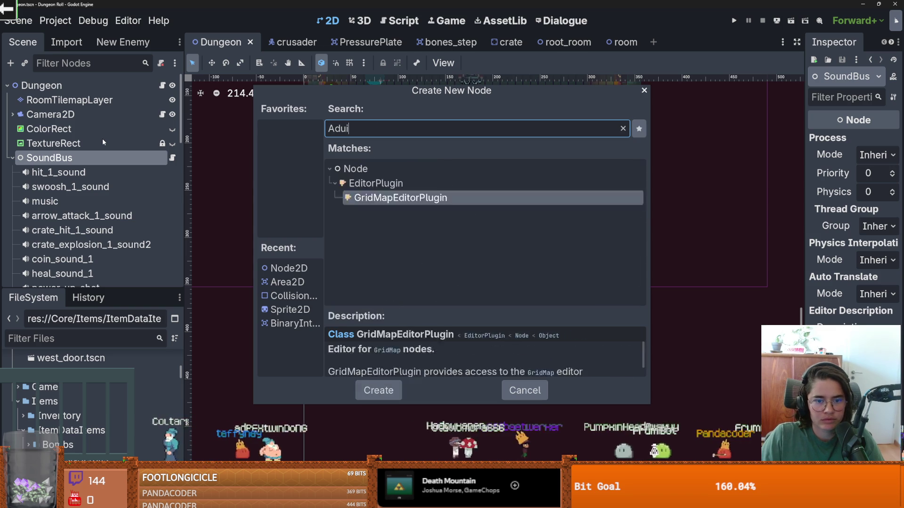
pyautogui.hotkey('ctrl', 'a')
pyautogui.write('AudioS')
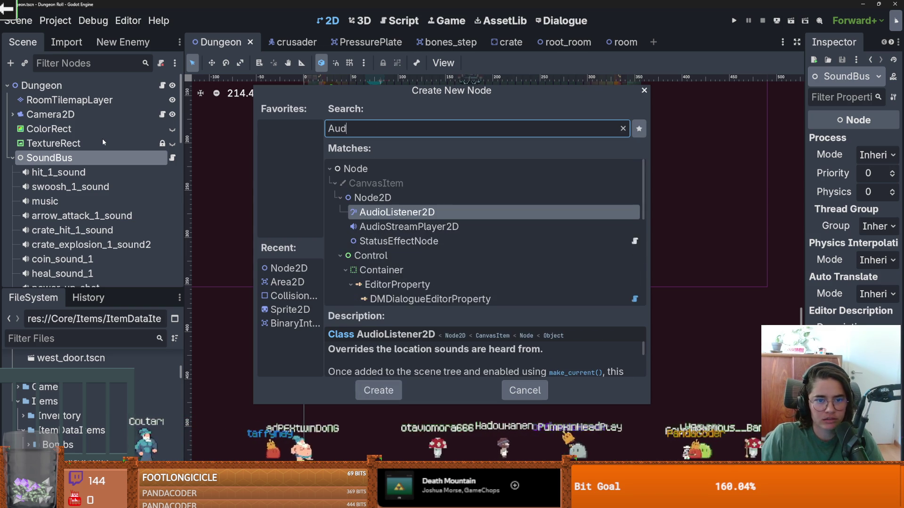
pyautogui.press('Down')
pyautogui.press('Down')
pyautogui.press('Down')
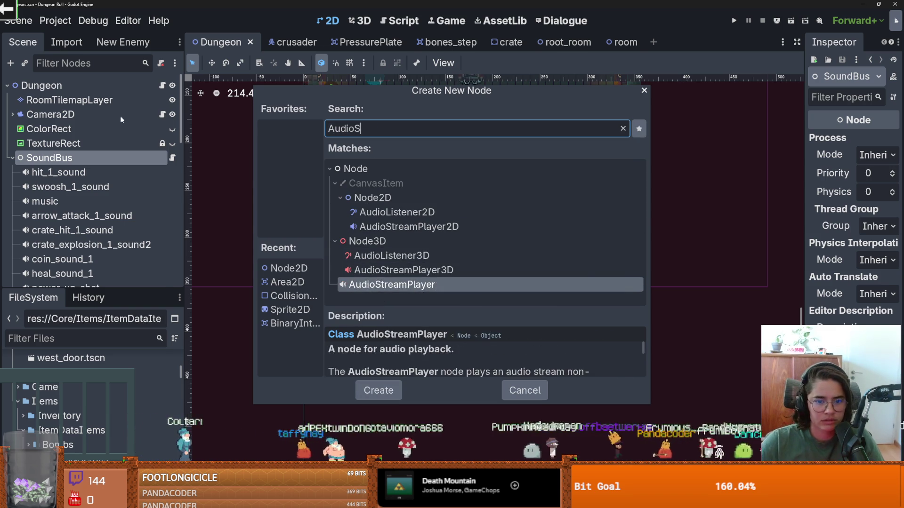
pyautogui.press('Return')
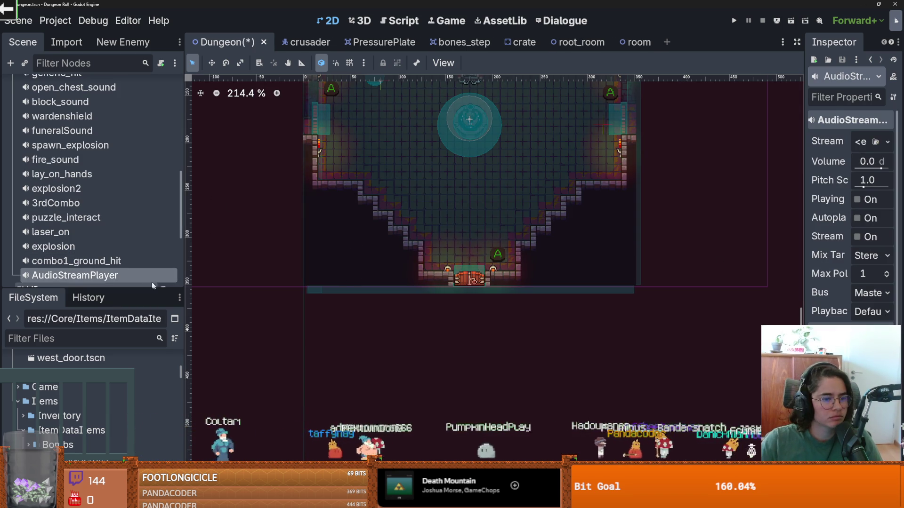
pyautogui.doubleClick(137, 277)
pyautogui.write('BoneCrushSound')
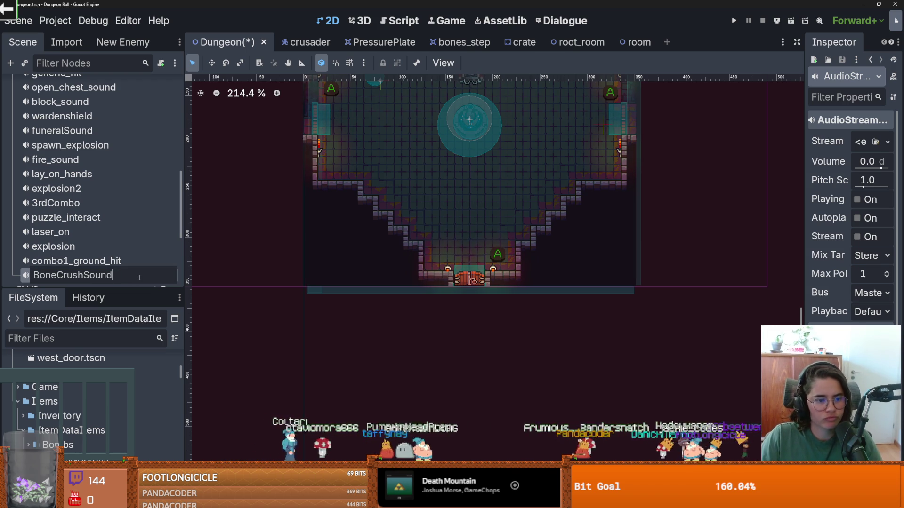
pyautogui.press('Return')
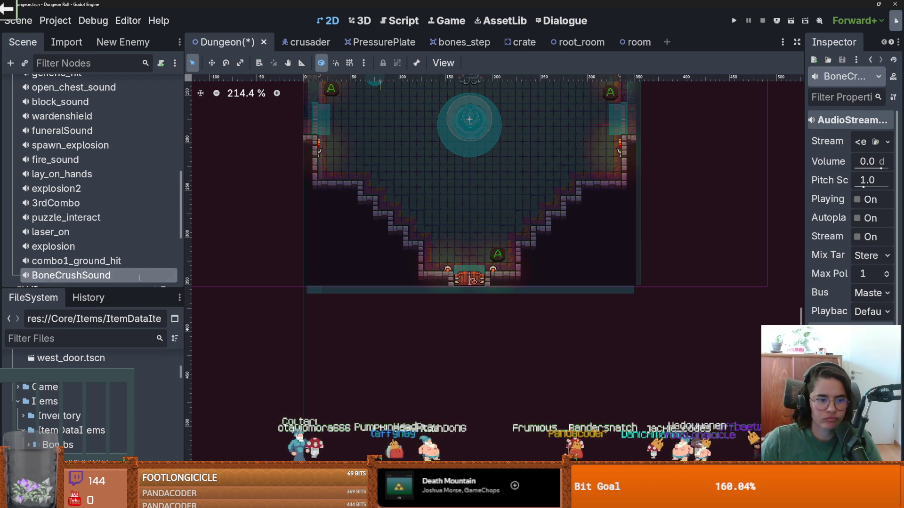
# Step: Give BoneCrushSound an AudioStreamRandomizer stream holding bone_crushing.wav, and save the scene
pyautogui.moveTo(806, 173); pyautogui.dragTo(597, 160)
pyautogui.click(820, 141)
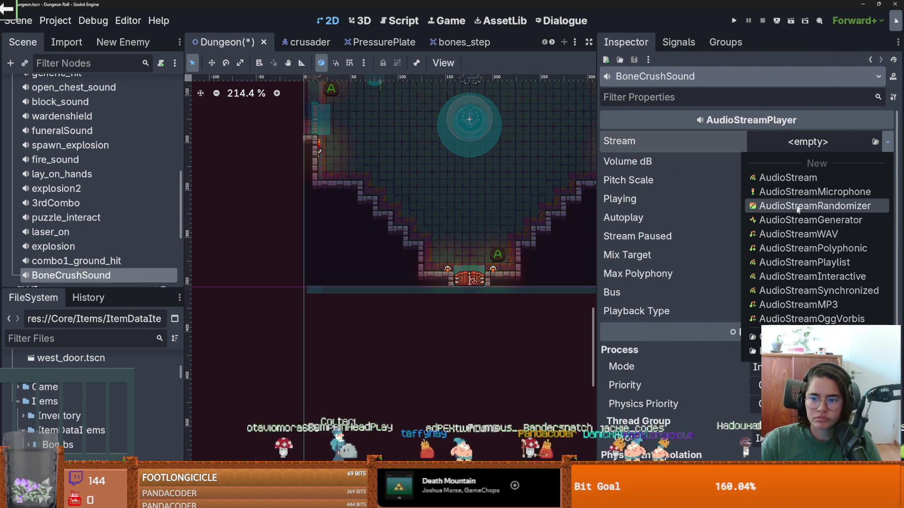
pyautogui.click(823, 207)
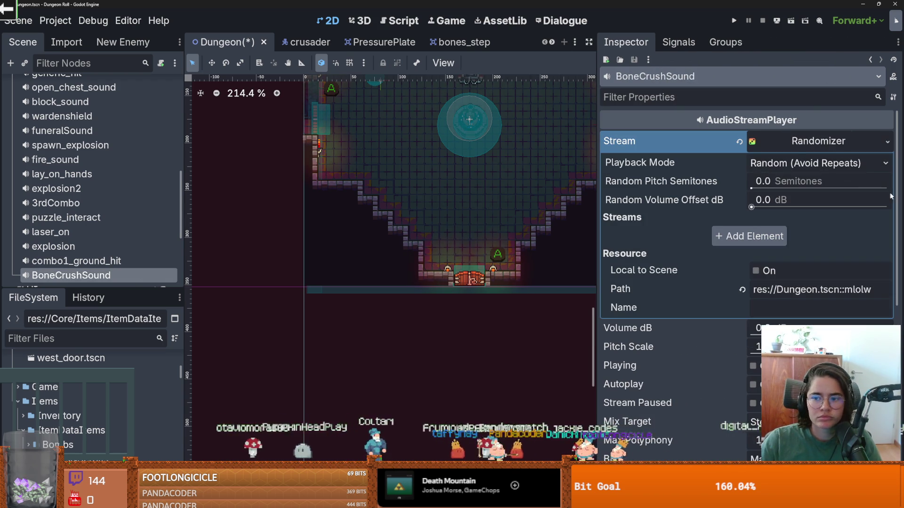
pyautogui.click(770, 237)
pyautogui.click(868, 239)
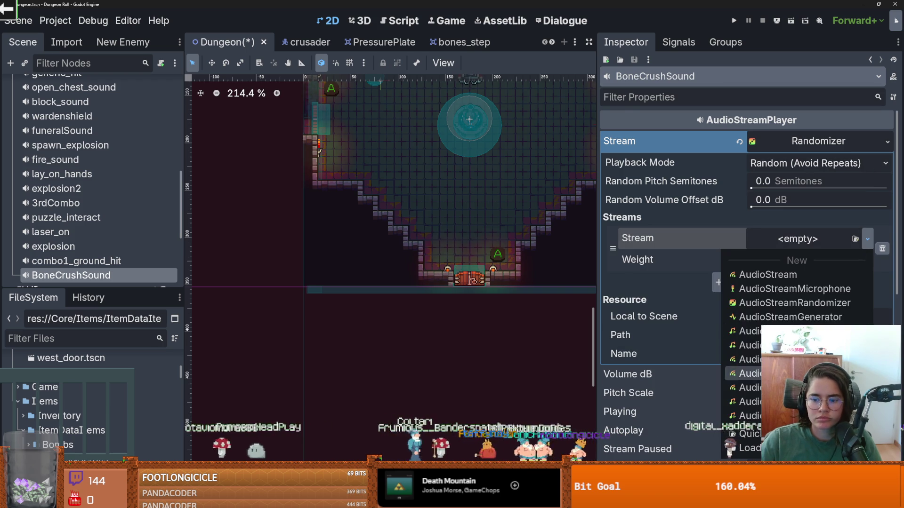
pyautogui.click(758, 435)
pyautogui.write('bone')
pyautogui.press('Return')
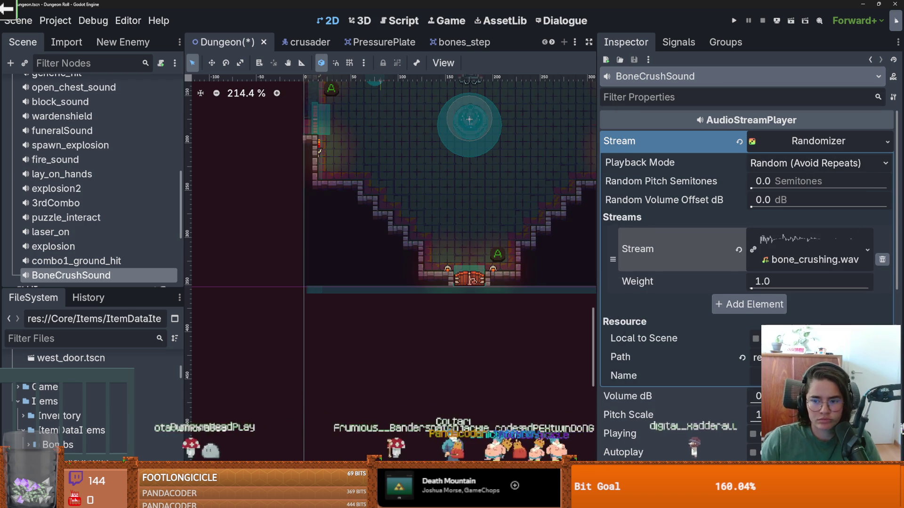
pyautogui.hotkey('ctrl', 's')
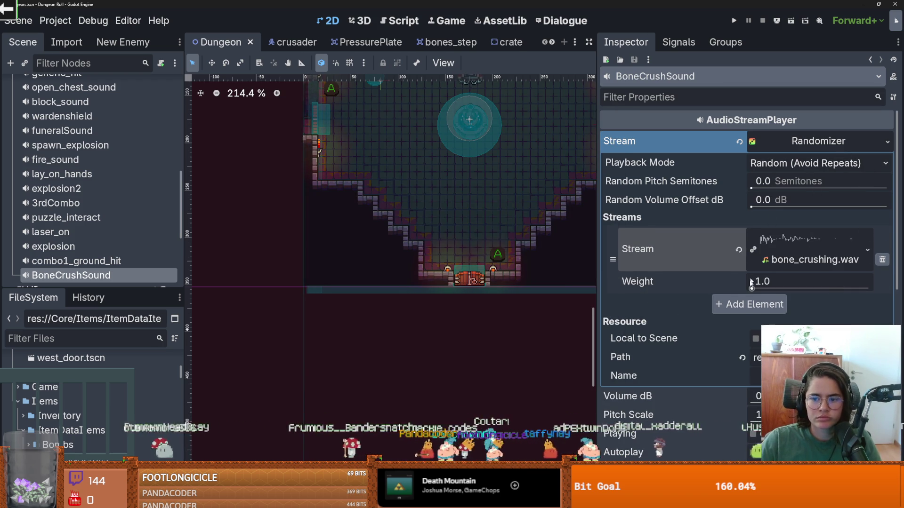
# Step: Set the stream weight to 1.1, lower the volume, and preview the bone crush sound
pyautogui.click(763, 282)
pyautogui.write('.1')
pyautogui.press('Return')
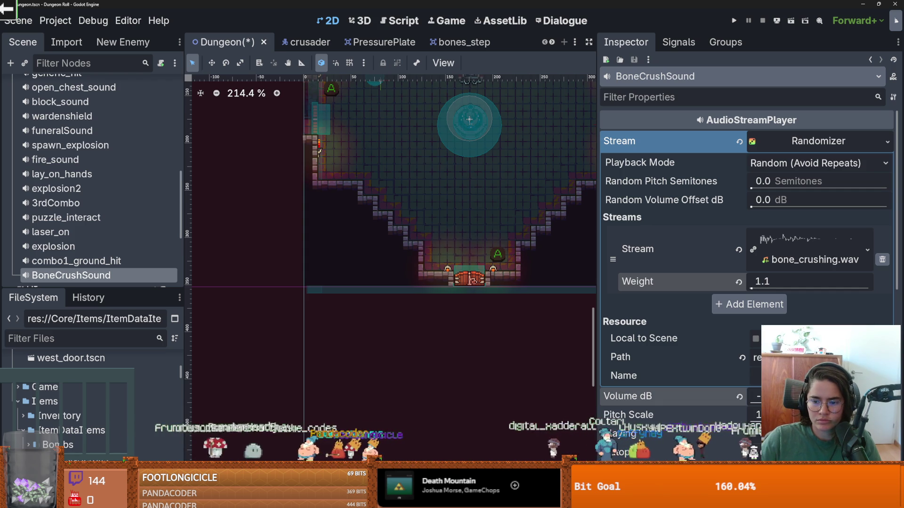
pyautogui.scroll(-5, 731, 422)
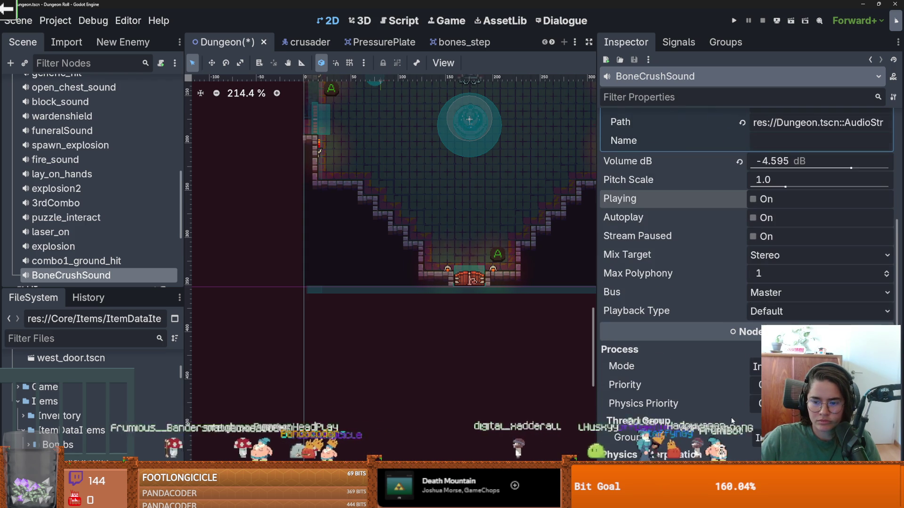
pyautogui.moveTo(781, 188); pyautogui.dragTo(785, 187)
pyautogui.moveTo(838, 168); pyautogui.dragTo(832, 171)
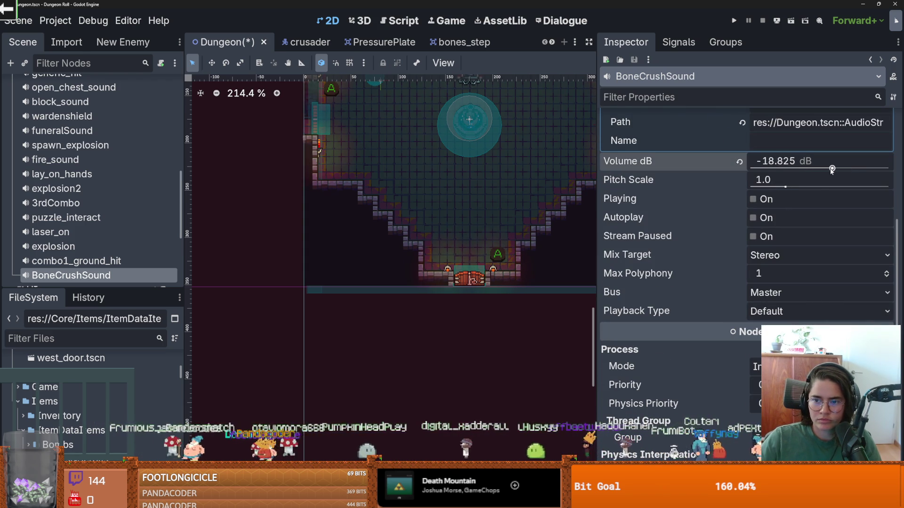
pyautogui.click(752, 199)
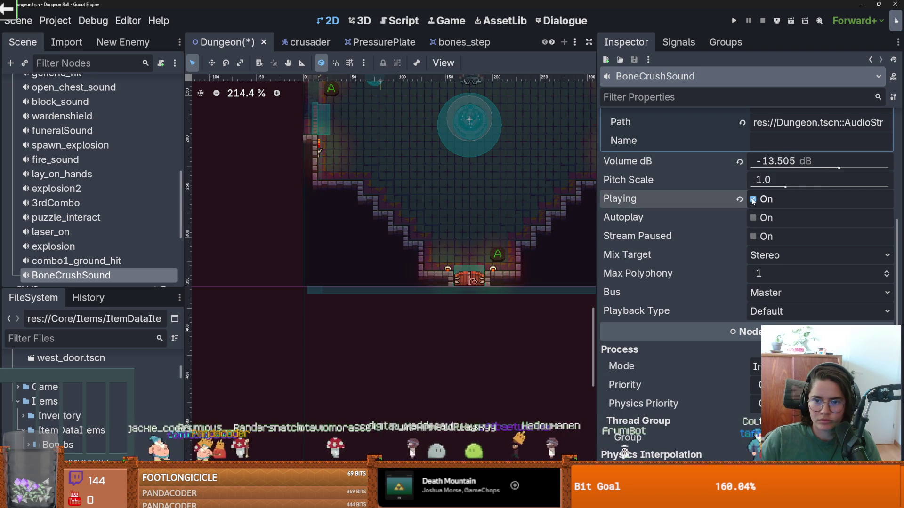
pyautogui.click(753, 200)
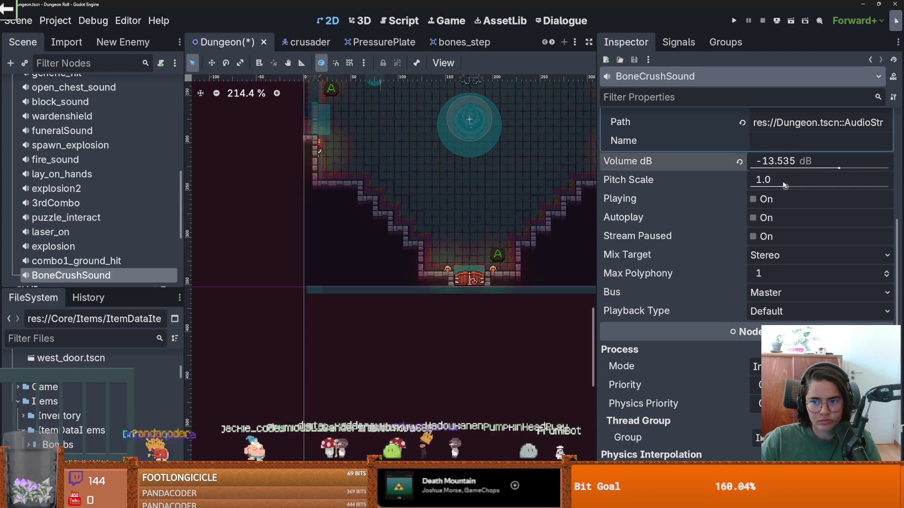
# Step: Try pitch scales of 1.1 and then 0.79, previewing the lower-pitched sound
pyautogui.moveTo(785, 184); pyautogui.dragTo(788, 186)
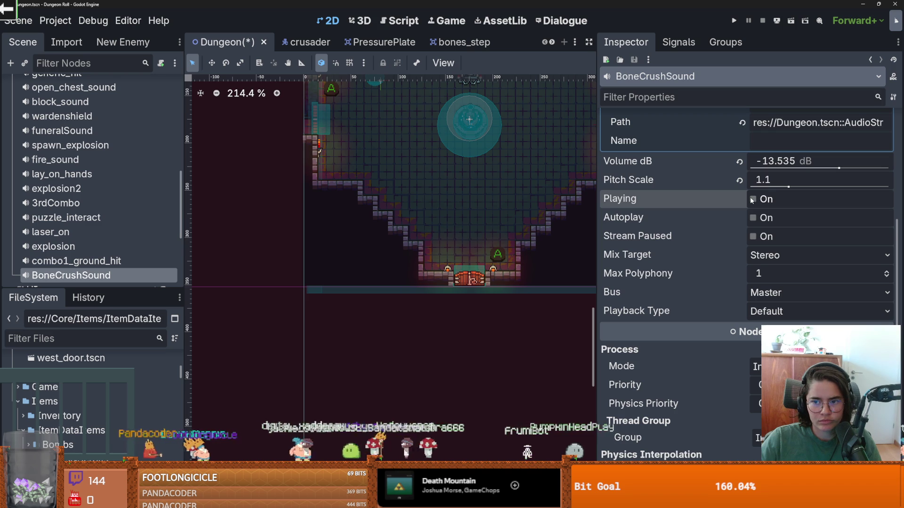
pyautogui.moveTo(789, 186); pyautogui.dragTo(777, 187)
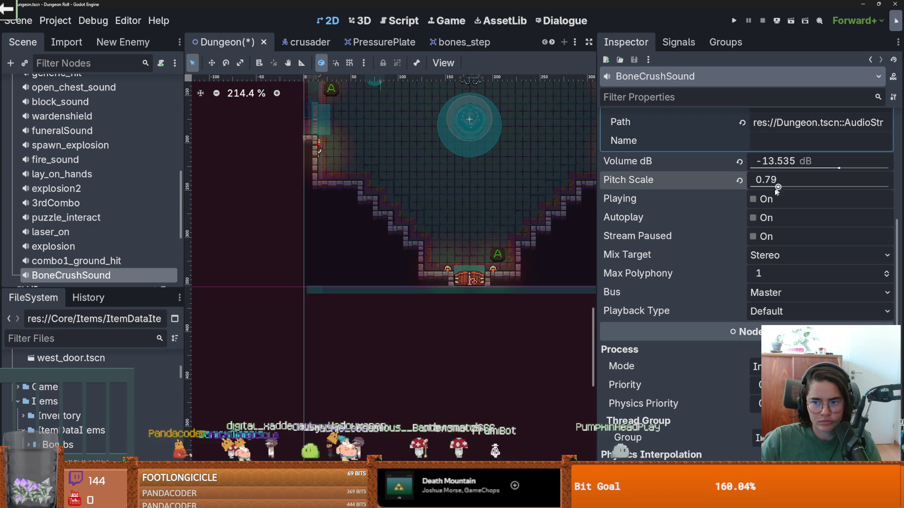
pyautogui.click(753, 200)
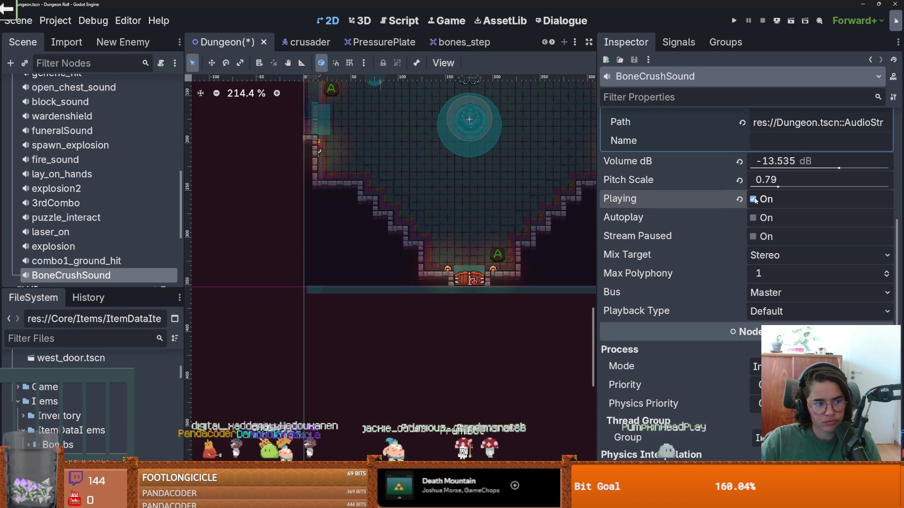
pyautogui.scroll(5, 755, 200)
pyautogui.moveTo(752, 195); pyautogui.dragTo(754, 196)
pyautogui.scroll(-5, 754, 196)
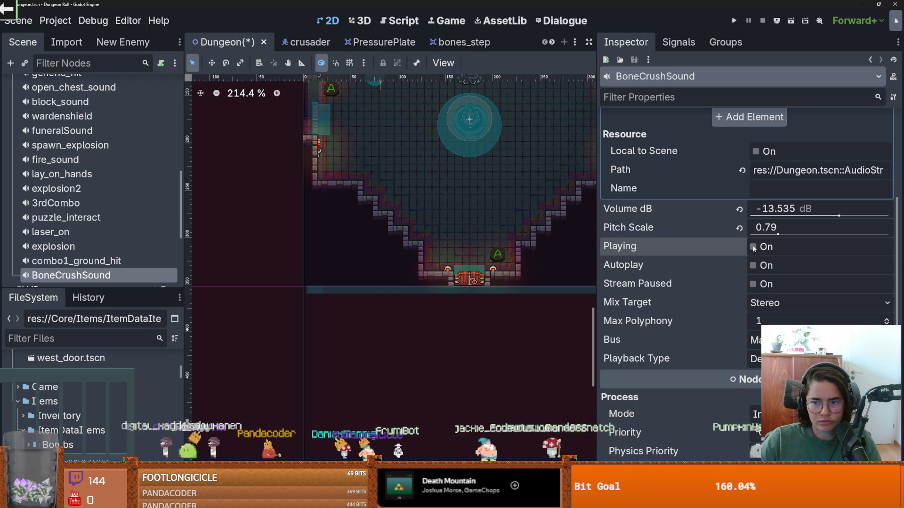
pyautogui.scroll(2, 753, 248)
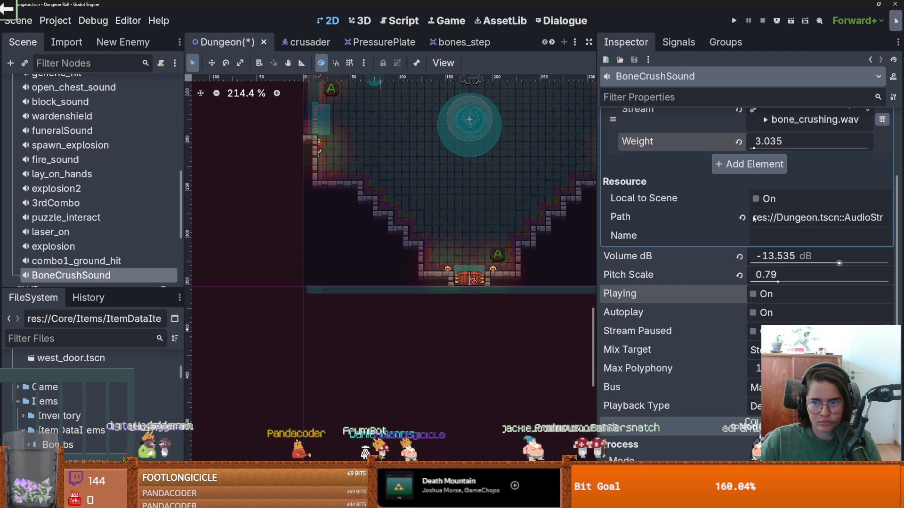
pyautogui.moveTo(753, 142); pyautogui.dragTo(765, 141)
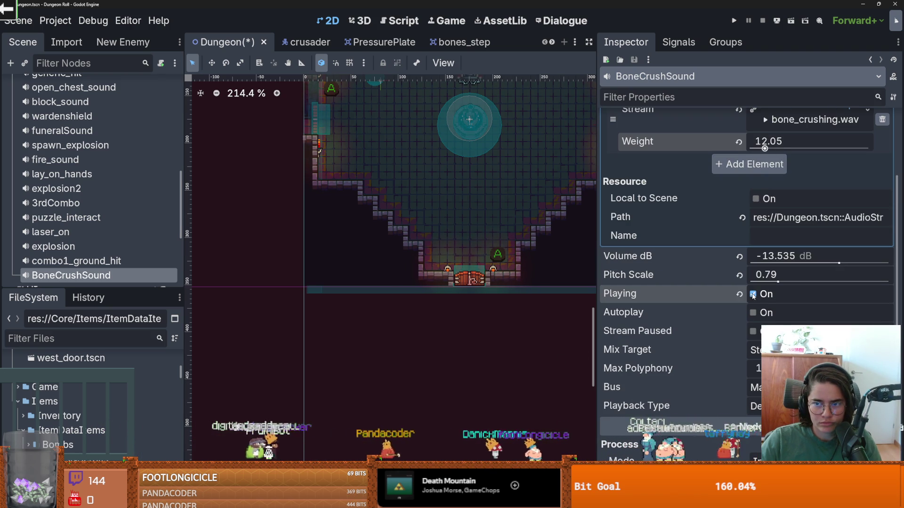
pyautogui.scroll(3, 753, 294)
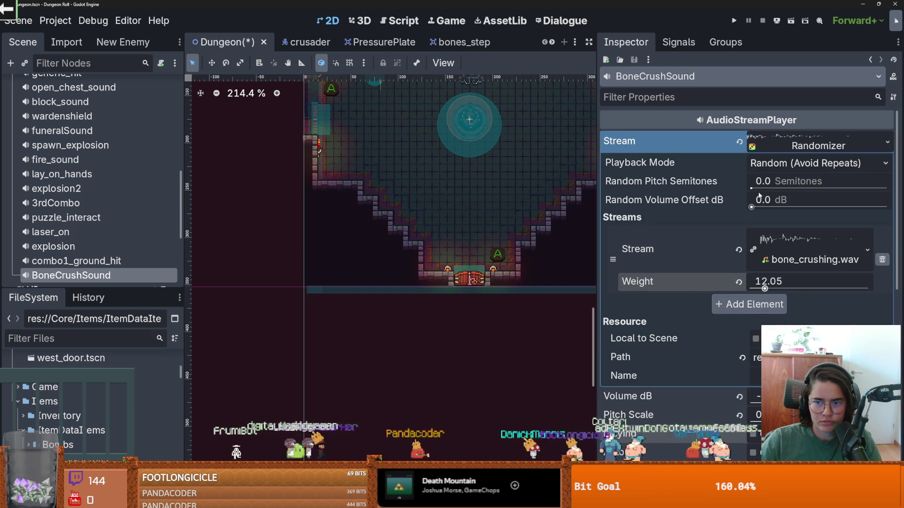
# Step: Add 1.461 semitones of random pitch and drop the pitch scale, previewing the result
pyautogui.moveTo(752, 189); pyautogui.dragTo(767, 189)
pyautogui.scroll(-5, 758, 235)
pyautogui.click(753, 293)
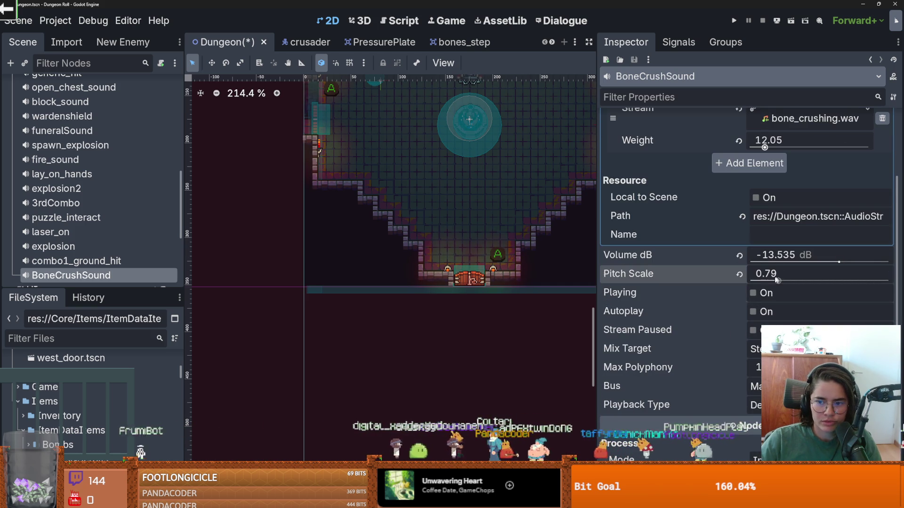
pyautogui.moveTo(772, 277)
pyautogui.mouseDown()
pyautogui.moveTo(750, 278)
pyautogui.moveTo(771, 281)
pyautogui.mouseUp()
pyautogui.click(752, 293)
# Step: Push the stream weight to 100.0 and preview the final bone crushing sound
pyautogui.scroll(2, 764, 182)
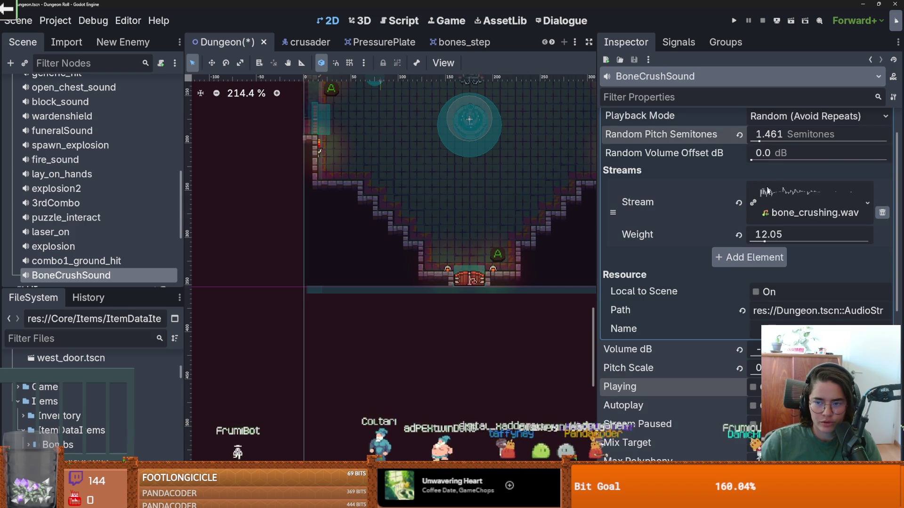
pyautogui.scroll(1, 770, 222)
pyautogui.scroll(-1, 773, 245)
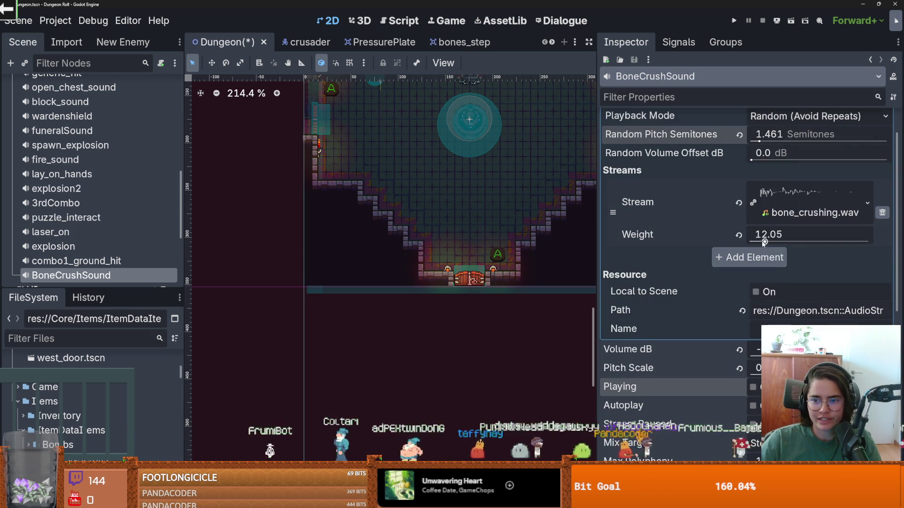
pyautogui.moveTo(773, 243); pyautogui.dragTo(868, 243)
pyautogui.scroll(-2, 801, 235)
pyautogui.click(753, 293)
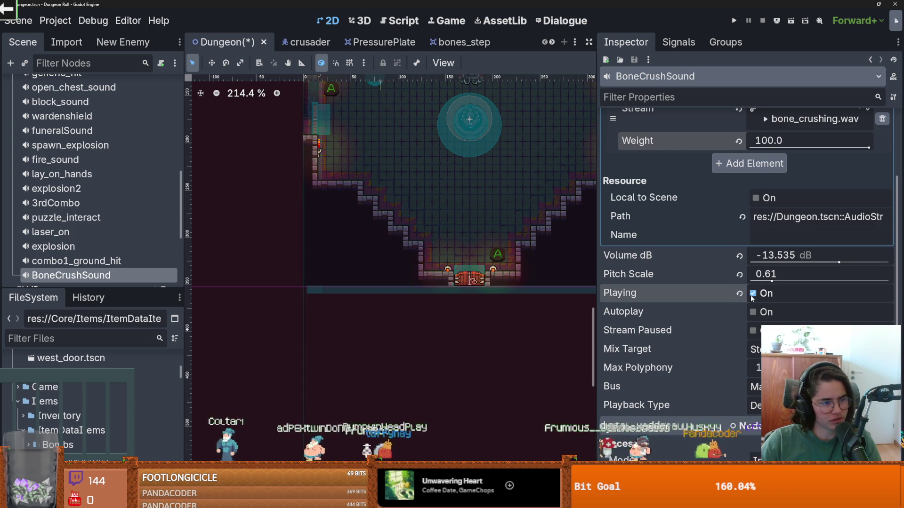
pyautogui.click(751, 296)
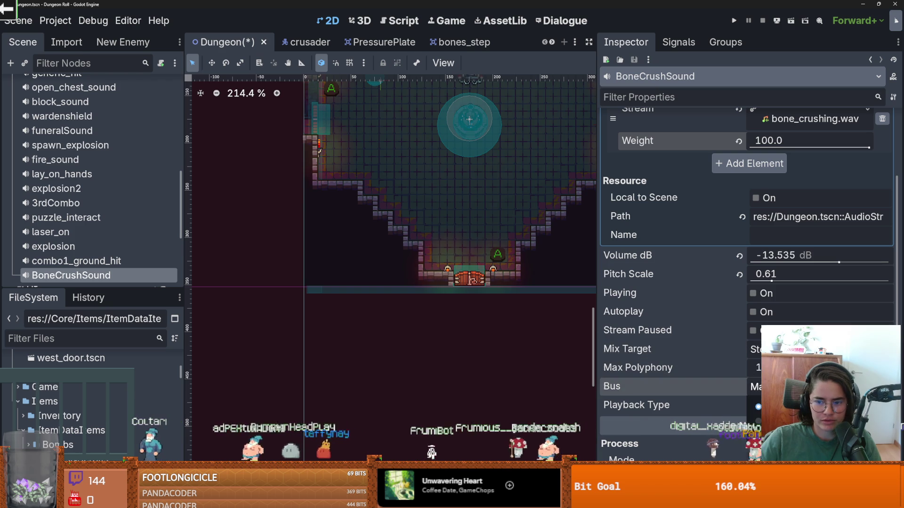
pyautogui.scroll(2, 803, 193)
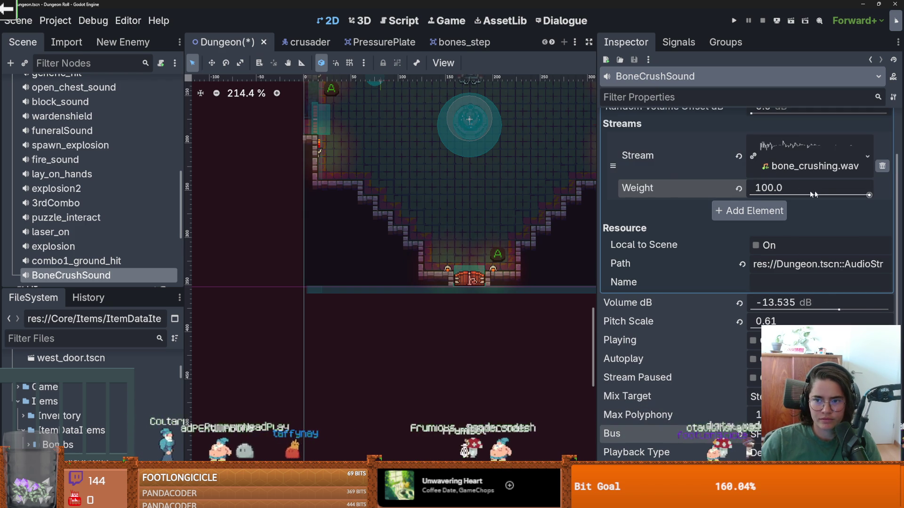
pyautogui.scroll(3, 786, 194)
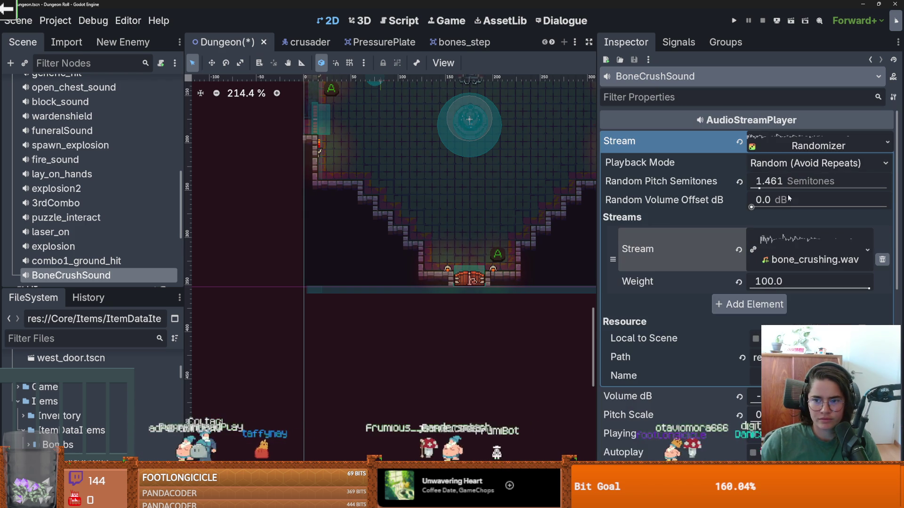
# Step: Lower the bone_crushing.wav weight and raise the pitch scale to 0.83, previewing
pyautogui.click(789, 164)
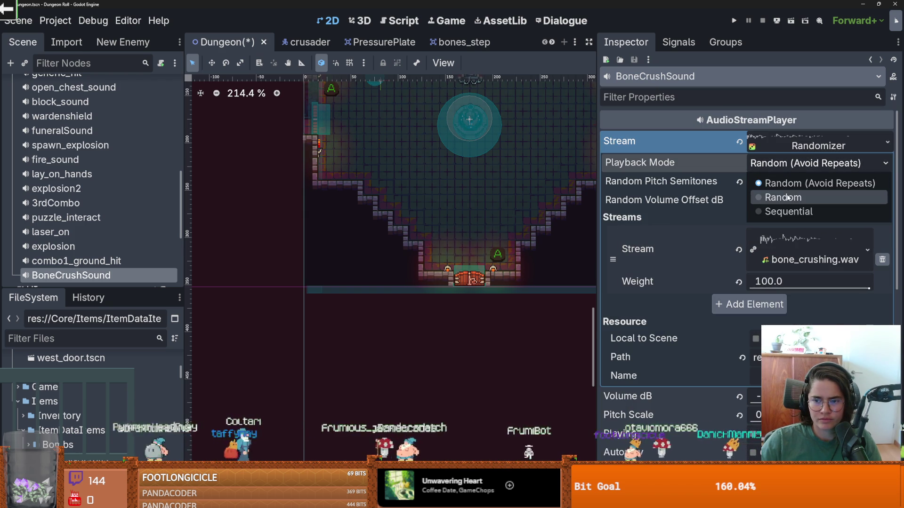
pyautogui.click(798, 146)
pyautogui.click(758, 222)
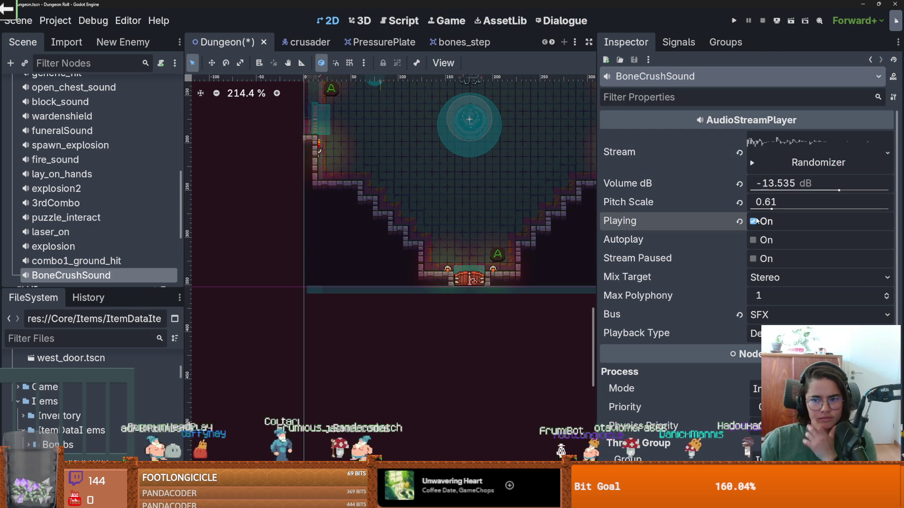
pyautogui.click(814, 171)
pyautogui.moveTo(869, 312); pyautogui.dragTo(778, 311)
pyautogui.click(814, 162)
pyautogui.moveTo(772, 204); pyautogui.dragTo(780, 203)
pyautogui.click(753, 221)
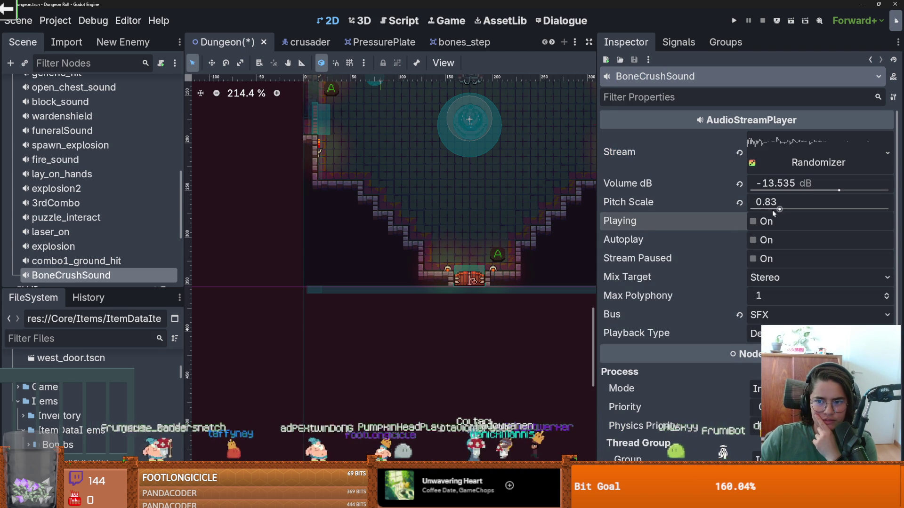
# Step: Lower the weight further, cut random pitch to 0.186 semitones, and reset volume to 0 dB
pyautogui.click(781, 158)
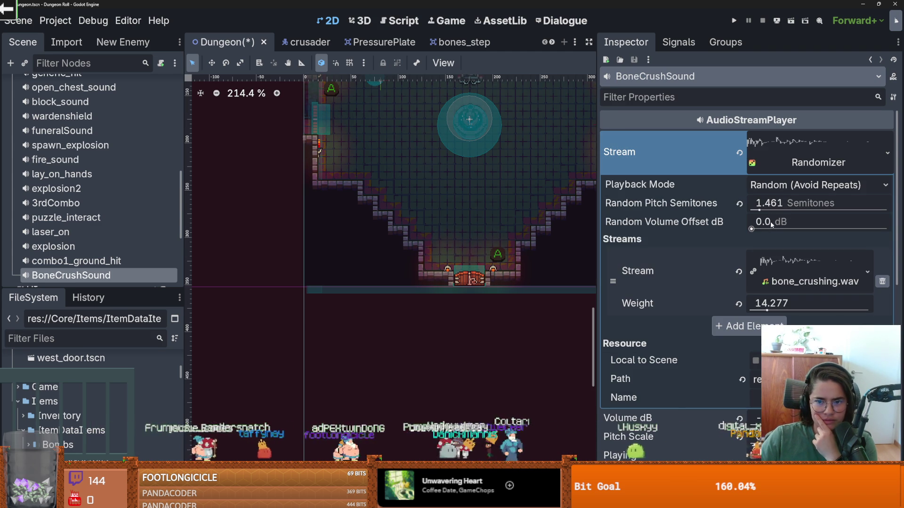
pyautogui.moveTo(801, 303); pyautogui.dragTo(772, 303)
pyautogui.click(814, 162)
pyautogui.click(753, 221)
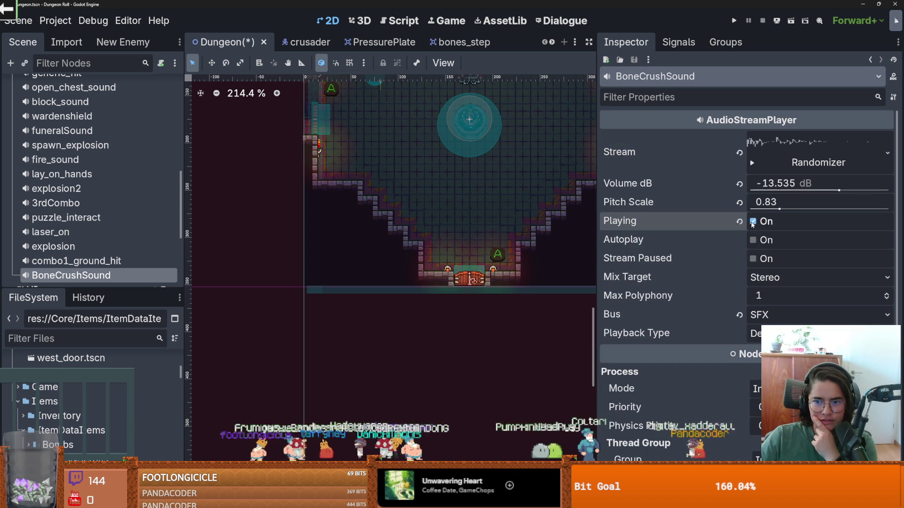
pyautogui.click(781, 162)
pyautogui.moveTo(759, 210); pyautogui.dragTo(752, 210)
pyautogui.click(787, 148)
pyautogui.click(752, 221)
pyautogui.click(739, 183)
pyautogui.click(754, 225)
# Step: Raise the volume to 2.261 dB and the bone_crushing.wav weight, previewing the tuned sound
pyautogui.click(786, 157)
pyautogui.click(786, 158)
pyautogui.moveTo(857, 190); pyautogui.dragTo(860, 191)
pyautogui.click(754, 222)
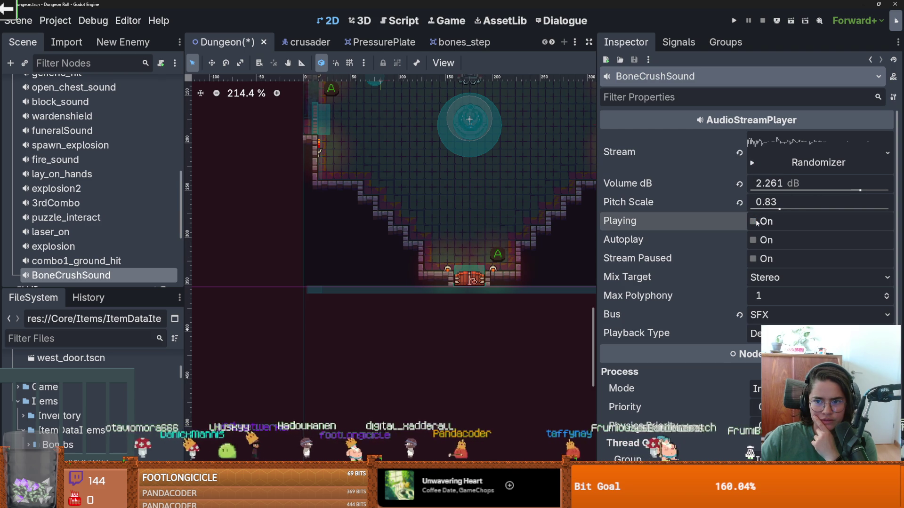
pyautogui.click(755, 221)
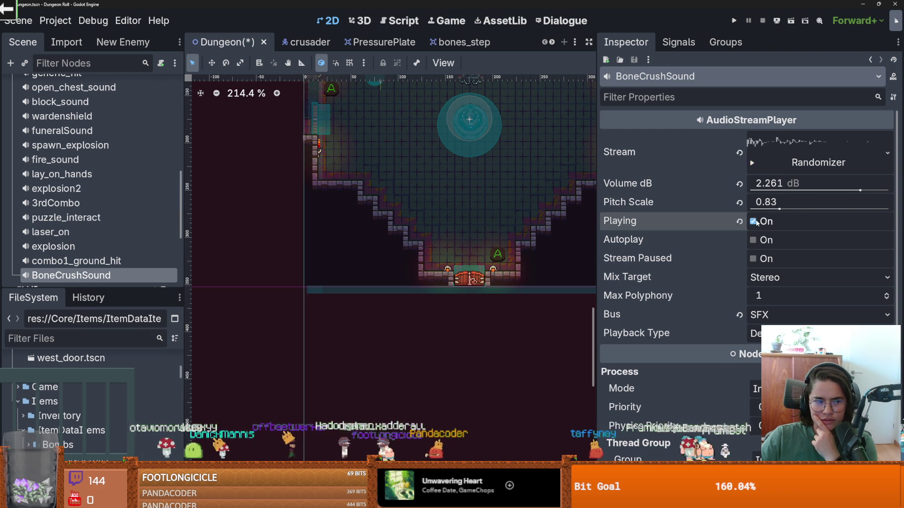
pyautogui.click(786, 143)
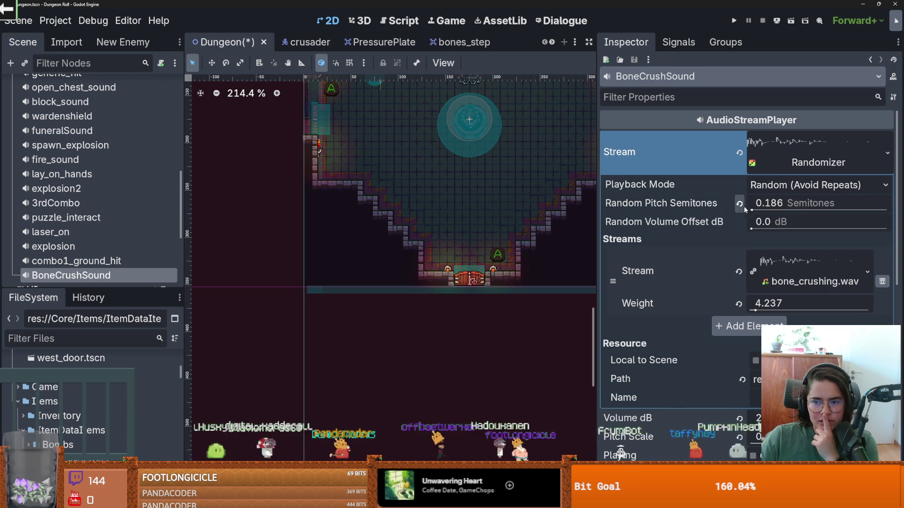
pyautogui.moveTo(756, 310); pyautogui.dragTo(780, 310)
pyautogui.click(801, 150)
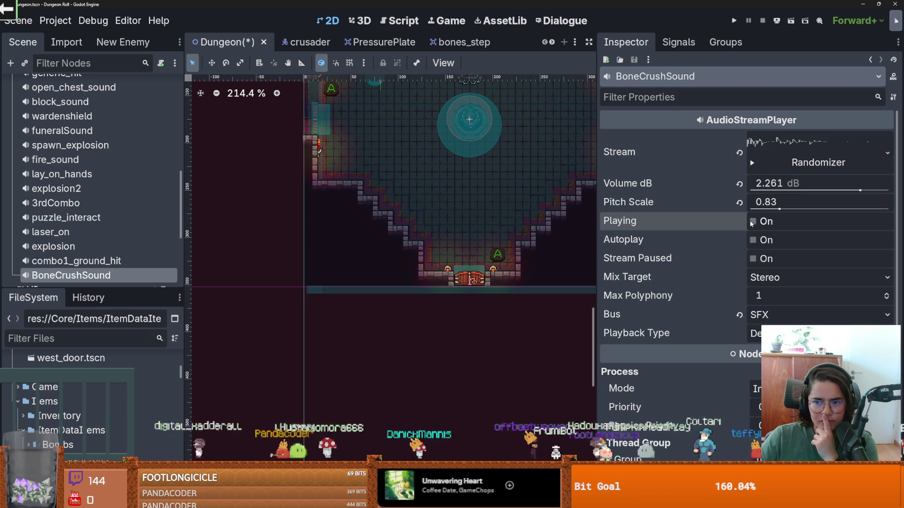
pyautogui.click(752, 222)
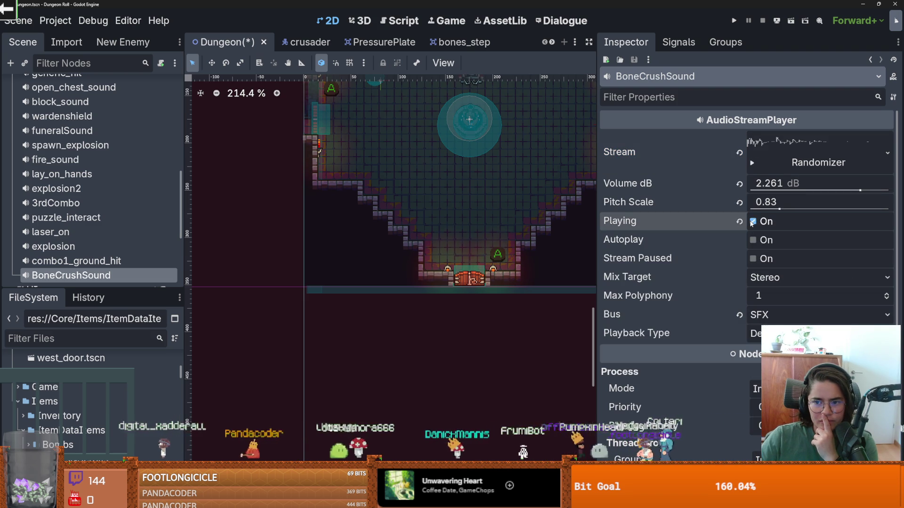
# Step: Save the Dungeon scene and open the SoundBus node's sound_bus.gd script
pyautogui.hotkey('ctrl', 's')
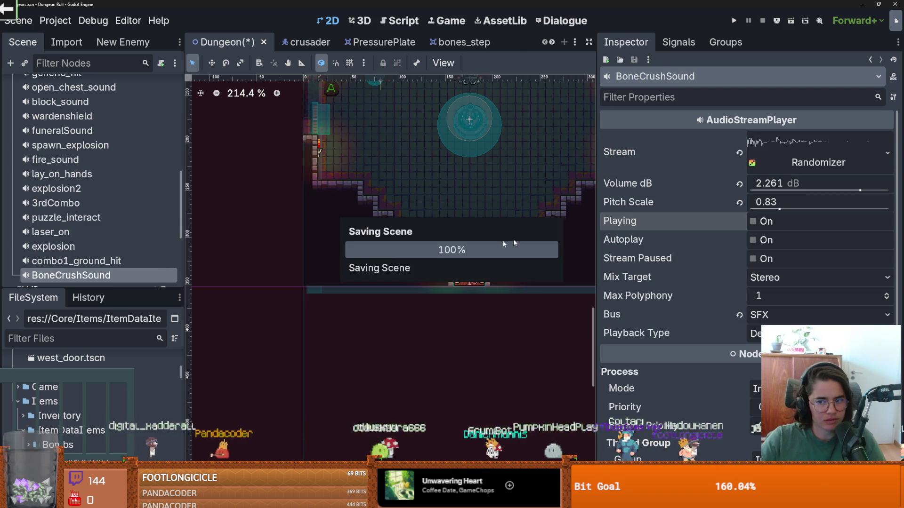
pyautogui.moveTo(94, 287); pyautogui.dragTo(95, 375)
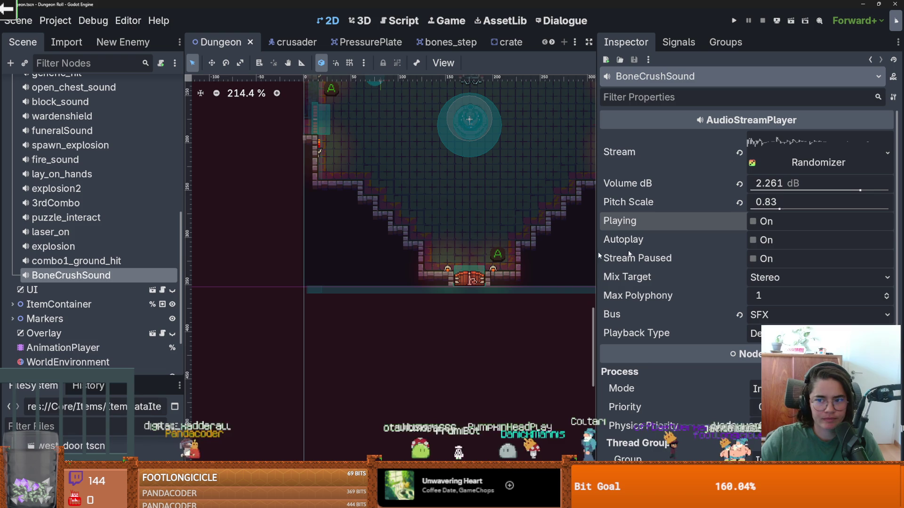
pyautogui.click(800, 150)
pyautogui.hotkey('ctrl', 's')
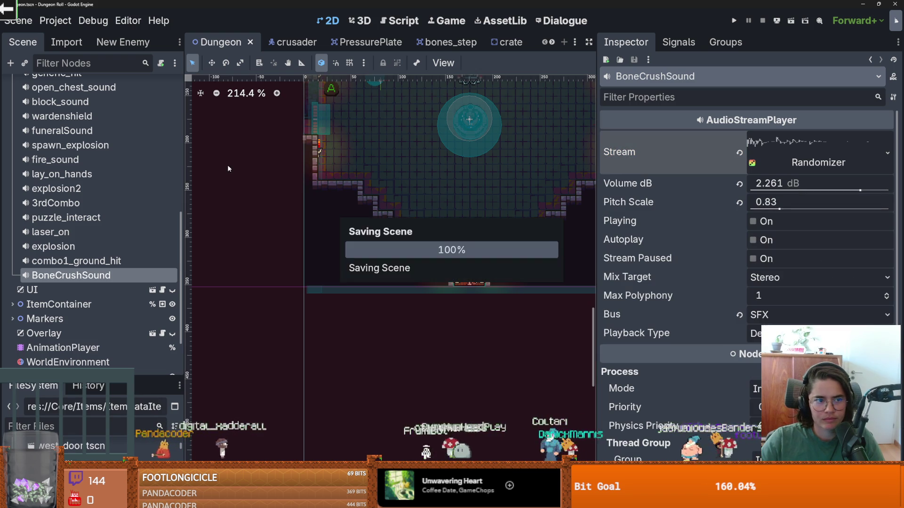
pyautogui.scroll(5, 151, 172)
pyautogui.scroll(3, 151, 168)
pyautogui.click(173, 157)
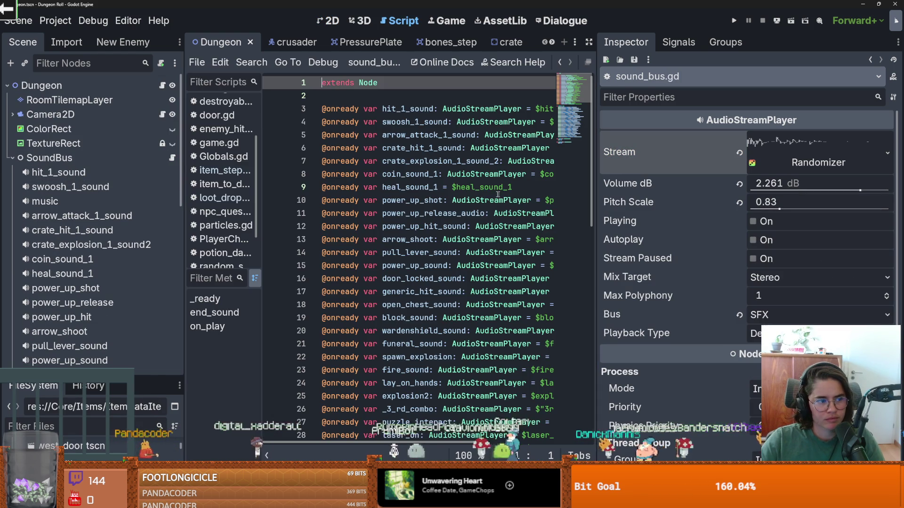
pyautogui.moveTo(598, 230); pyautogui.dragTo(804, 230)
pyautogui.click(208, 299)
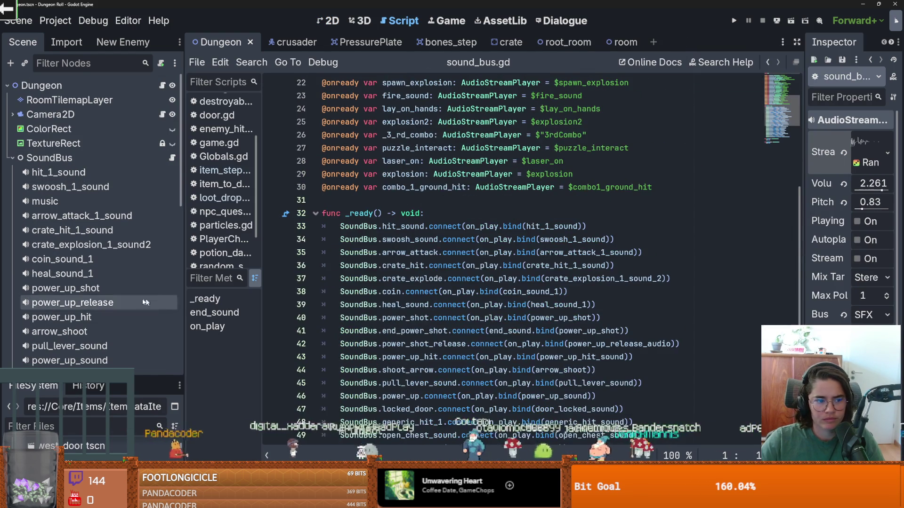
pyautogui.scroll(-8, 95, 204)
pyautogui.moveTo(113, 204); pyautogui.dragTo(548, 203)
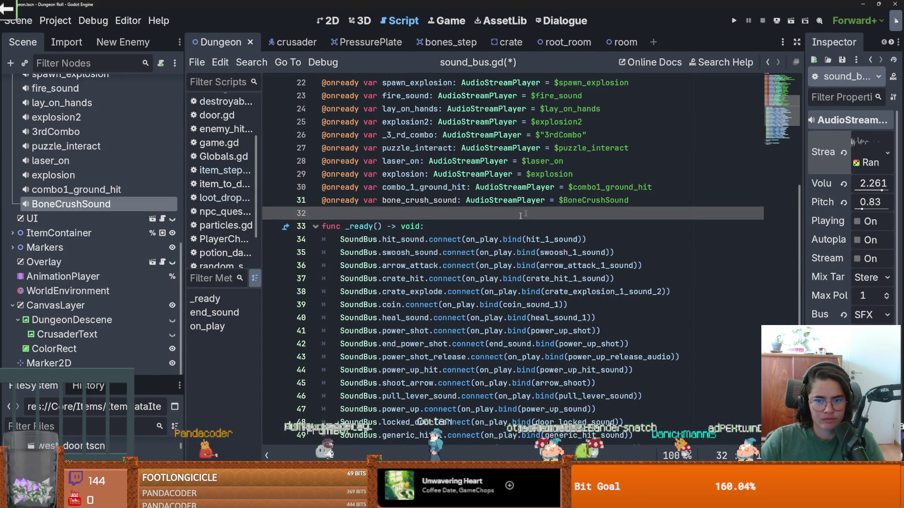
# Step: Add a 'signal BoneCunch' line to SoundBus.gd, save it, and return to sound_bus.gd
pyautogui.keyDown('ctrl'); pyautogui.click(367, 241); pyautogui.keyUp('ctrl')
pyautogui.scroll(-8, 417, 343)
pyautogui.press('Return')
pyautogui.write('signal BoneCunch')
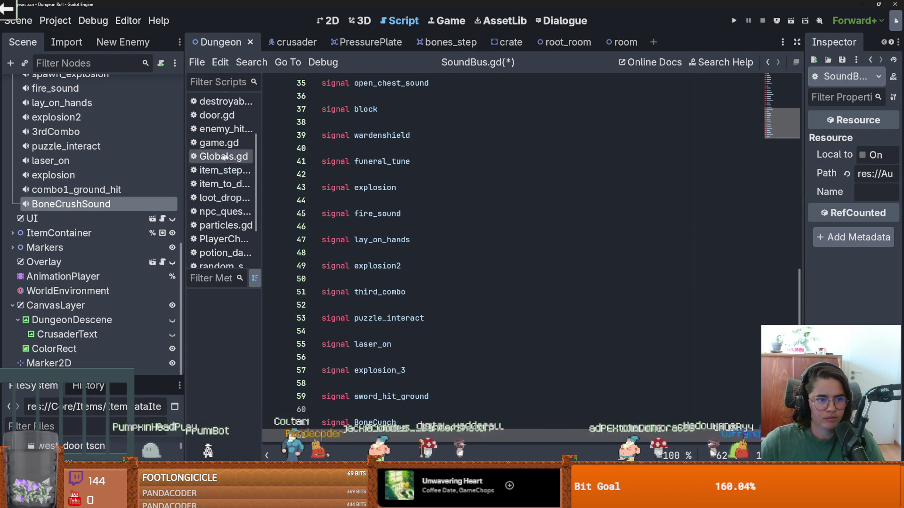
pyautogui.hotkey('ctrl', 's')
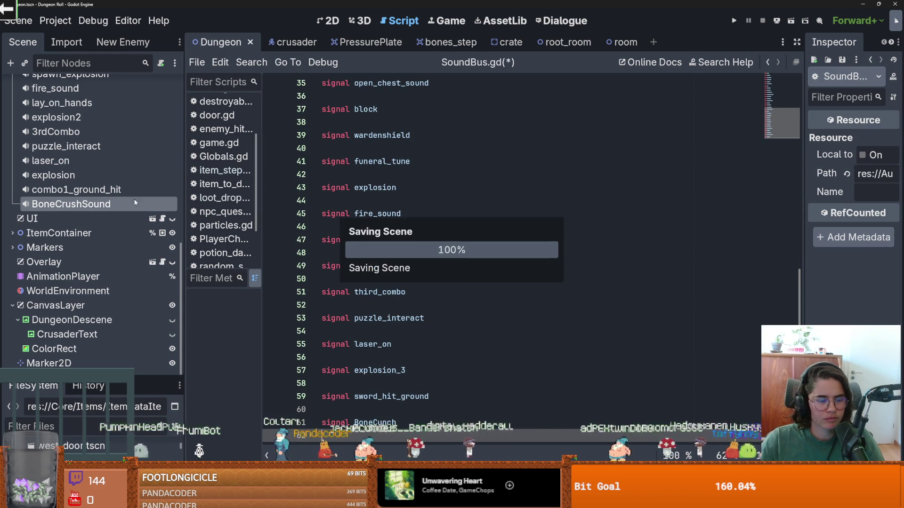
pyautogui.scroll(4, 136, 203)
pyautogui.scroll(5, 134, 202)
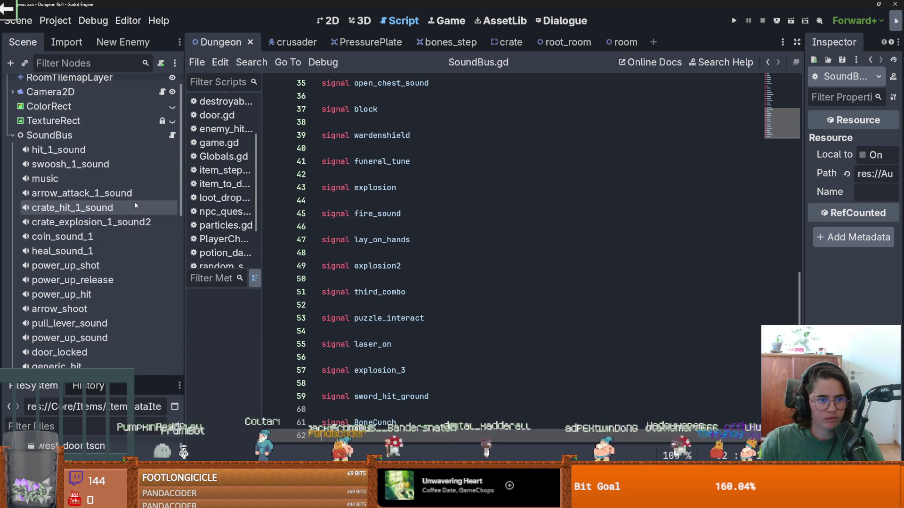
pyautogui.click(172, 136)
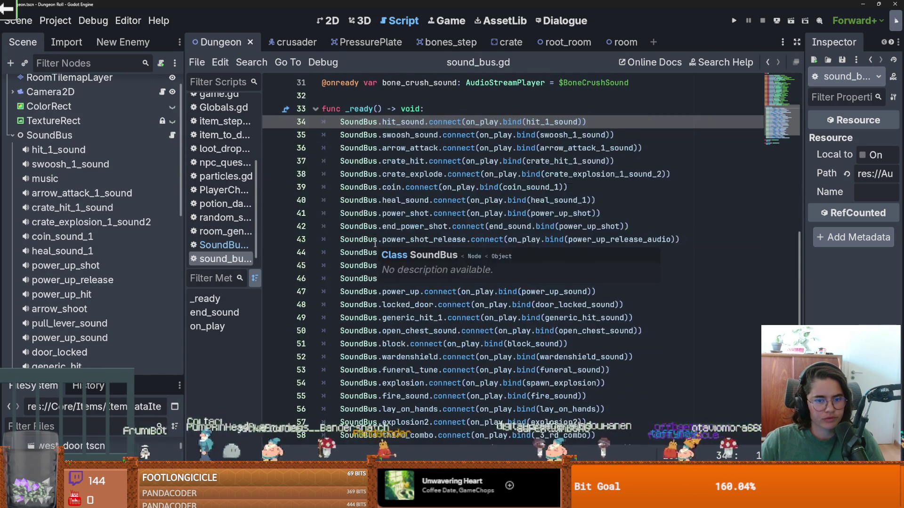
# Step: Undo an accidental duplicate bone_crush_sound reference and save sound_bus.gd
pyautogui.scroll(-6, 376, 244)
pyautogui.scroll(-3, 95, 309)
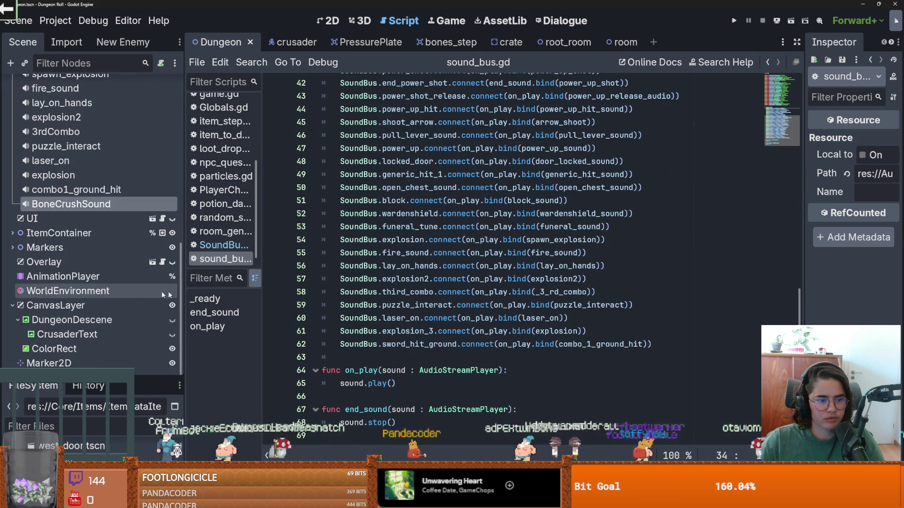
pyautogui.scroll(7, 395, 277)
pyautogui.moveTo(71, 204); pyautogui.dragTo(423, 227)
pyautogui.doubleClick(454, 228)
pyautogui.hotkey('ctrl', 'z')
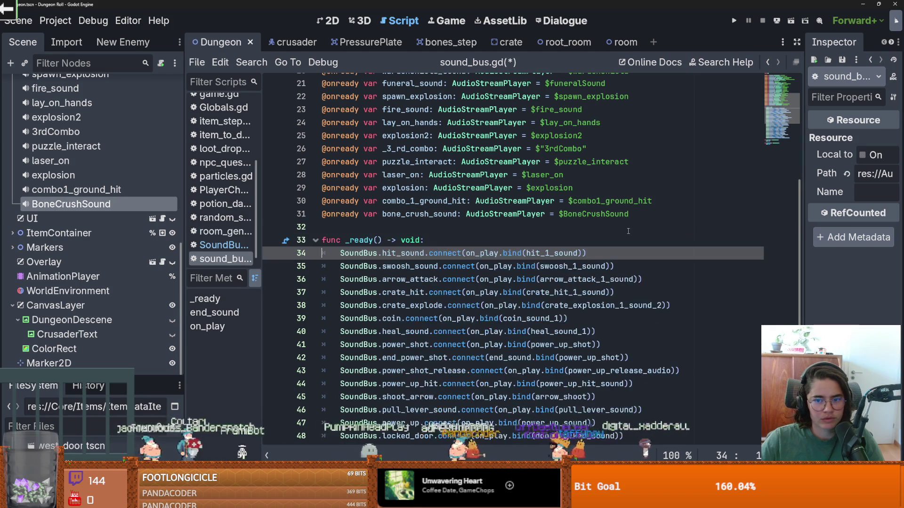
pyautogui.scroll(-7, 588, 301)
pyautogui.hotkey('ctrl', 's')
# Step: Add SoundBus.BoneCunch.connect(on_play.bind(bone_crush_sound)) on a new line and save
pyautogui.click(669, 344)
pyautogui.press('Return')
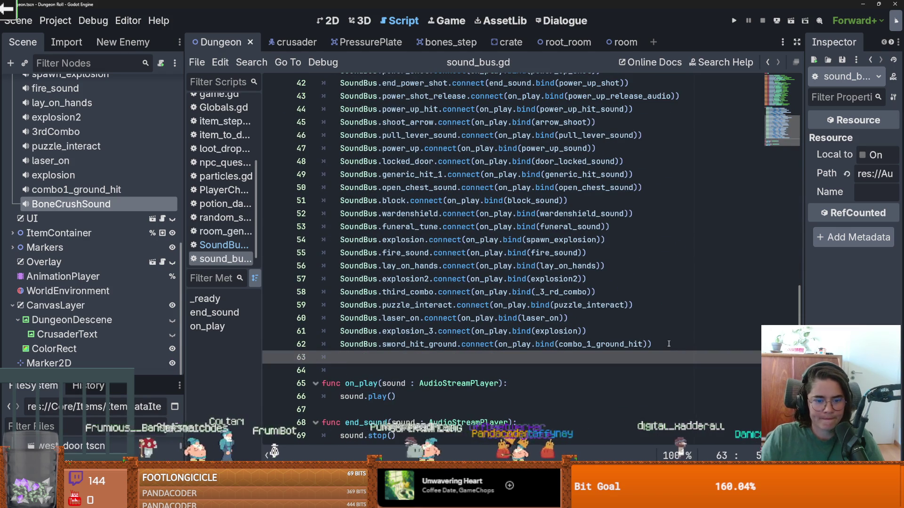
pyautogui.write('SoundBus')
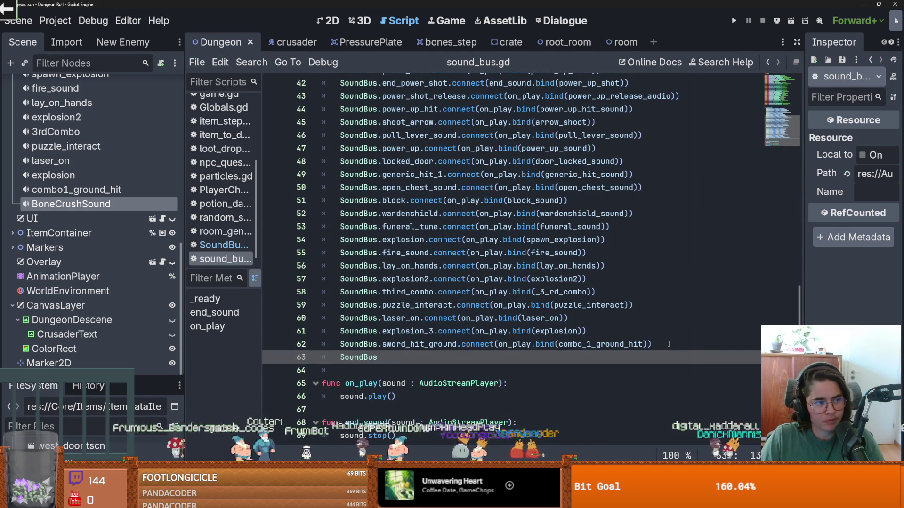
pyautogui.scroll(1, 669, 343)
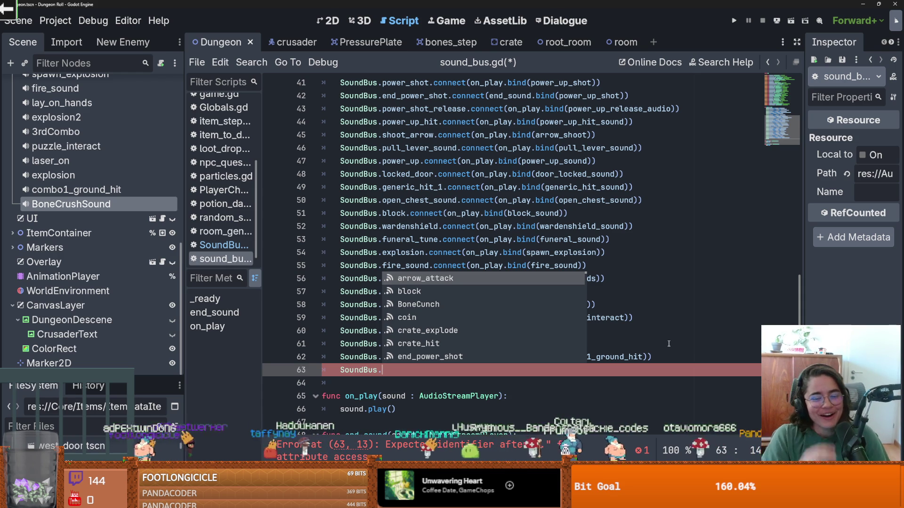
pyautogui.press('Down')
pyautogui.press('Down')
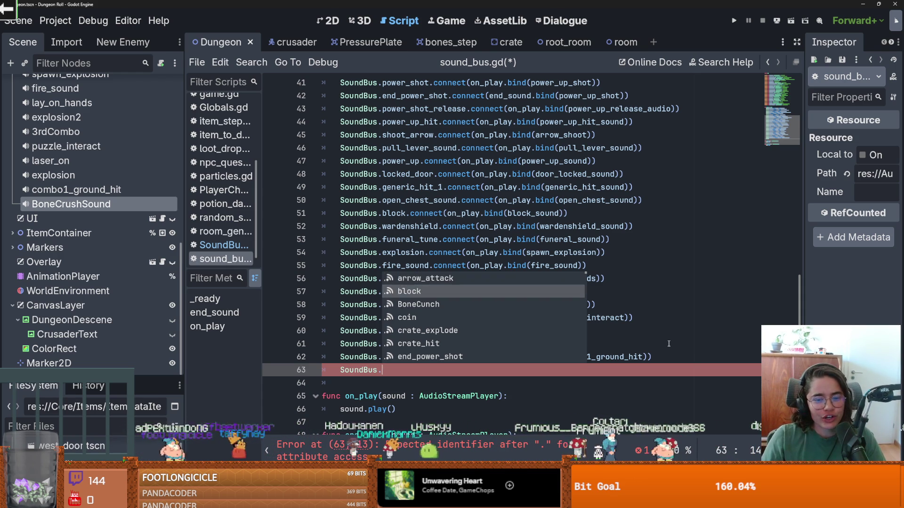
pyautogui.press('Return')
pyautogui.write('con')
pyautogui.press('Return')
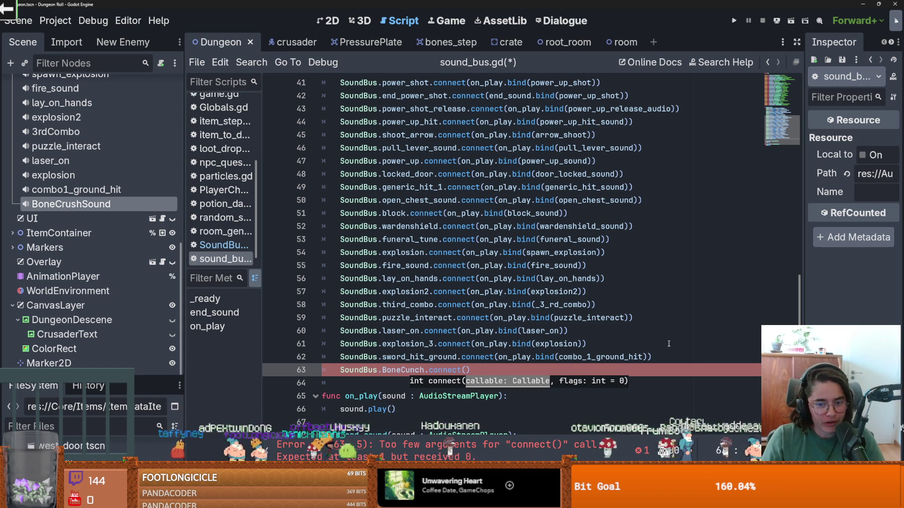
pyautogui.write('on')
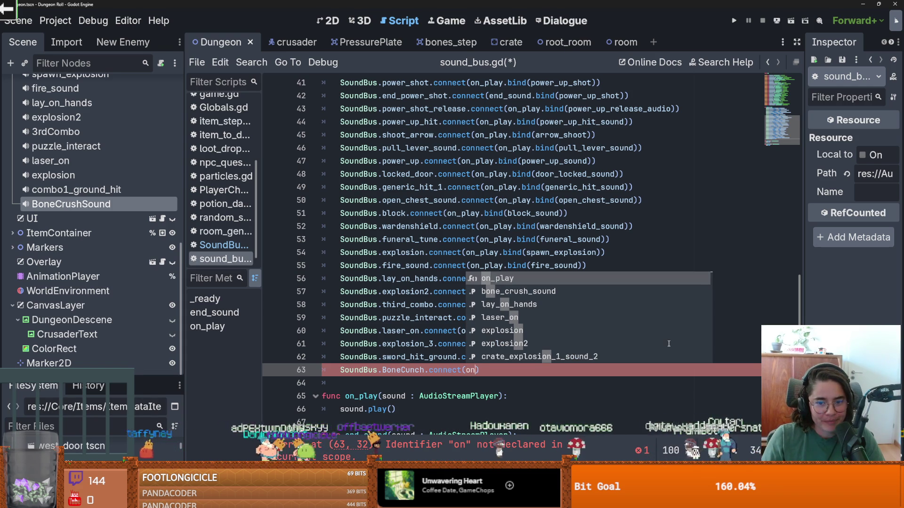
pyautogui.write('_pl')
pyautogui.press('Return')
pyautogui.write('.bind(')
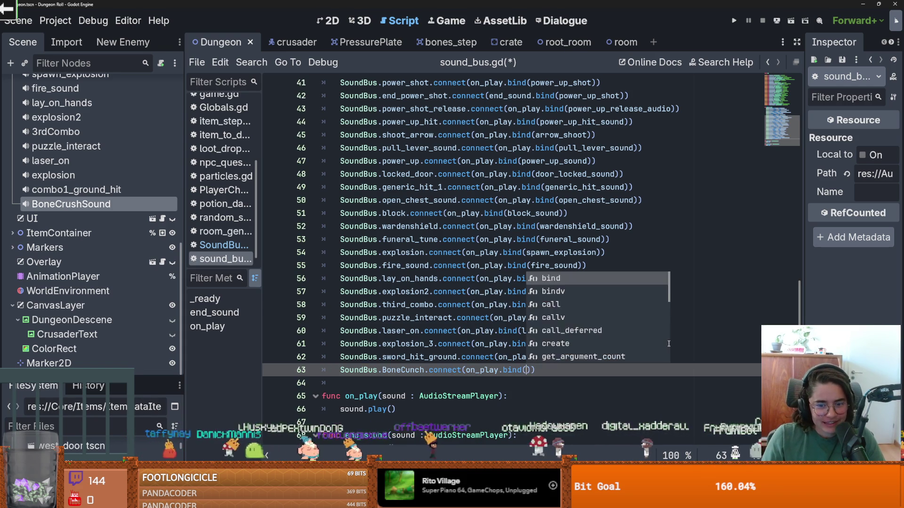
pyautogui.press('Return')
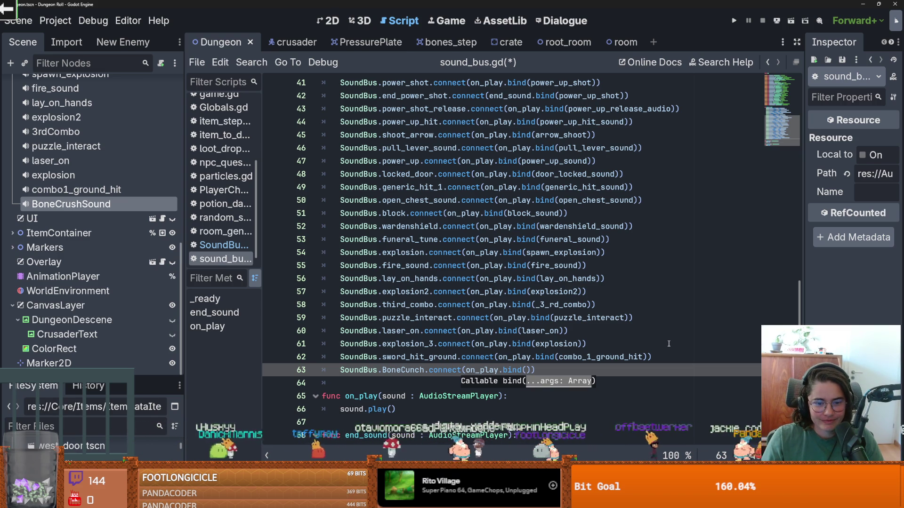
pyautogui.write('bone_crush_sound')
pyautogui.press('Return')
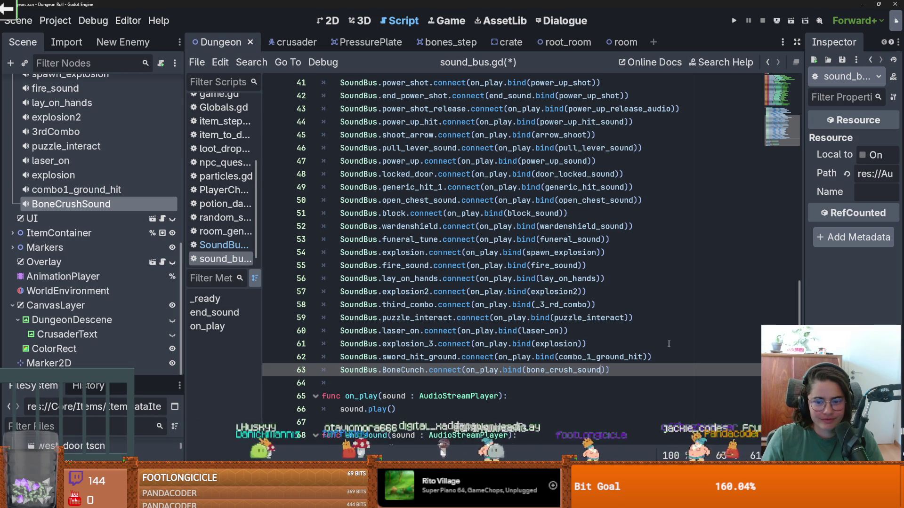
pyautogui.hotkey('ctrl', 's')
pyautogui.scroll(13, 523, 191)
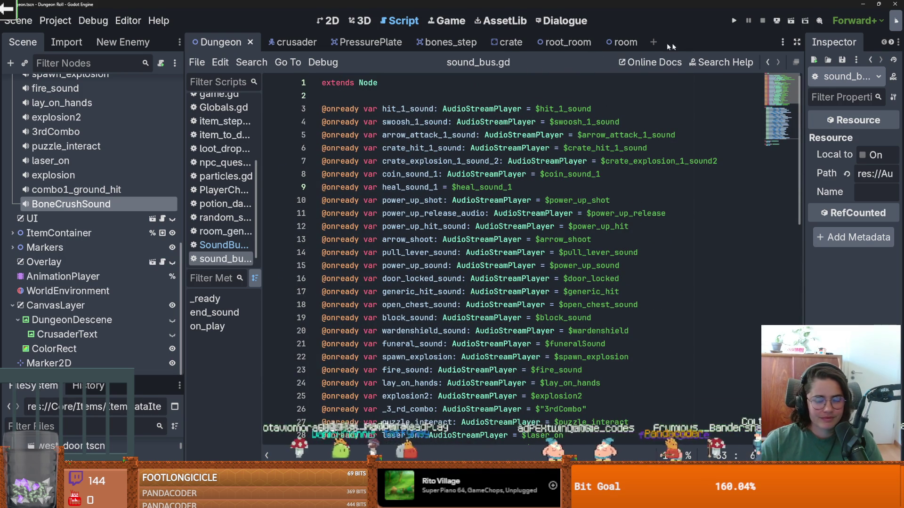
# Step: In bones_step's item_step.gd, add SoundBus.BoneCunch.emit() after drop_items() and save
pyautogui.click(443, 41)
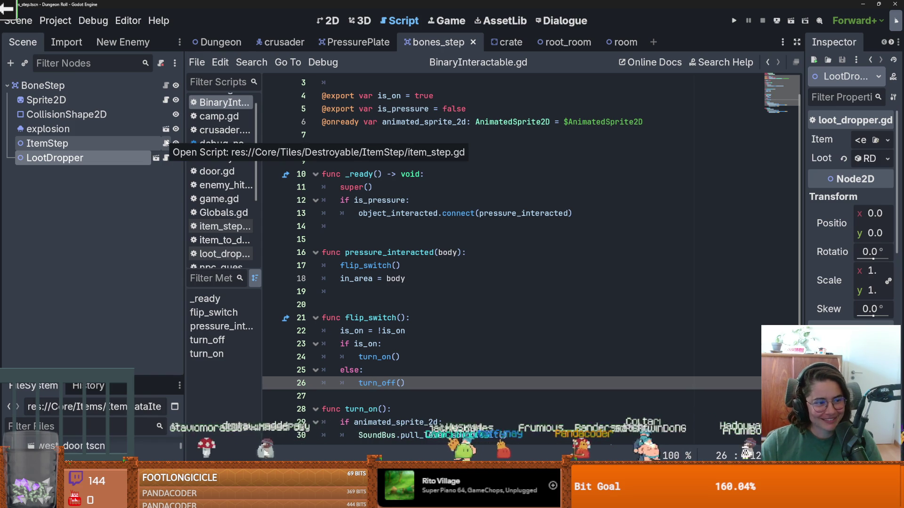
pyautogui.click(167, 143)
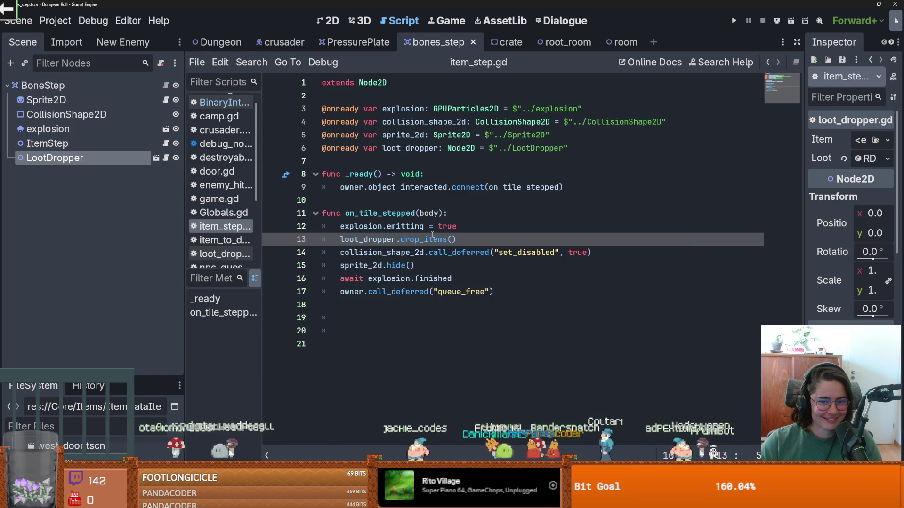
pyautogui.press('Return')
pyautogui.write('Sound')
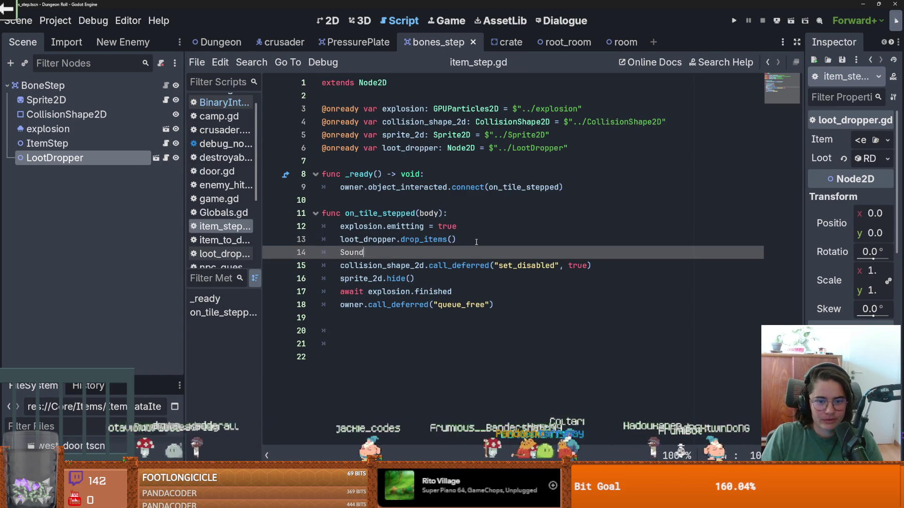
pyautogui.press('Return')
pyautogui.write('.')
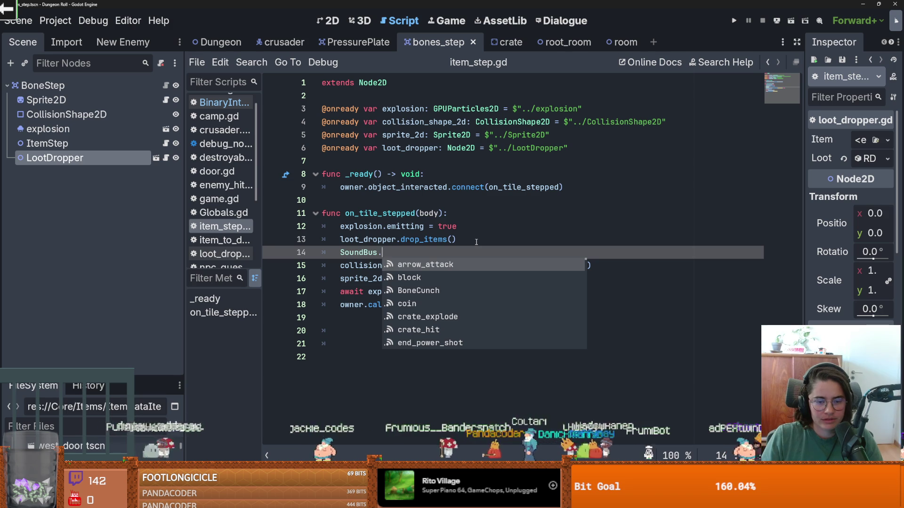
pyautogui.write('Bo')
pyautogui.press('Return')
pyautogui.write('.')
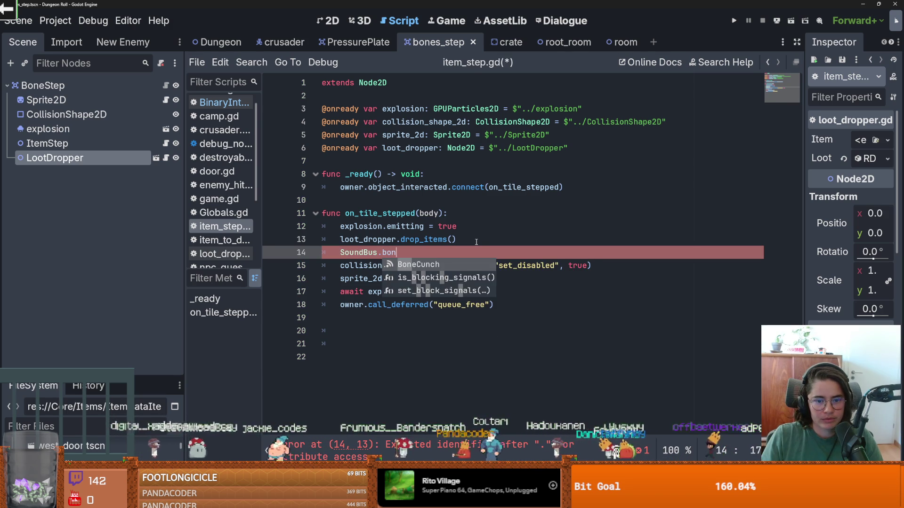
pyautogui.write('em')
pyautogui.press('Return')
pyautogui.hotkey('ctrl', 's')
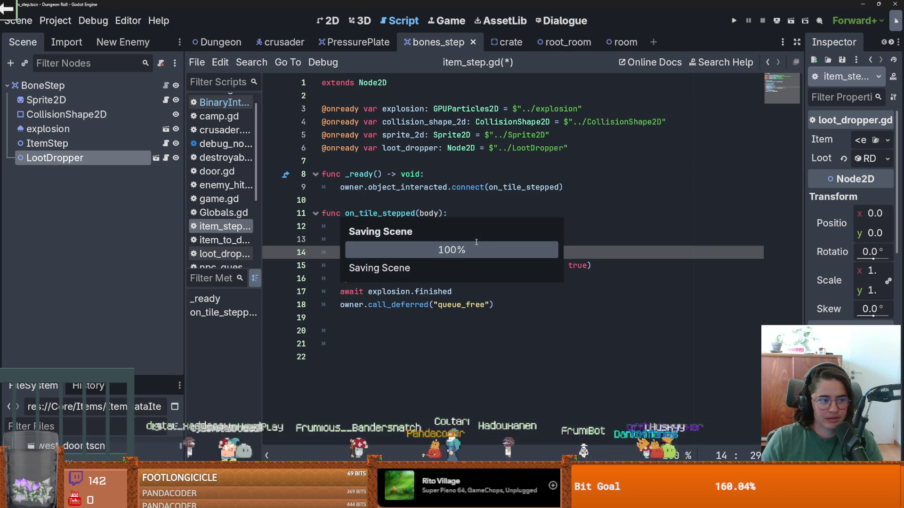
# Step: Run the game to test, then move on to the root_room scene
pyautogui.press('F5')
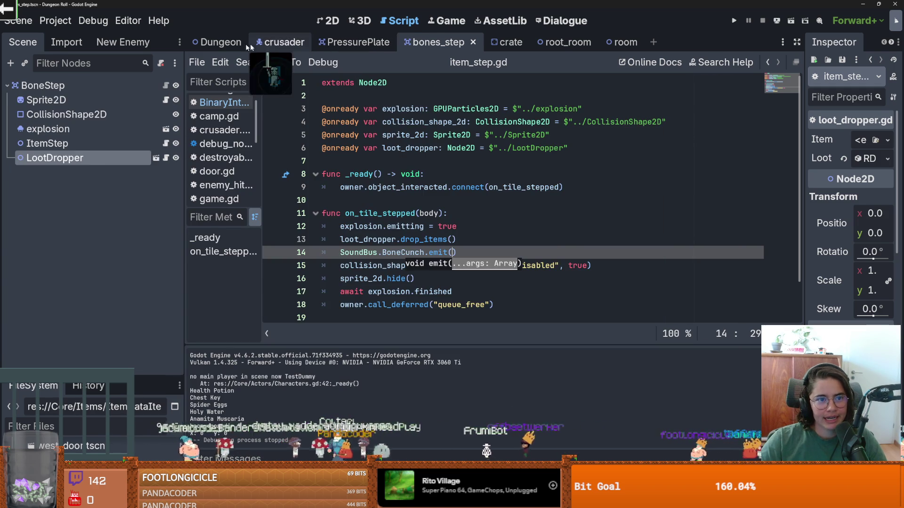
pyautogui.click(217, 42)
pyautogui.click(565, 42)
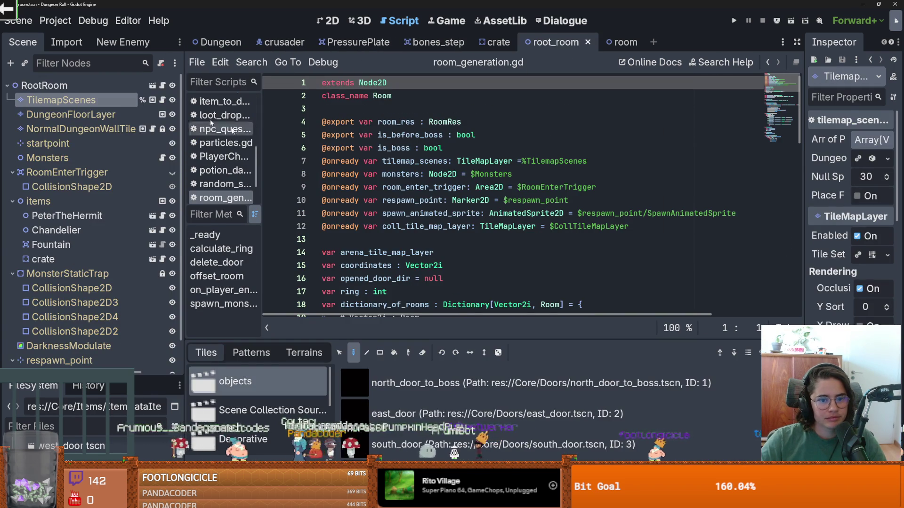
# Step: From the Folliage collection, paint bones_step skulls left of centre and anamita_muscaria mushrooms lower right, then save
pyautogui.scroll(-3, 310, 398)
pyautogui.click(263, 438)
pyautogui.click(414, 414)
pyautogui.hotkey('ctrl', 'F1')
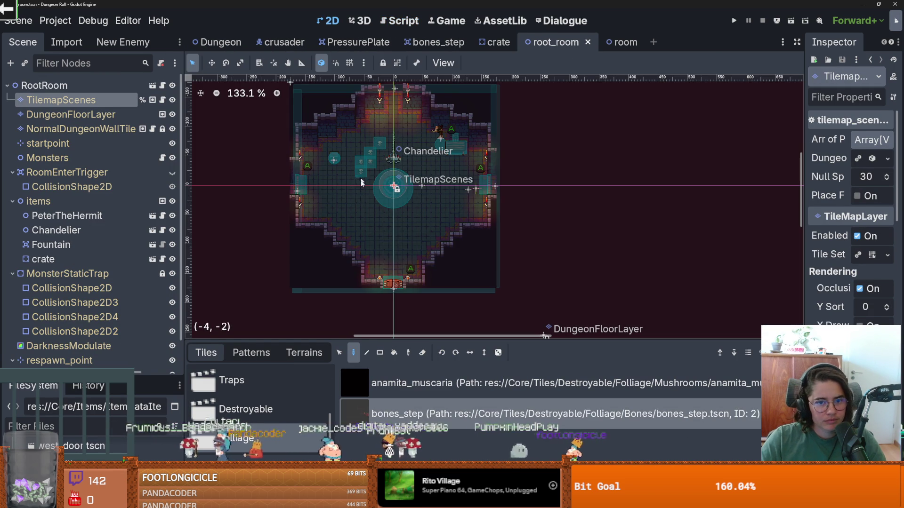
pyautogui.moveTo(342, 193); pyautogui.dragTo(342, 181)
pyautogui.click(424, 383)
pyautogui.moveTo(436, 197); pyautogui.dragTo(440, 215)
pyautogui.hotkey('ctrl', 's')
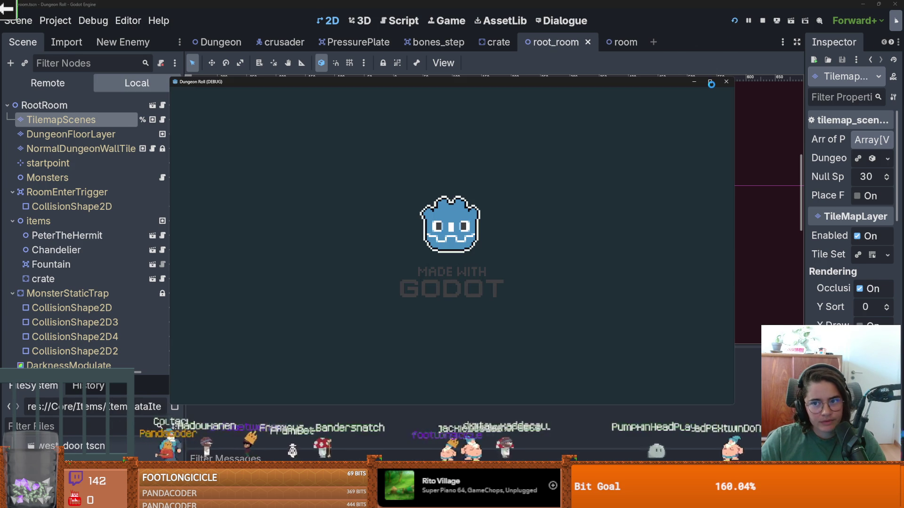
# Step: In the test run, walk the knight through the skull piles to smash them, ending beside the fountain
pyautogui.press('d')
pyautogui.press('s')
pyautogui.press('w')
pyautogui.press('a')
pyautogui.press('w')
pyautogui.press('s')
pyautogui.press('a')
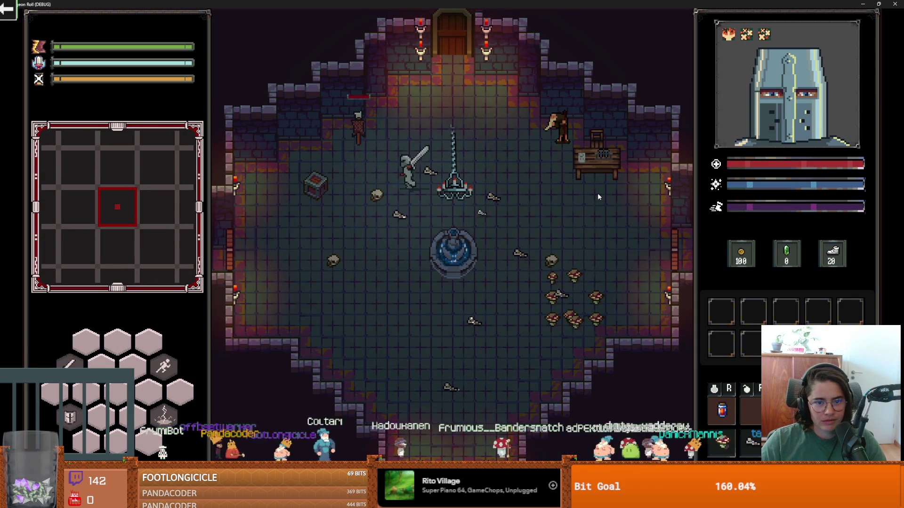
pyautogui.press('s')
pyautogui.press('d')
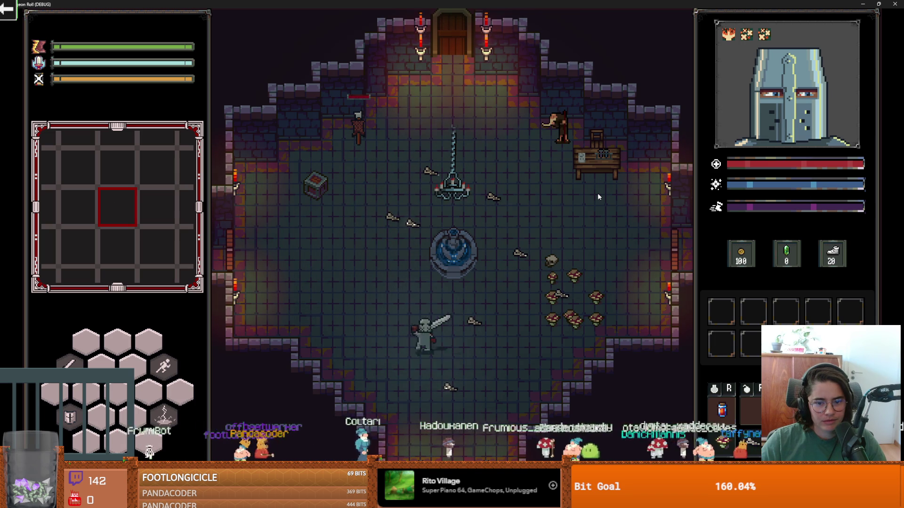
pyautogui.press('w')
pyautogui.press('d')
# Step: Slash at the mushrooms, walk around the room, then stop the game and save the scene
pyautogui.press('d')
pyautogui.click(556, 320)
pyautogui.click(541, 320)
pyautogui.click(538, 314)
pyautogui.press('w')
pyautogui.press('a')
pyautogui.press('w')
pyautogui.press('a')
pyautogui.press('s')
pyautogui.press('d')
pyautogui.press('F8')
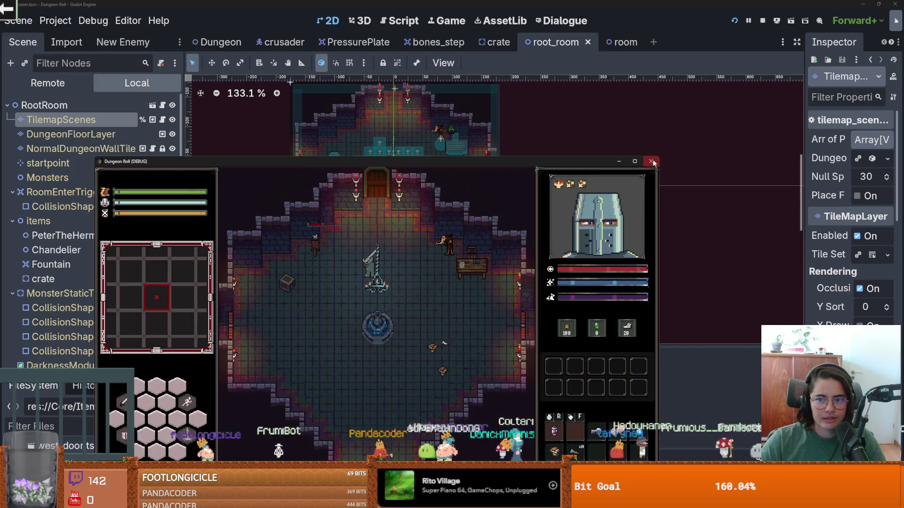
pyautogui.hotkey('ctrl', 's')
pyautogui.scroll(-4, 91, 207)
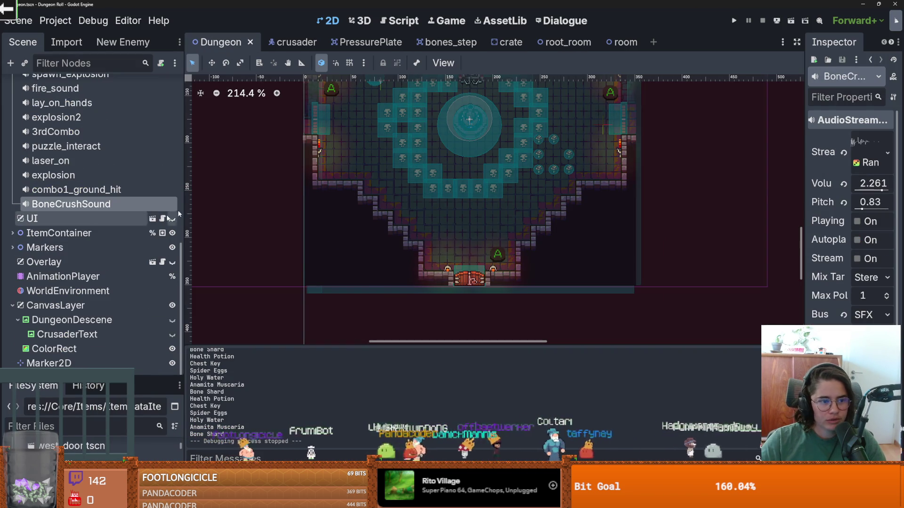
# Step: Set the BoneCrushSound Volume dB to -4.683 and run the game
pyautogui.moveTo(804, 188); pyautogui.dragTo(635, 188)
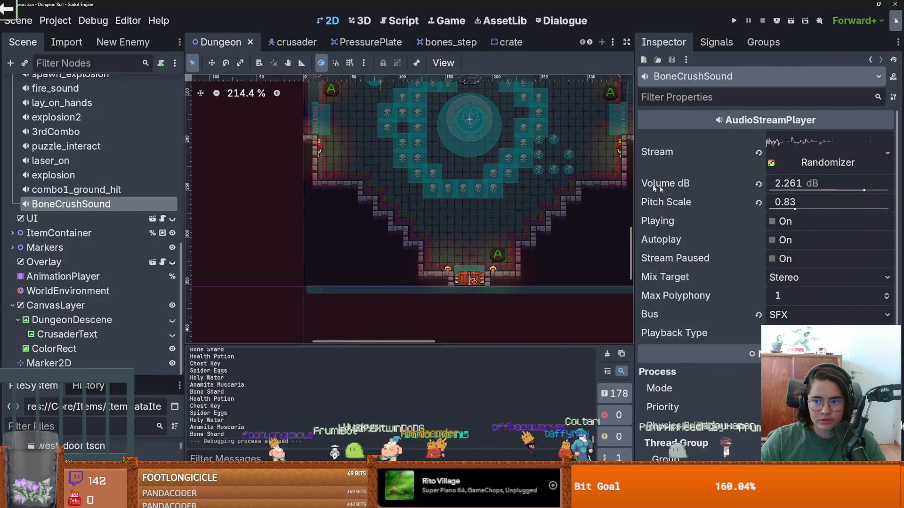
pyautogui.click(860, 191)
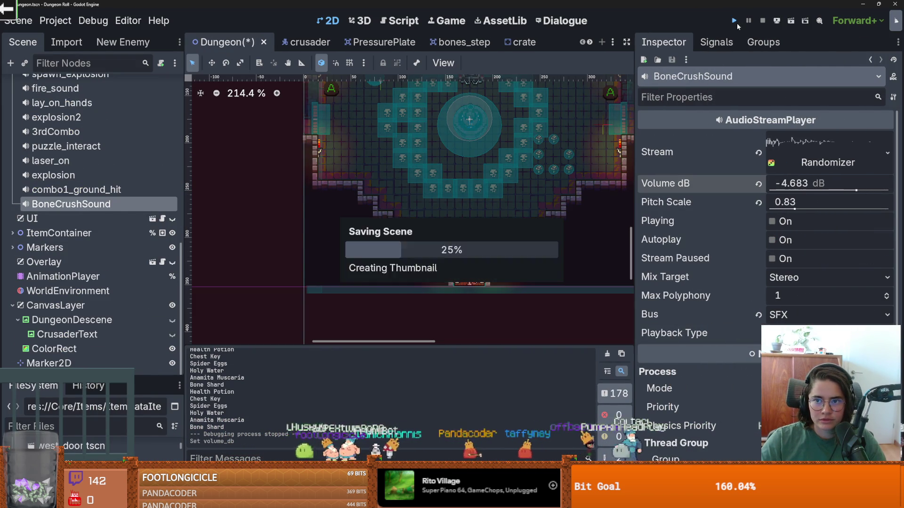
pyautogui.click(736, 24)
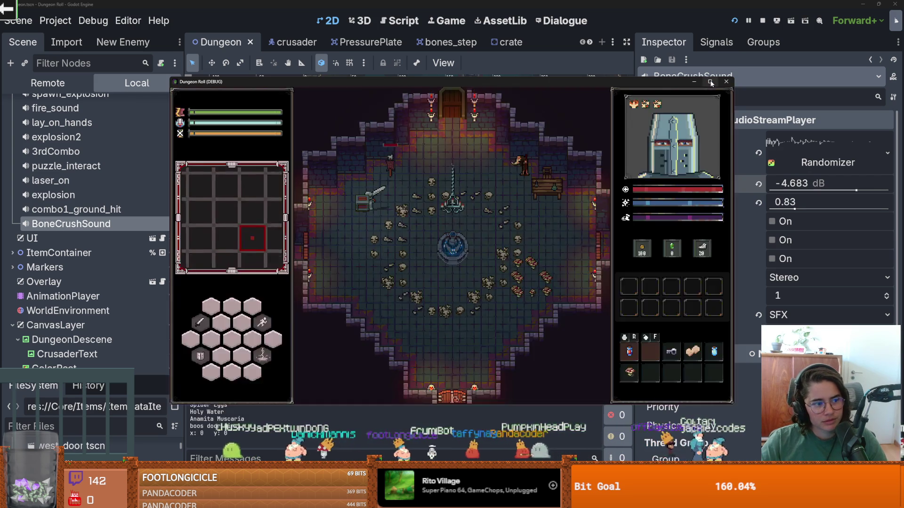
# Step: Maximize the game window and walk the knight over the skulls and bones to smash them
pyautogui.click(710, 82)
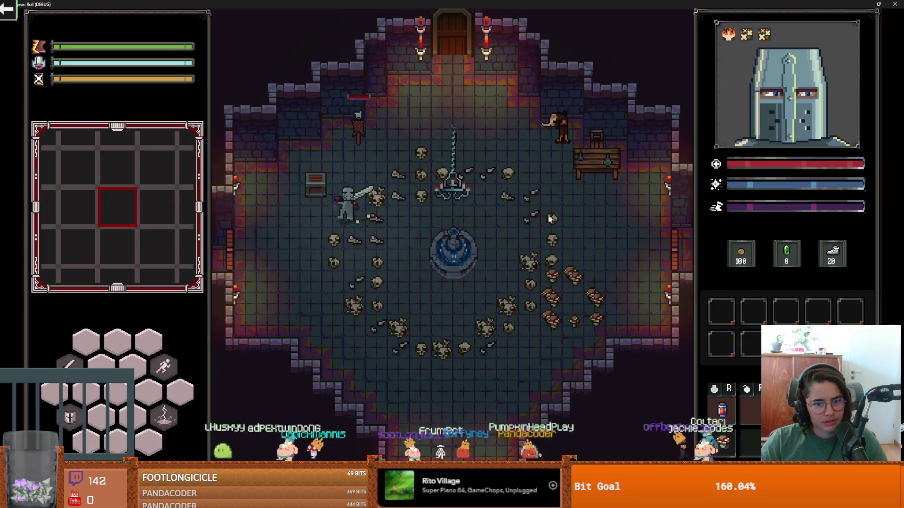
pyautogui.press('d')
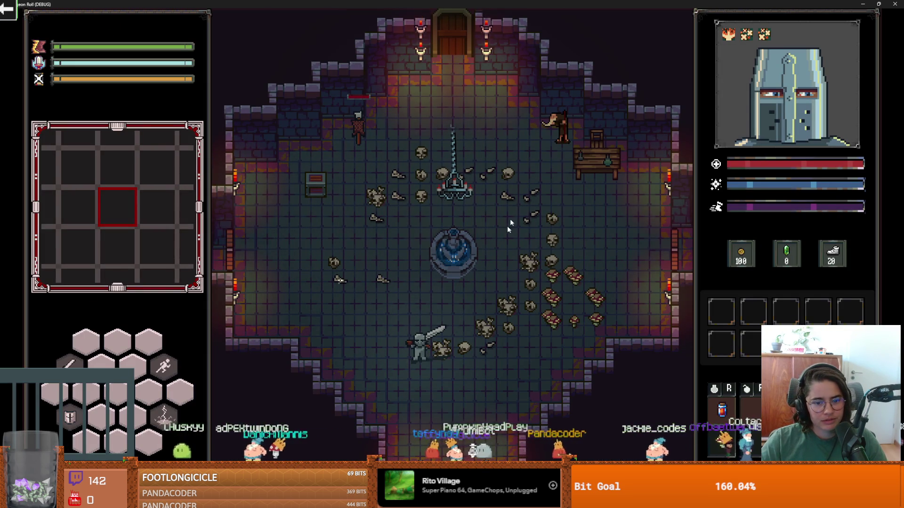
pyautogui.press('d')
pyautogui.press('w')
pyautogui.press('a')
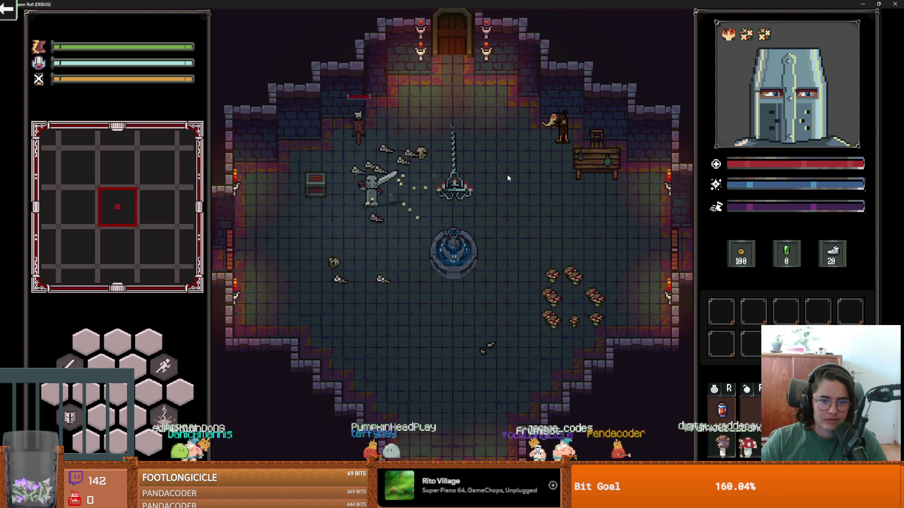
pyautogui.press('s')
pyautogui.press('w')
pyautogui.press('a')
pyautogui.press('w')
pyautogui.press('d')
pyautogui.press('s')
pyautogui.press('d')
pyautogui.press('s')
# Step: Attack the mushrooms and nearby objects, then restore the window size and close the game
pyautogui.press('s')
pyautogui.press('a')
pyautogui.press('d')
pyautogui.press('w')
pyautogui.press('a')
pyautogui.press('d')
pyautogui.press('w')
pyautogui.press('a')
pyautogui.press('s')
pyautogui.press('a')
pyautogui.press('d')
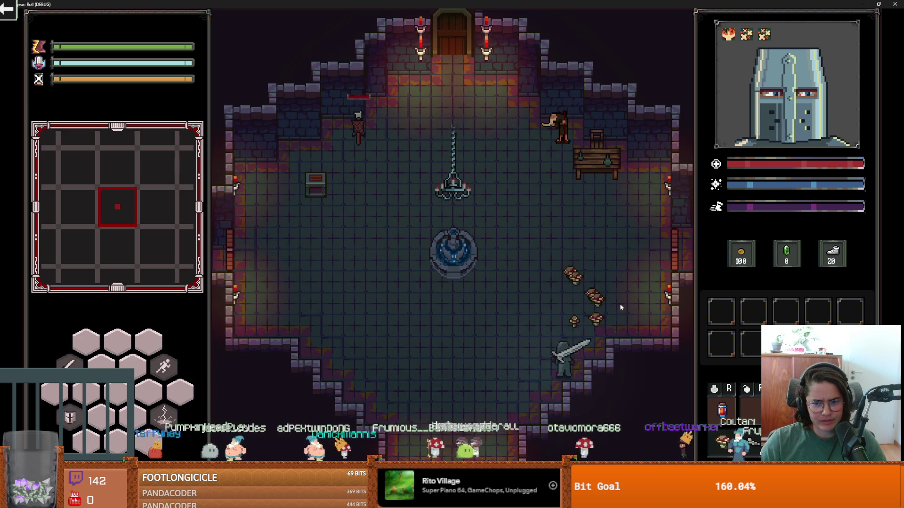
pyautogui.press('w')
pyautogui.press('a')
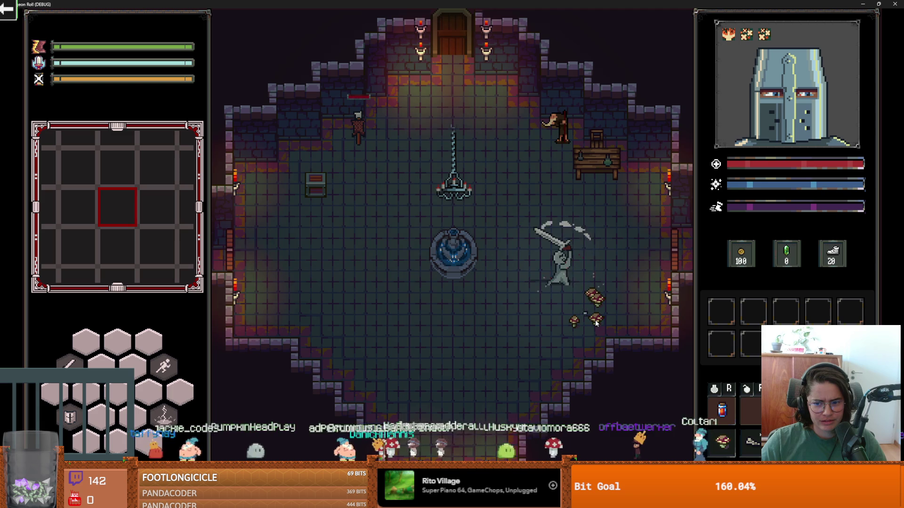
pyautogui.press('d')
pyautogui.press('w')
pyautogui.press('s')
pyautogui.doubleClick(588, 4)
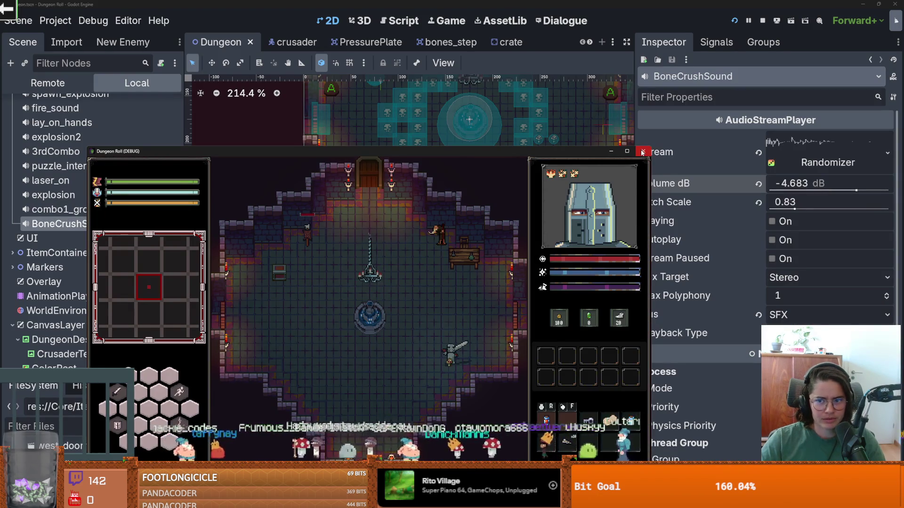
pyautogui.click(643, 151)
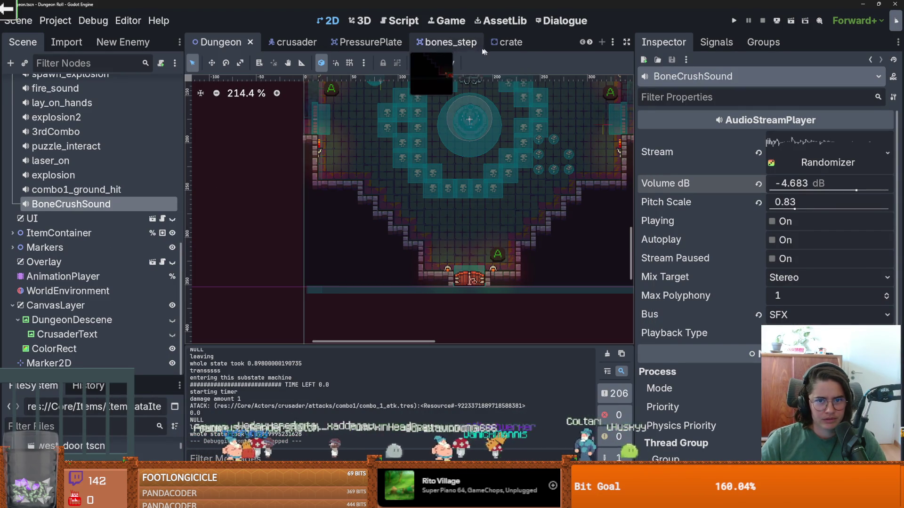
# Step: In the bones_step scene, expand LootDropper's Loot Table to show the bone_shard entry
pyautogui.click(450, 42)
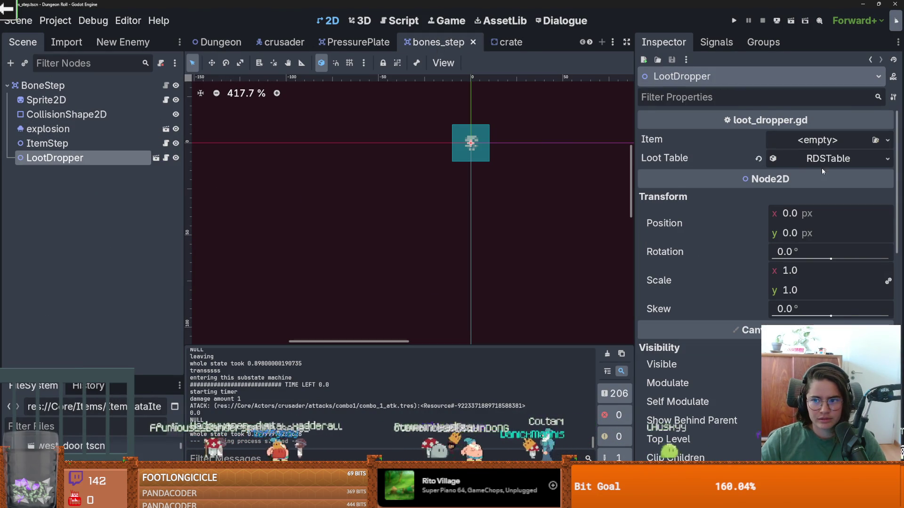
pyautogui.click(820, 160)
pyautogui.click(820, 200)
pyautogui.click(823, 239)
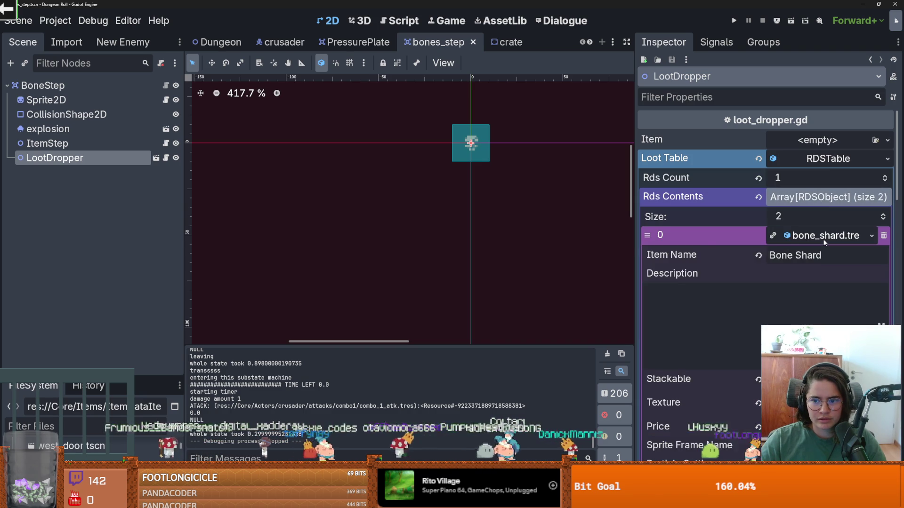
# Step: Collapse the loot table entry and Rds Contents array, and save bones_step
pyautogui.scroll(-3, 718, 298)
pyautogui.scroll(-2, 718, 297)
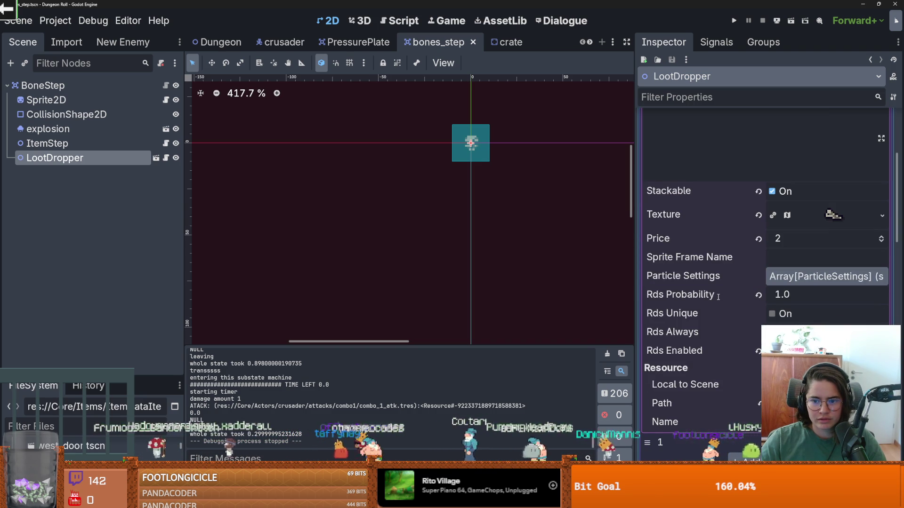
pyautogui.scroll(3, 719, 296)
pyautogui.click(801, 189)
pyautogui.hotkey('ctrl', 's')
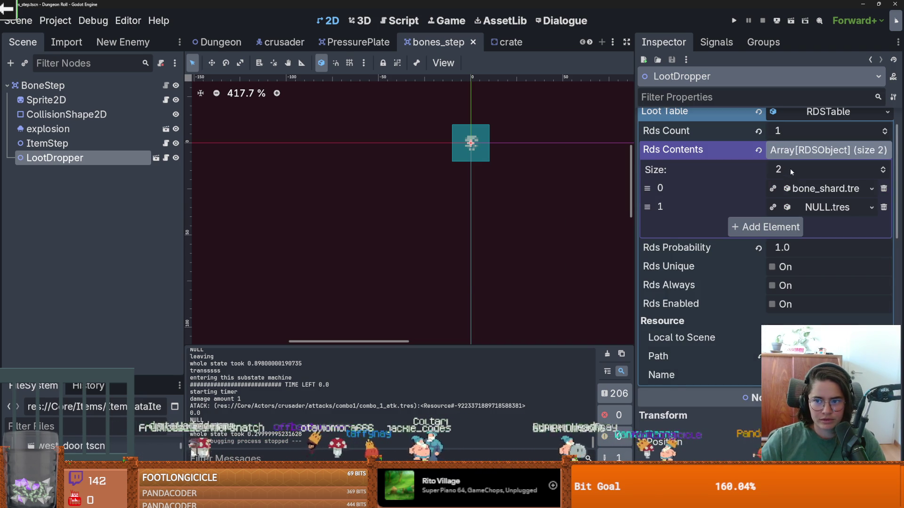
pyautogui.click(800, 150)
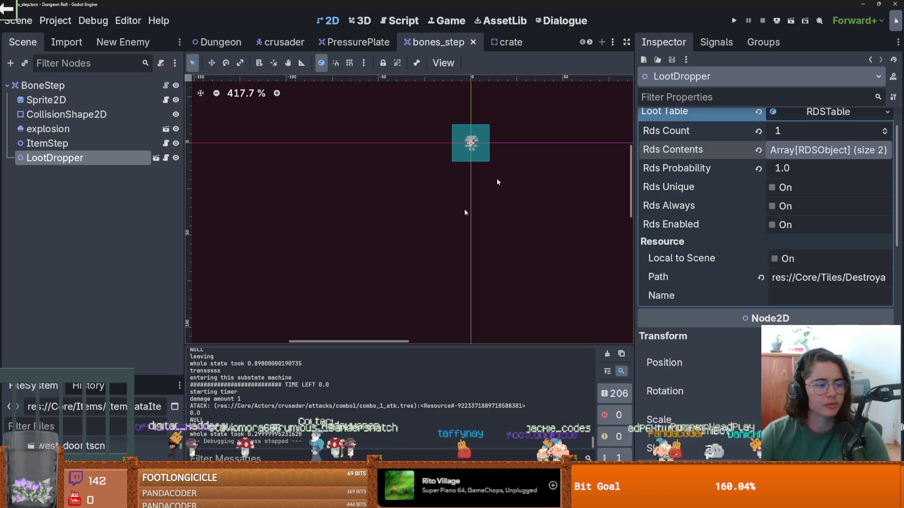
# Step: Filter the FileSystem dock for 'monster' and open monster_roomv1.tscn
pyautogui.moveTo(92, 375); pyautogui.dragTo(92, 93)
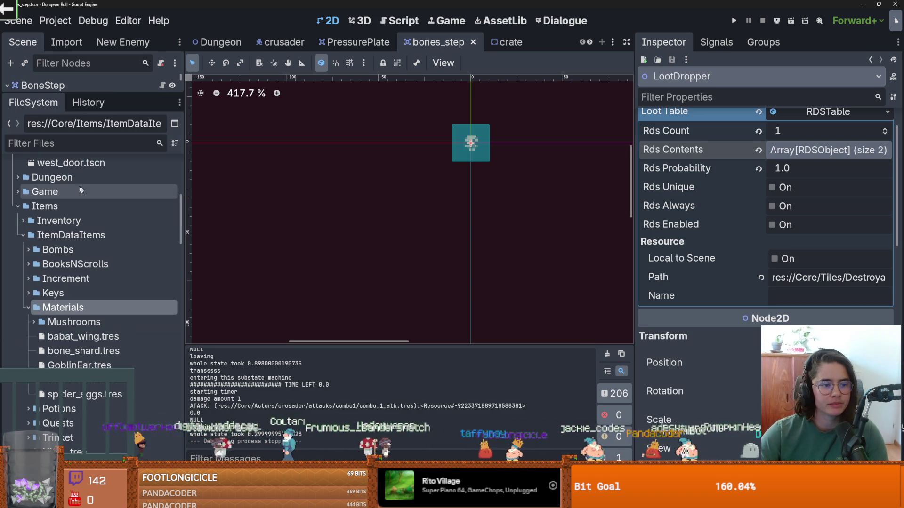
pyautogui.click(67, 143)
pyautogui.write('monster')
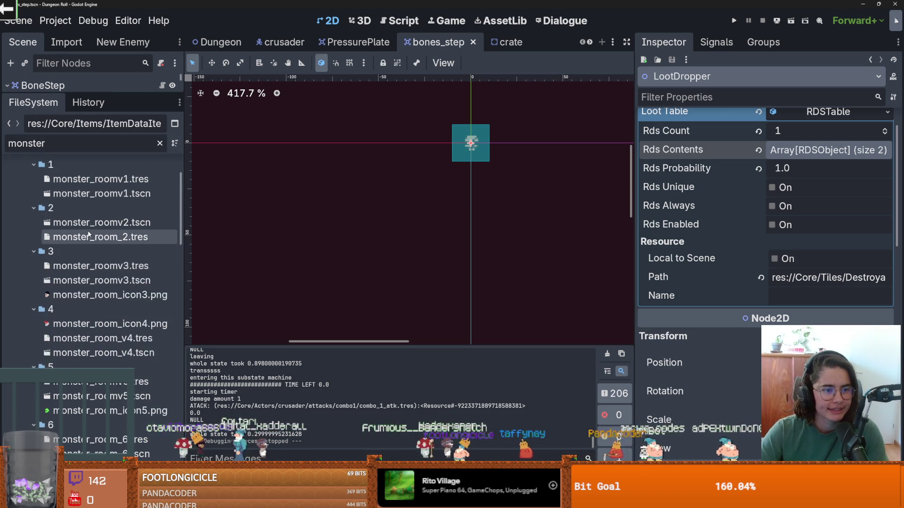
pyautogui.doubleClick(101, 234)
pyautogui.scroll(-1, 337, 180)
pyautogui.scroll(2, 337, 180)
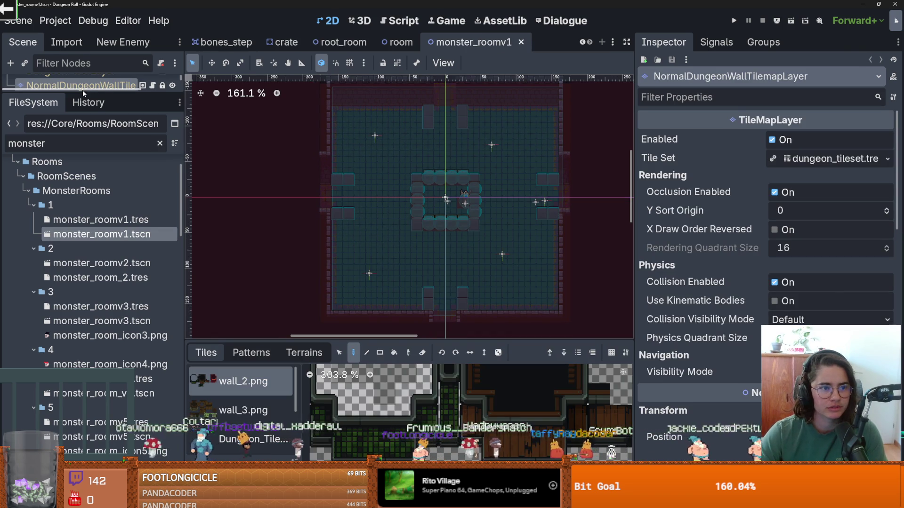
# Step: Select the TilemapScenes layer and choose the bones_step tile from the Folliage collection
pyautogui.moveTo(89, 94); pyautogui.dragTo(89, 167)
pyautogui.click(85, 85)
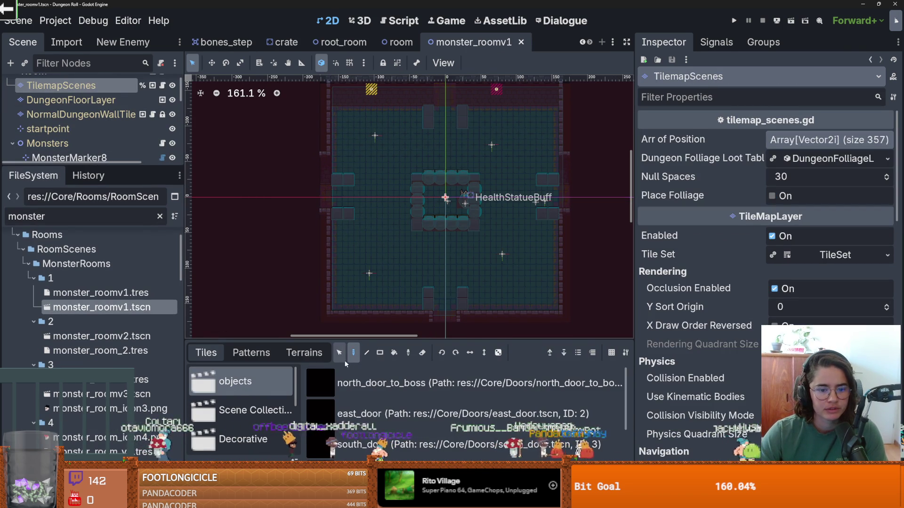
pyautogui.click(305, 354)
pyautogui.click(206, 353)
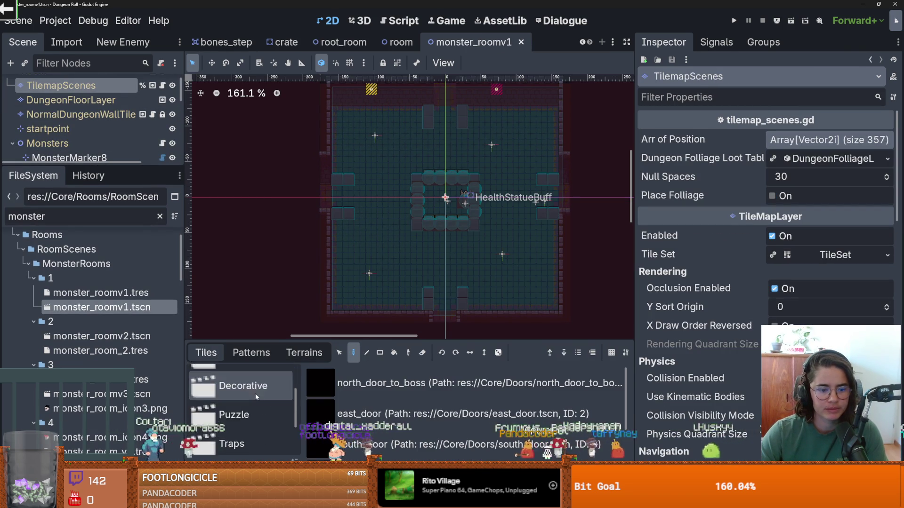
pyautogui.scroll(-2, 235, 409)
pyautogui.click(235, 438)
pyautogui.click(378, 424)
# Step: Paint two bones_step tiles side by side on the floor and save the room
pyautogui.click(372, 136)
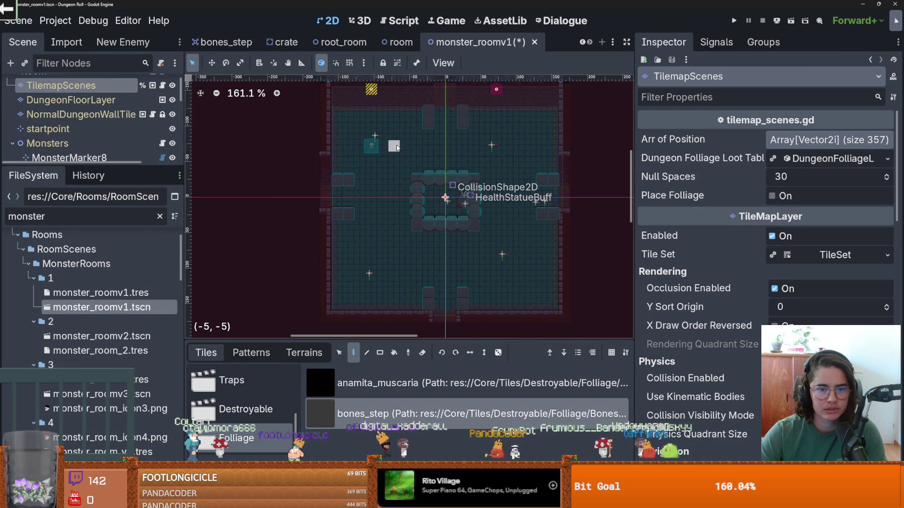
pyautogui.click(384, 136)
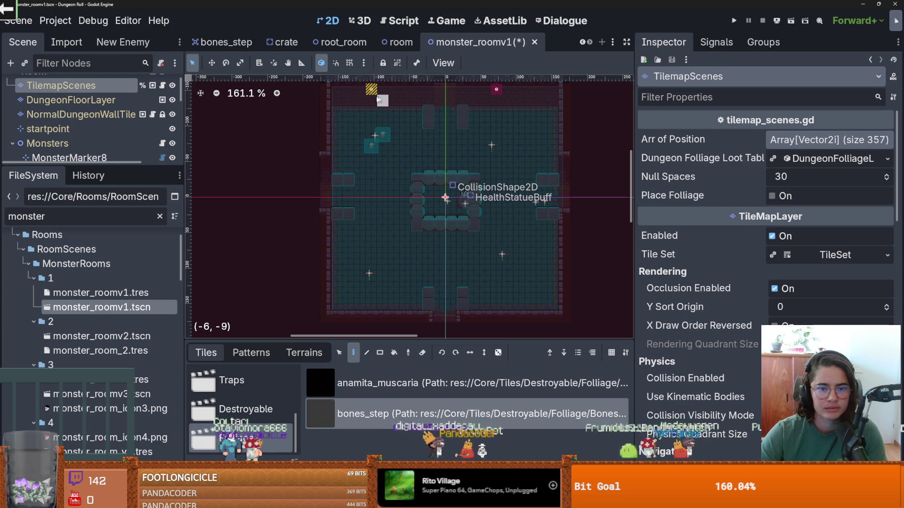
pyautogui.scroll(1, 423, 99)
pyautogui.scroll(-2, 512, 108)
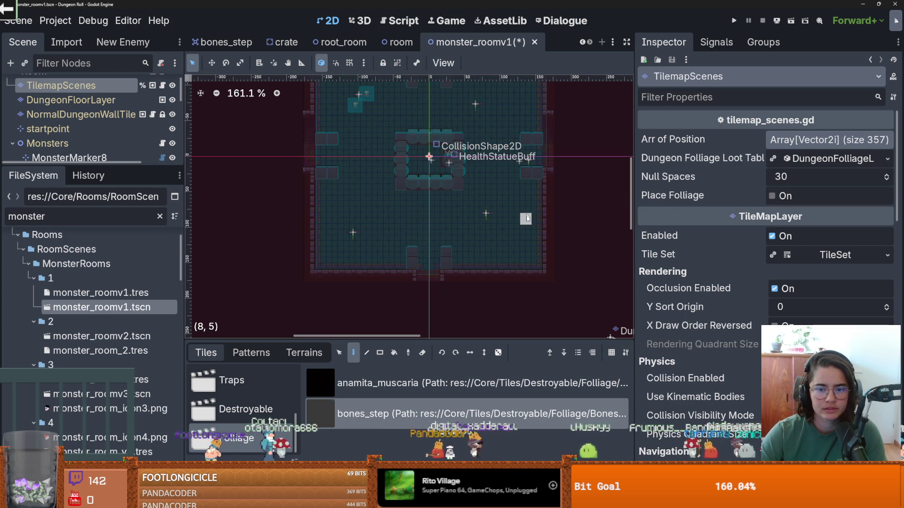
pyautogui.scroll(2, 424, 207)
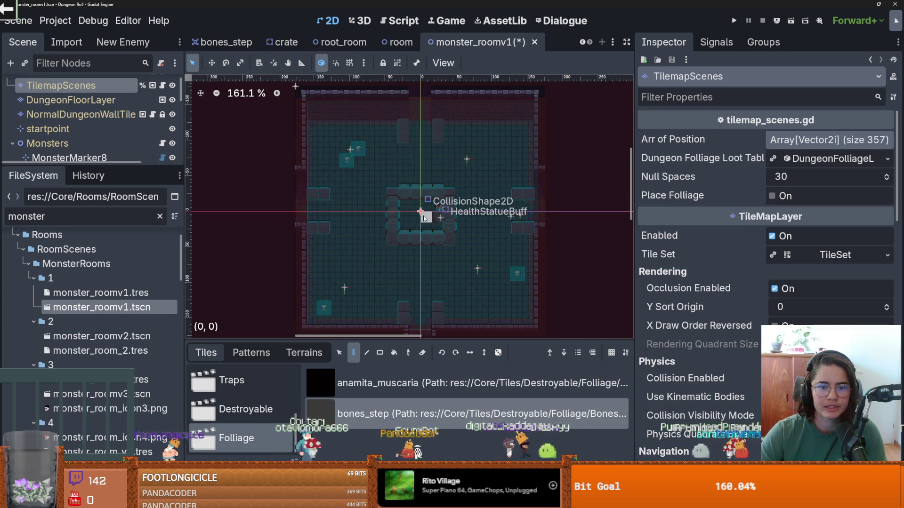
pyautogui.keyDown('ctrl'); pyautogui.scroll(1, 427, 215); pyautogui.keyUp('ctrl')
pyautogui.keyDown('ctrl'); pyautogui.scroll(-1, 426, 214); pyautogui.keyUp('ctrl')
pyautogui.hotkey('ctrl', 's')
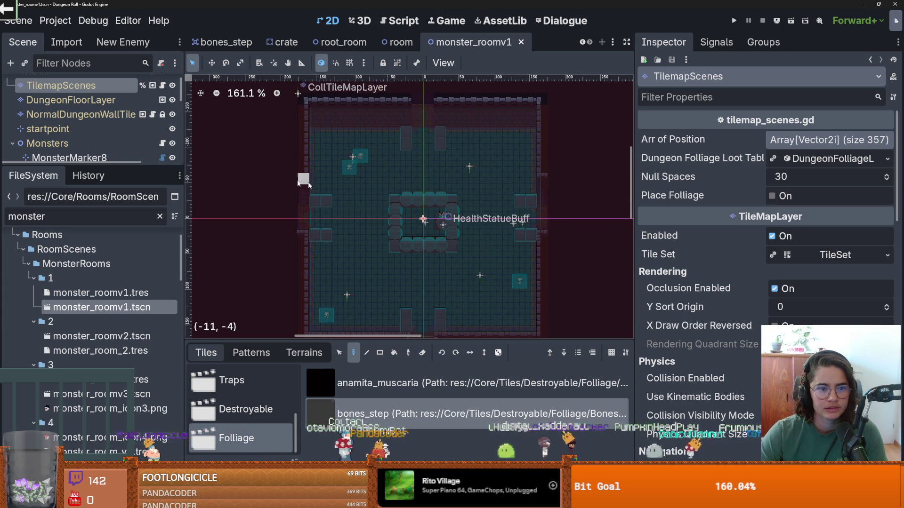
# Step: Check the DungeonFloorLayer and wall layers, reselect TilemapScenes, and show the Decorative collection
pyautogui.scroll(1, 94, 131)
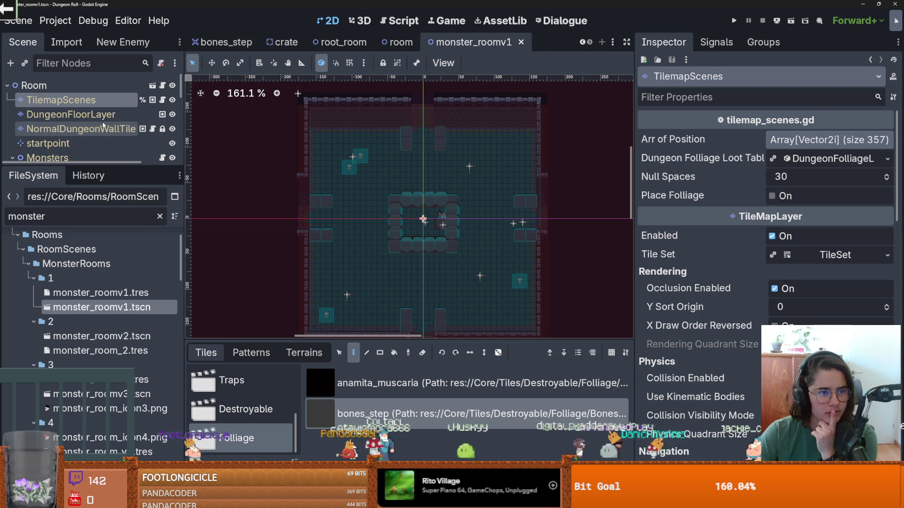
pyautogui.click(102, 118)
pyautogui.click(100, 129)
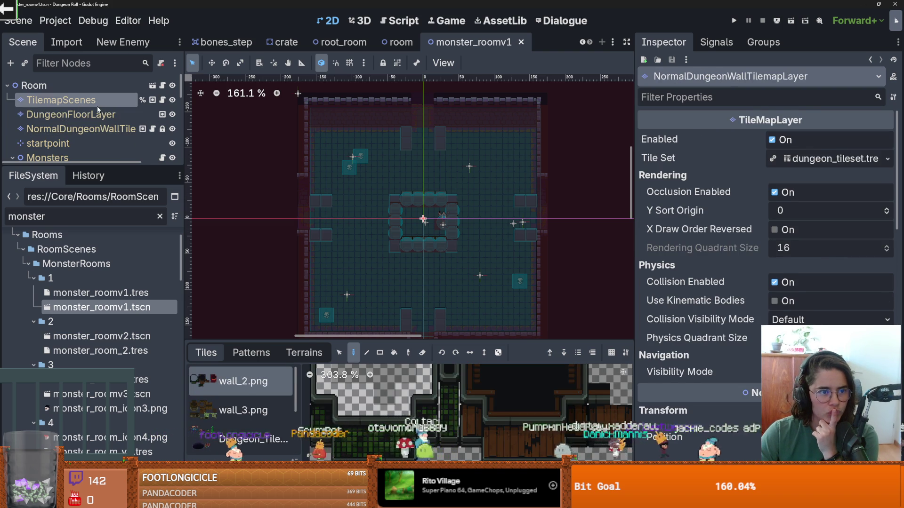
pyautogui.click(94, 99)
pyautogui.scroll(-1, 267, 400)
pyautogui.click(267, 400)
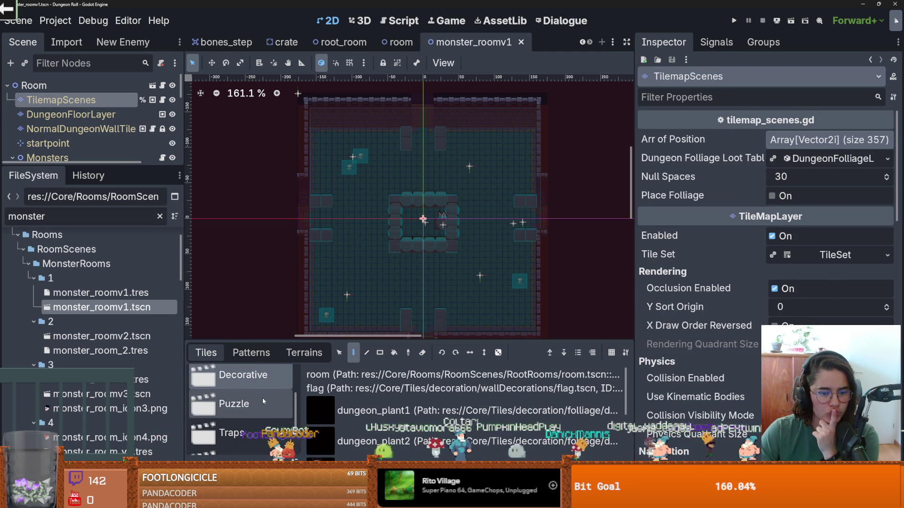
pyautogui.scroll(-2, 262, 397)
pyautogui.scroll(-3, 414, 414)
pyautogui.scroll(1, 412, 413)
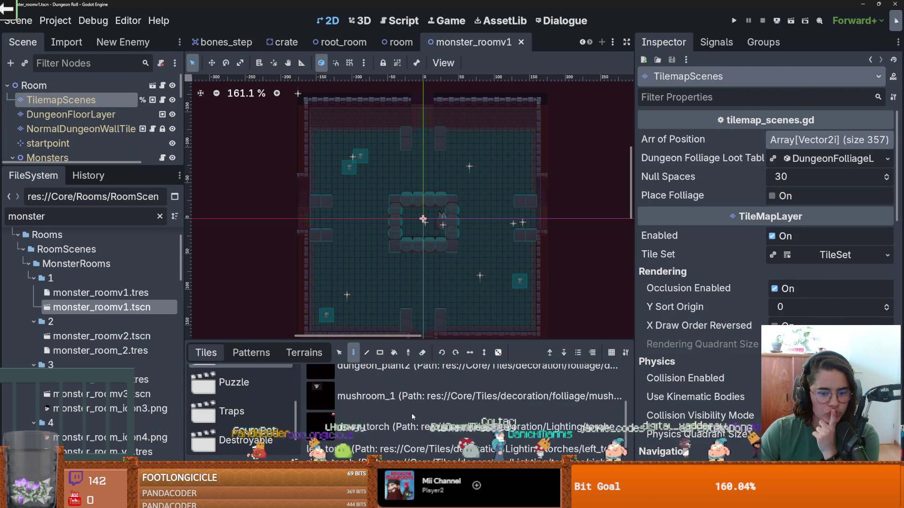
pyautogui.scroll(1, 389, 413)
pyautogui.scroll(-3, 389, 412)
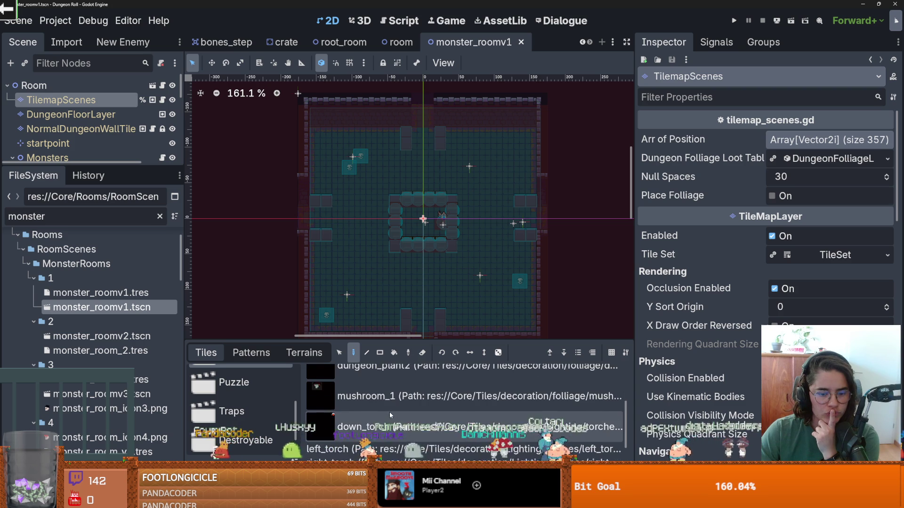
# Step: Place a torch on the top wall and two torches on the right wall
pyautogui.click(442, 127)
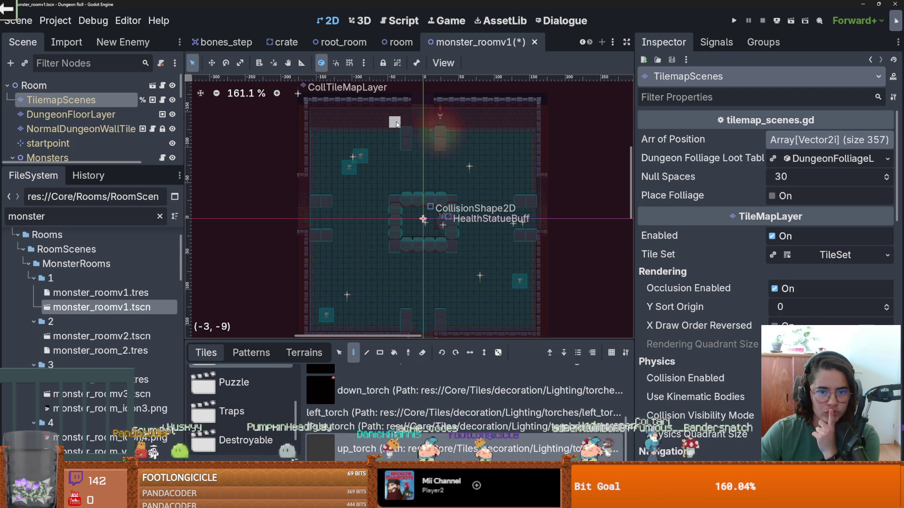
pyautogui.scroll(-3, 418, 149)
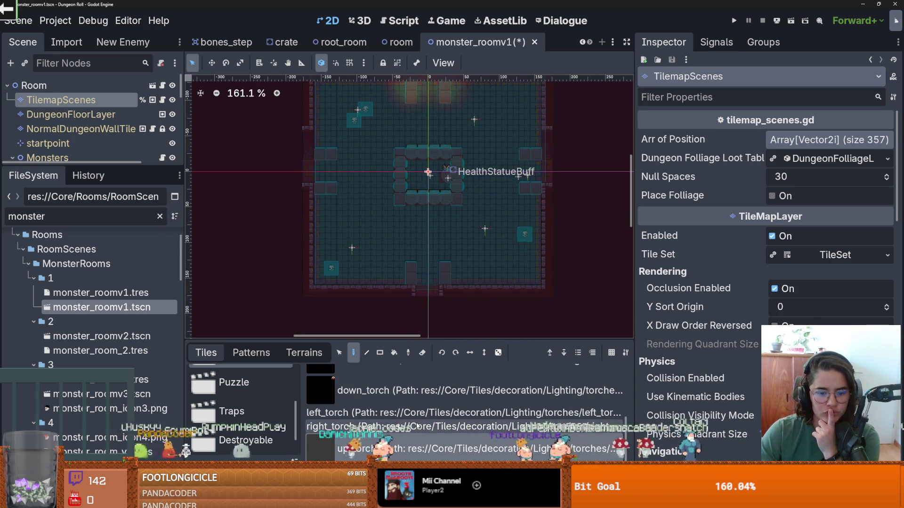
pyautogui.click(538, 134)
pyautogui.click(538, 203)
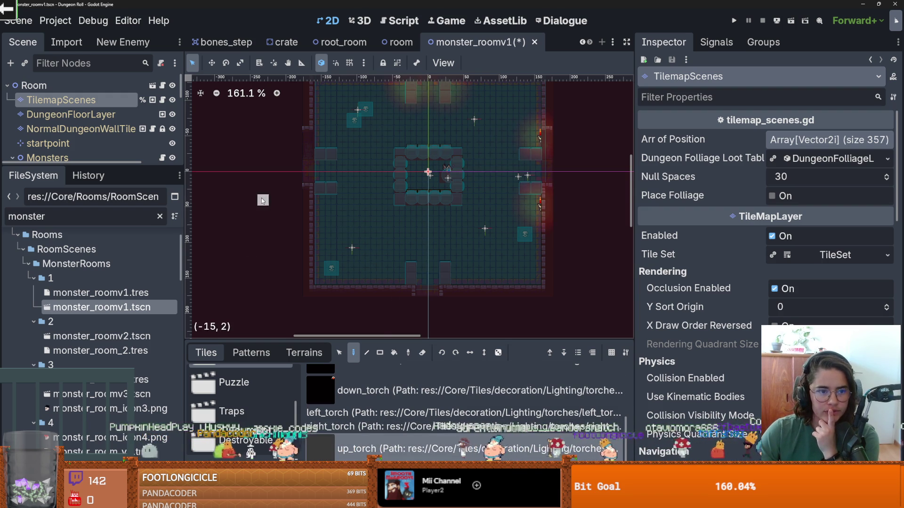
# Step: Place two left_torch tiles on the left wall and save the room
pyautogui.click(358, 413)
pyautogui.click(317, 137)
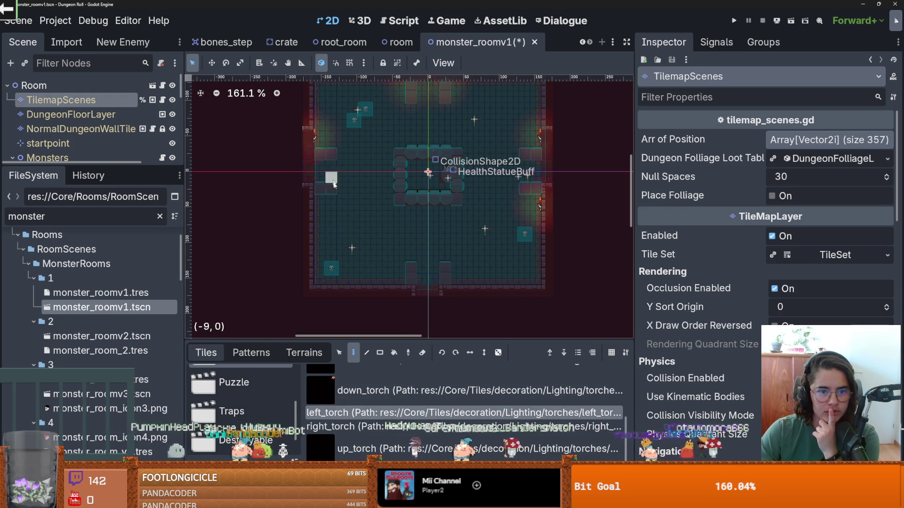
pyautogui.click(324, 203)
pyautogui.scroll(2, 329, 154)
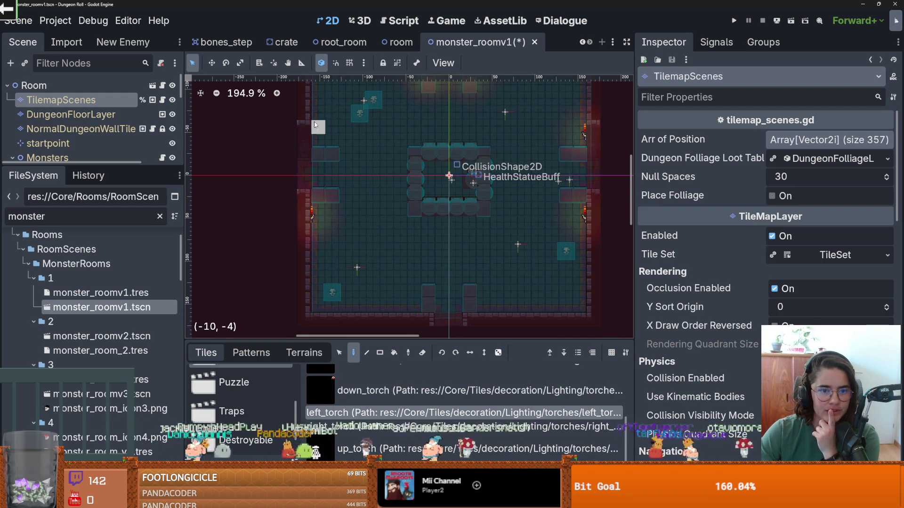
pyautogui.scroll(-2, 359, 172)
pyautogui.hotkey('ctrl', 's')
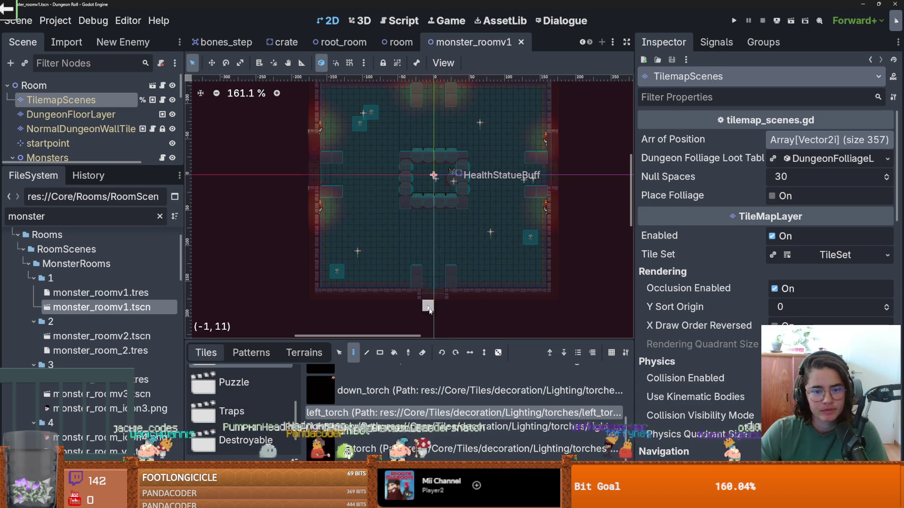
# Step: Undo a stray torch, place two down_torch tiles along the bottom wall, and save
pyautogui.click(476, 287)
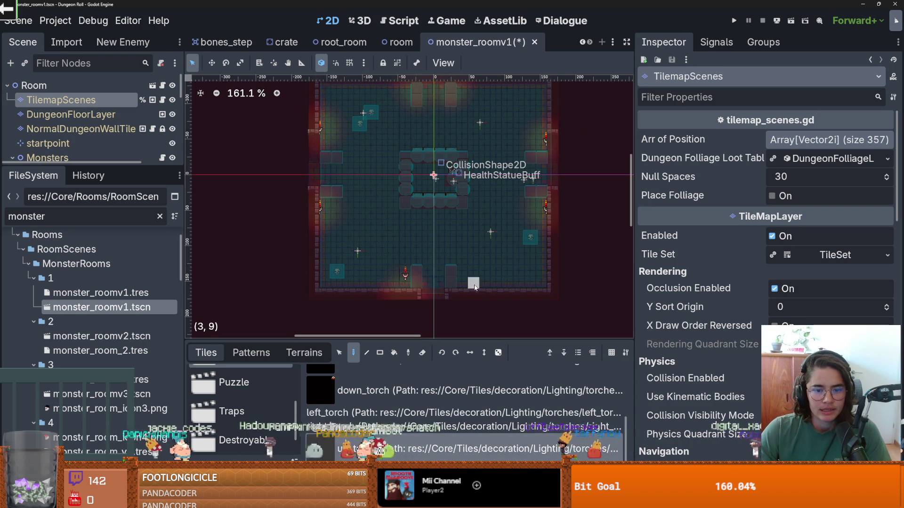
pyautogui.hotkey('ctrl', 'z')
pyautogui.click(374, 397)
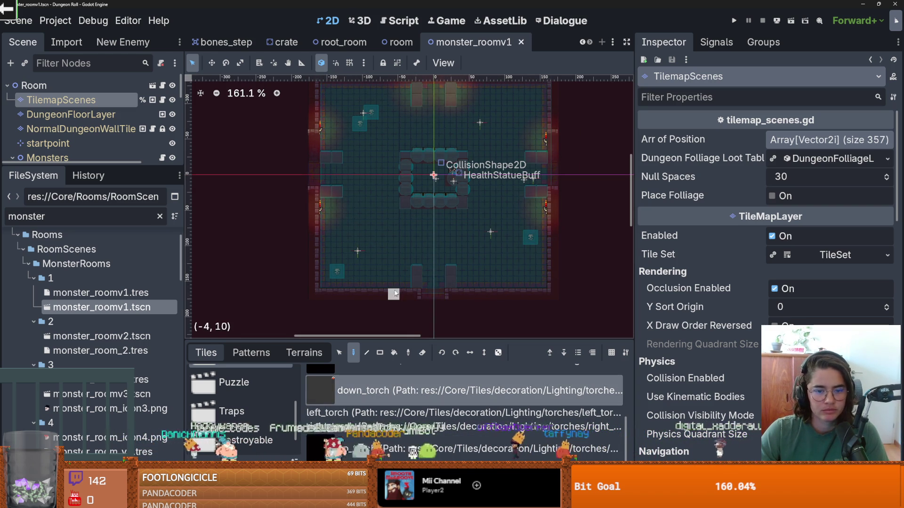
pyautogui.click(372, 284)
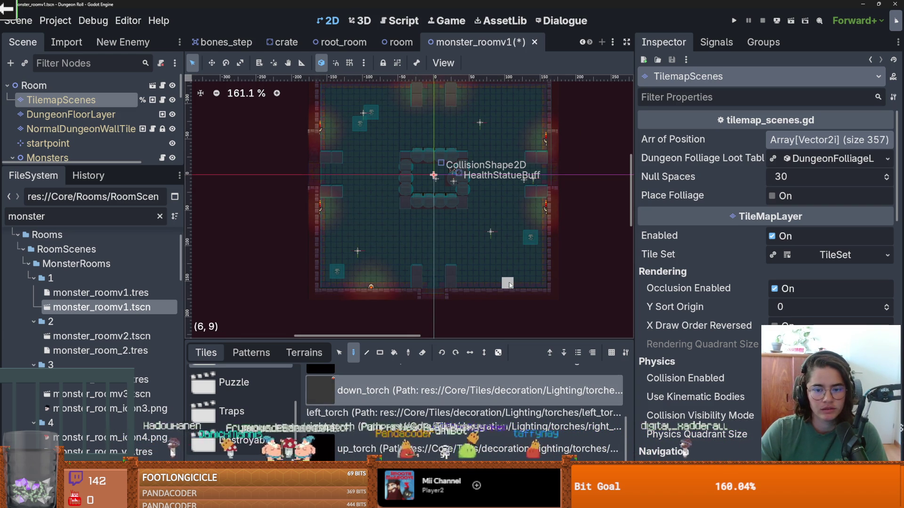
pyautogui.click(508, 284)
pyautogui.scroll(-3, 461, 290)
pyautogui.hotkey('ctrl', 's')
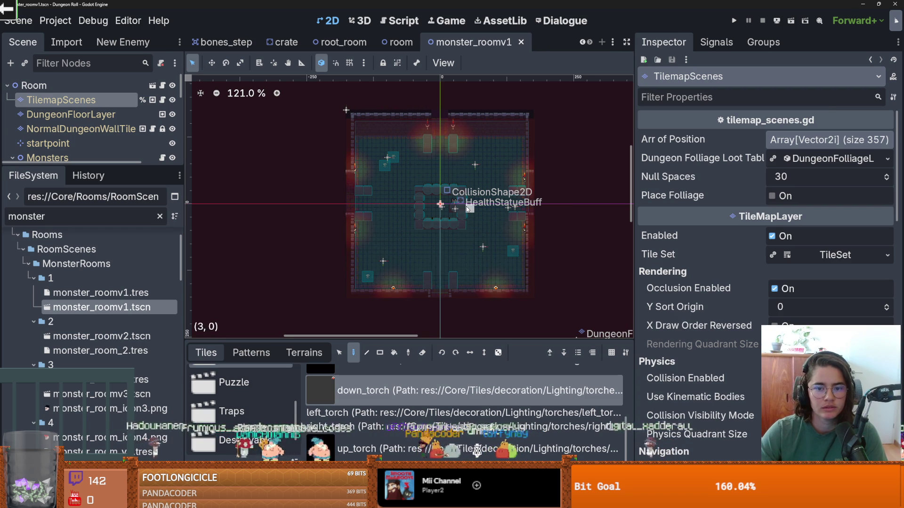
pyautogui.scroll(1, 475, 248)
pyautogui.hotkey('ctrl', 's')
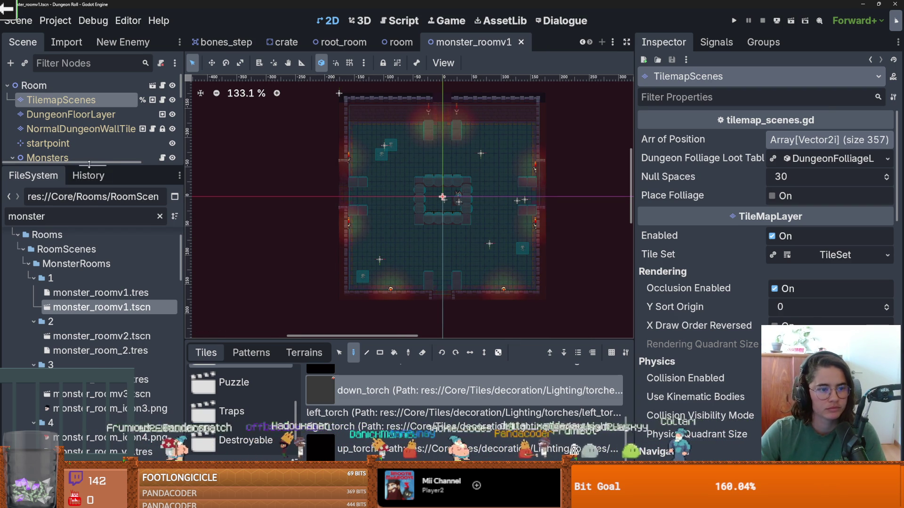
pyautogui.moveTo(96, 164); pyautogui.dragTo(99, 228)
pyautogui.hotkey('ctrl', 's')
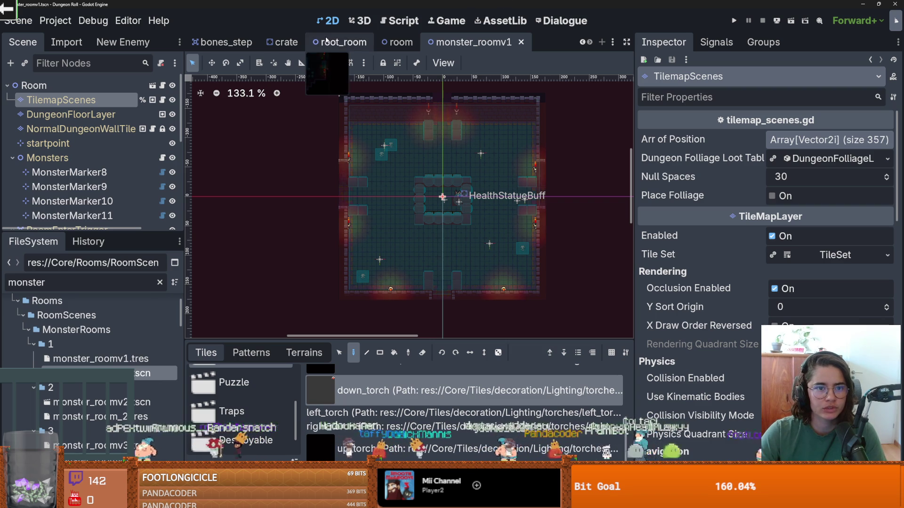
# Step: Turn on Emitting for the explosion particles node in the bones_step scene
pyautogui.click(221, 42)
pyautogui.click(48, 129)
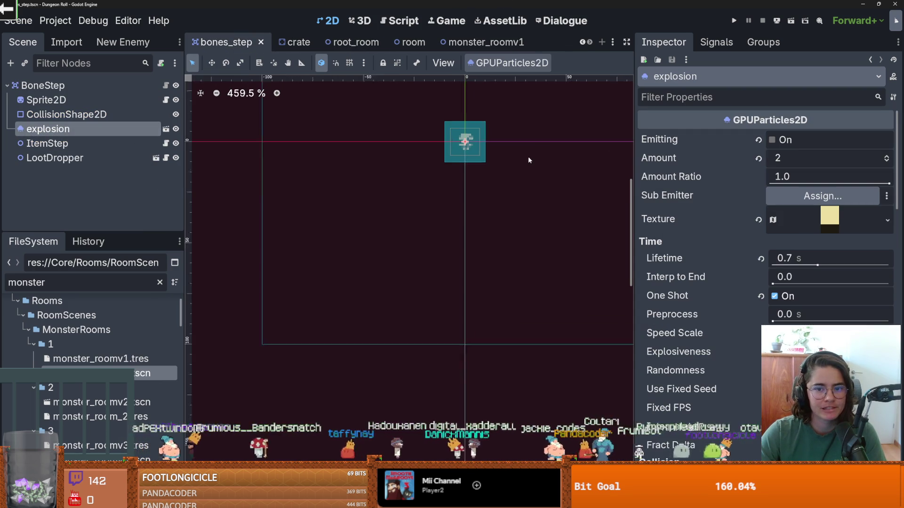
pyautogui.scroll(-4, 463, 215)
pyautogui.scroll(1, 473, 207)
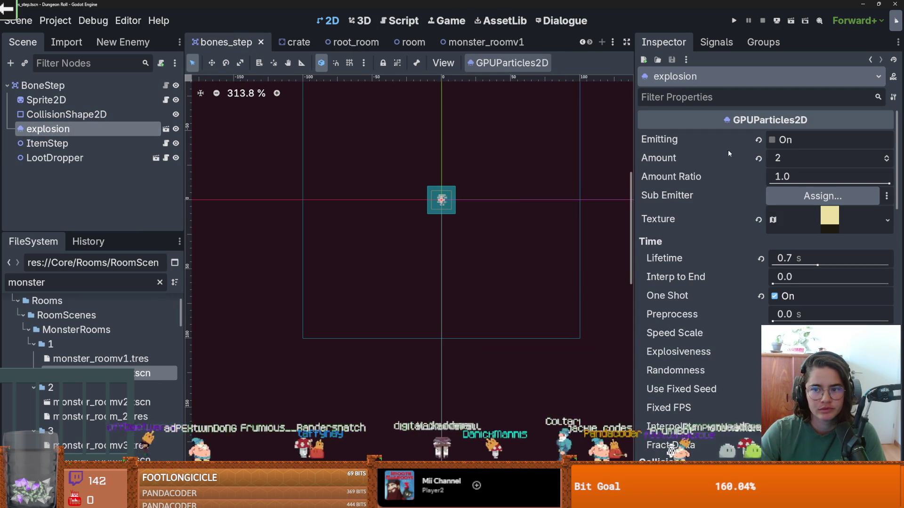
pyautogui.click(772, 139)
pyautogui.click(773, 139)
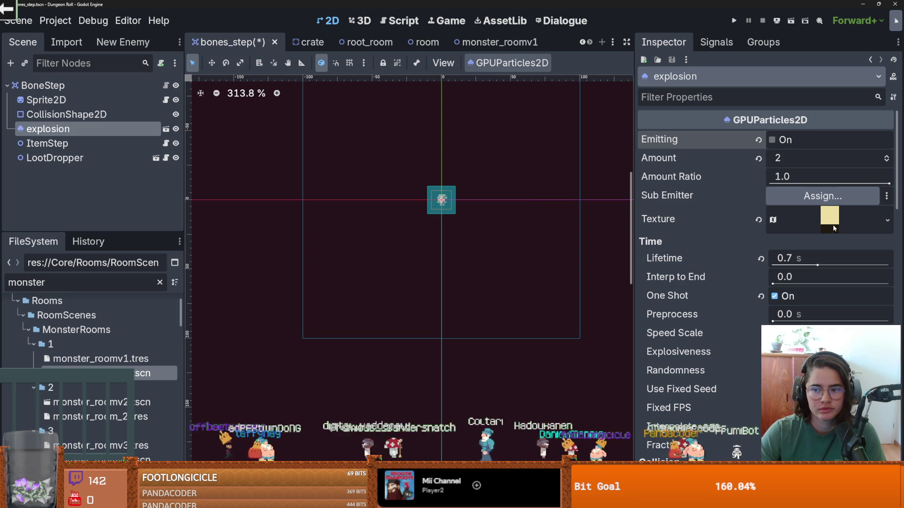
# Step: Inspect the explosion's texture atlas and process material, then save bones_step
pyautogui.click(834, 227)
pyautogui.click(839, 223)
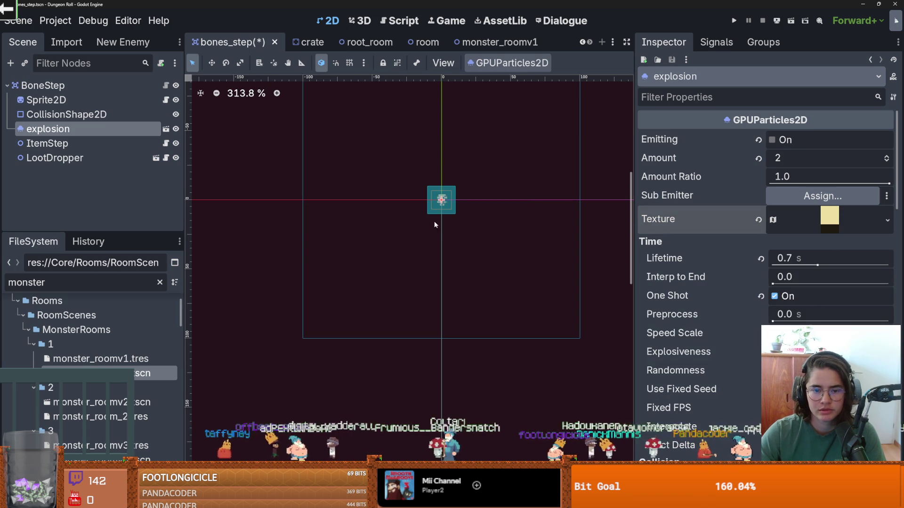
pyautogui.scroll(5, 468, 224)
pyautogui.scroll(-2, 779, 230)
pyautogui.scroll(2, 779, 231)
pyautogui.scroll(-10, 765, 277)
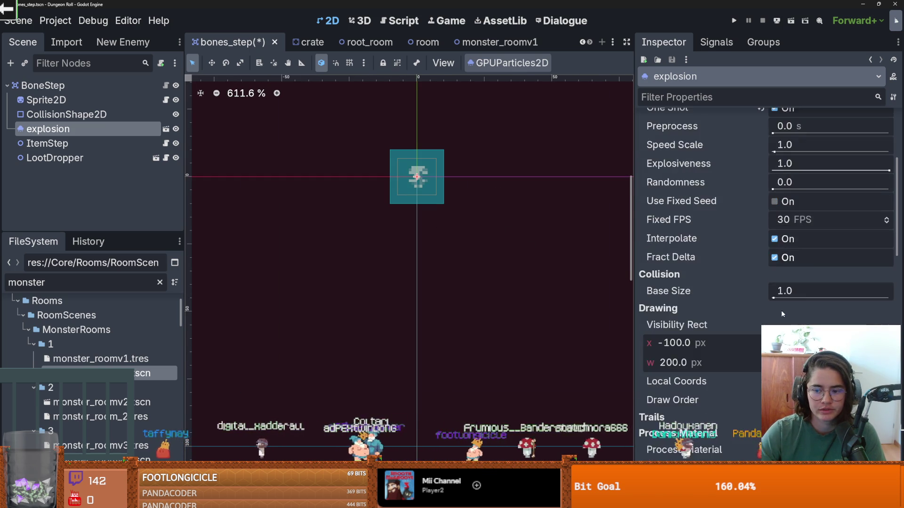
pyautogui.click(829, 309)
pyautogui.scroll(-5, 750, 312)
pyautogui.scroll(-5, 749, 313)
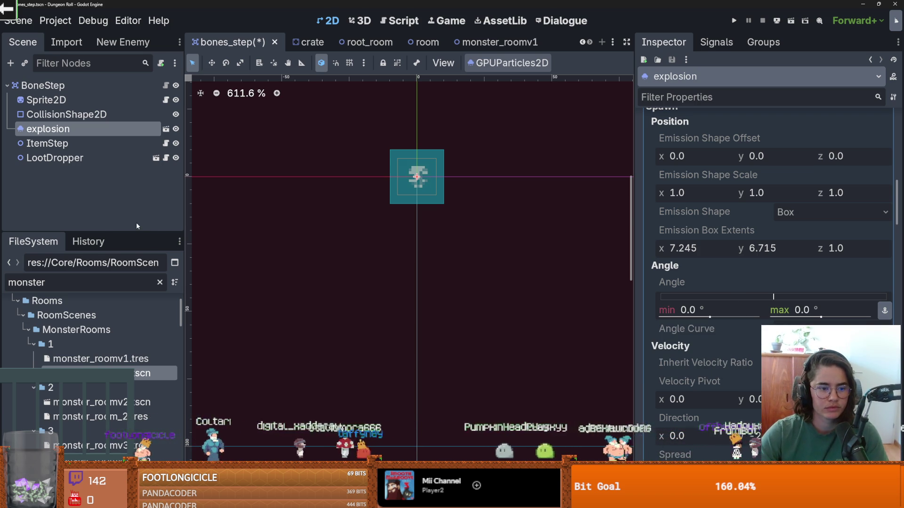
pyautogui.moveTo(134, 233); pyautogui.dragTo(134, 171)
pyautogui.hotkey('ctrl', 's')
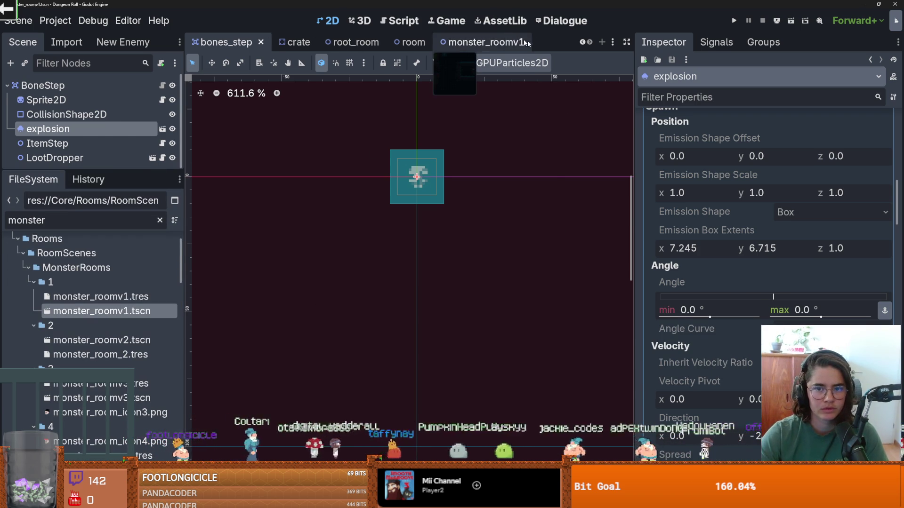
# Step: Open and save the monster_roomv1 scene, widening its viewport and clearing the file filter
pyautogui.click(500, 42)
pyautogui.moveTo(636, 140); pyautogui.dragTo(694, 140)
pyautogui.hotkey('ctrl', 's')
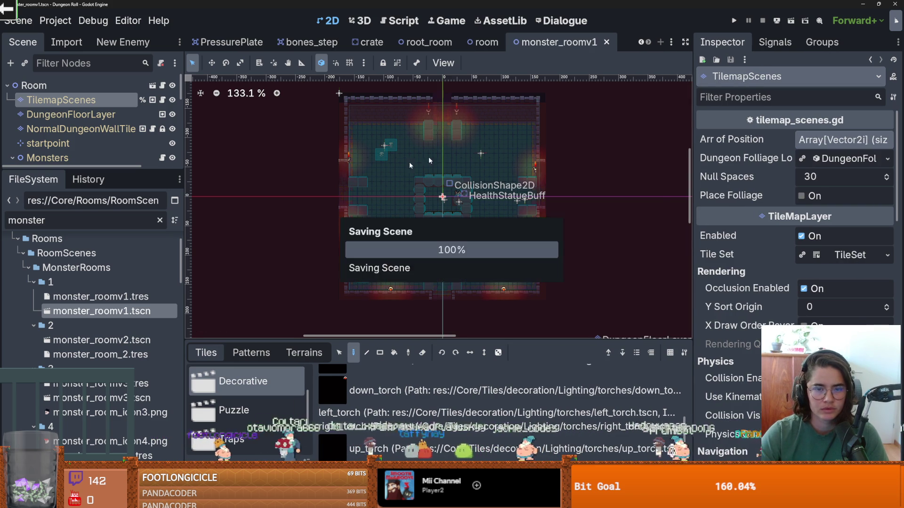
pyautogui.click(159, 220)
# Step: Commit the 19 changed files to dev in GitHub Desktop, then resave the room scene
pyautogui.hotkey('alt', 'Tab')
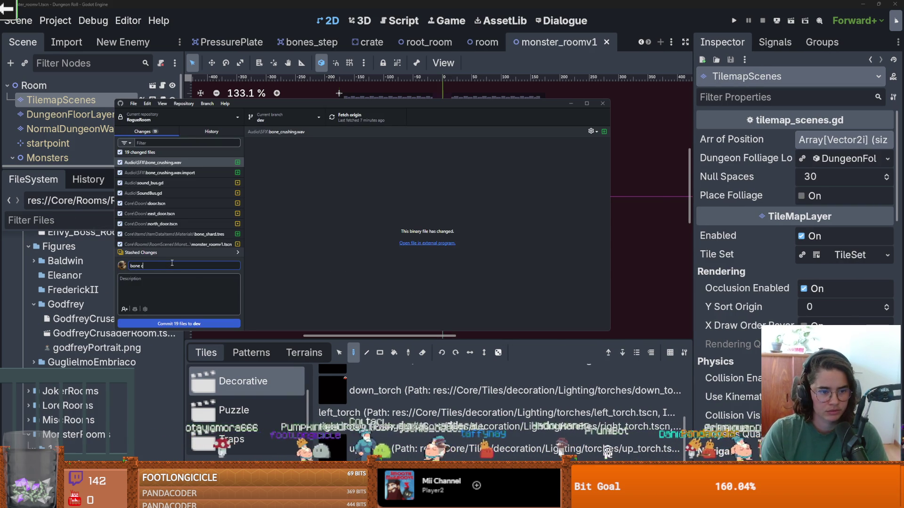
pyautogui.click(178, 324)
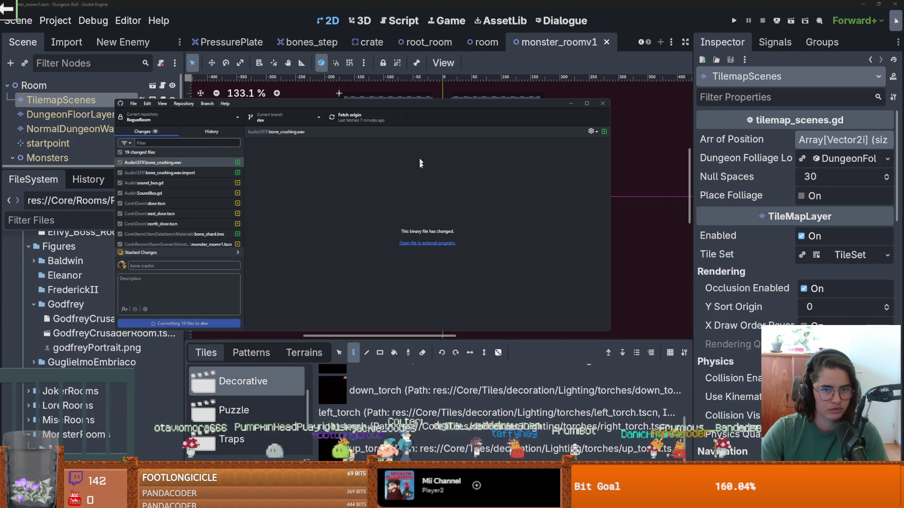
pyautogui.hotkey('alt', 'Tab')
pyautogui.hotkey('ctrl', 's')
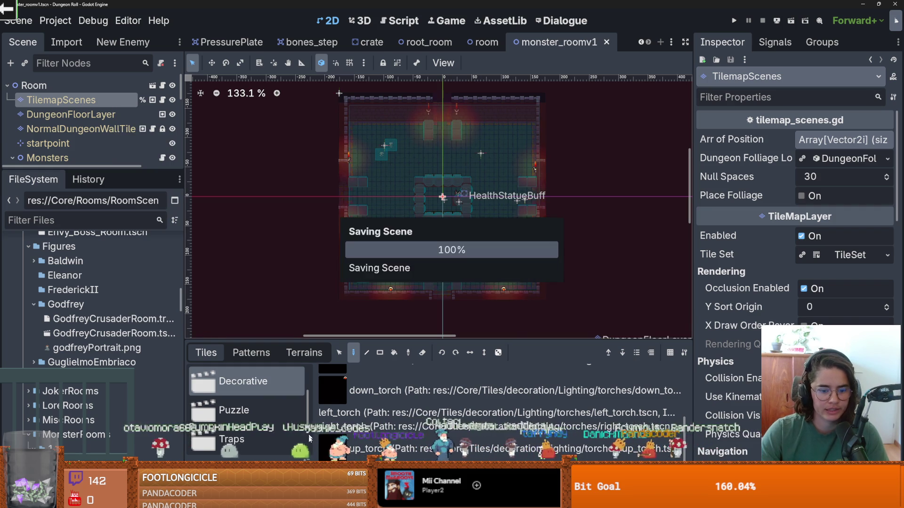
pyautogui.hotkey('alt', 'Tab')
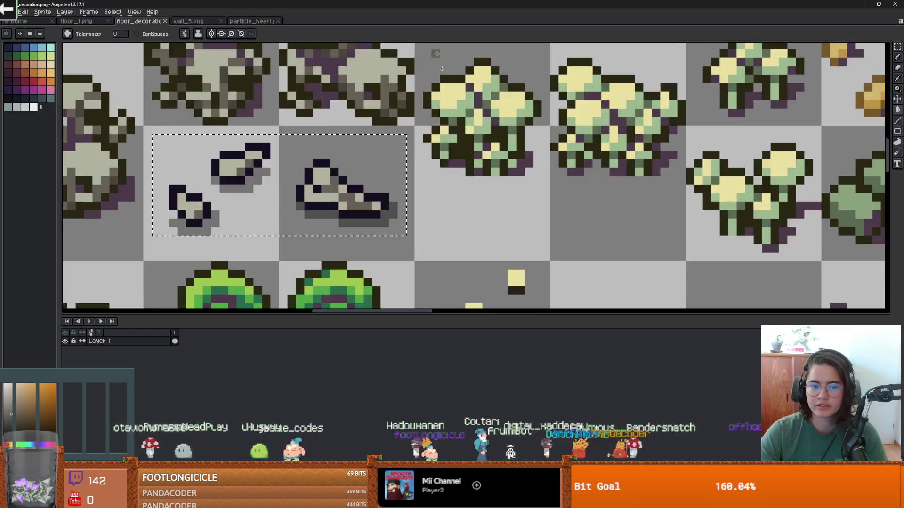
# Step: Zoom and pan across decoration.png's rocks, mushrooms, plants and rugs, toggling pencil and Move tools
pyautogui.scroll(-5, 382, 226)
pyautogui.scroll(3, 383, 226)
pyautogui.scroll(-2, 382, 226)
pyautogui.scroll(2, 372, 205)
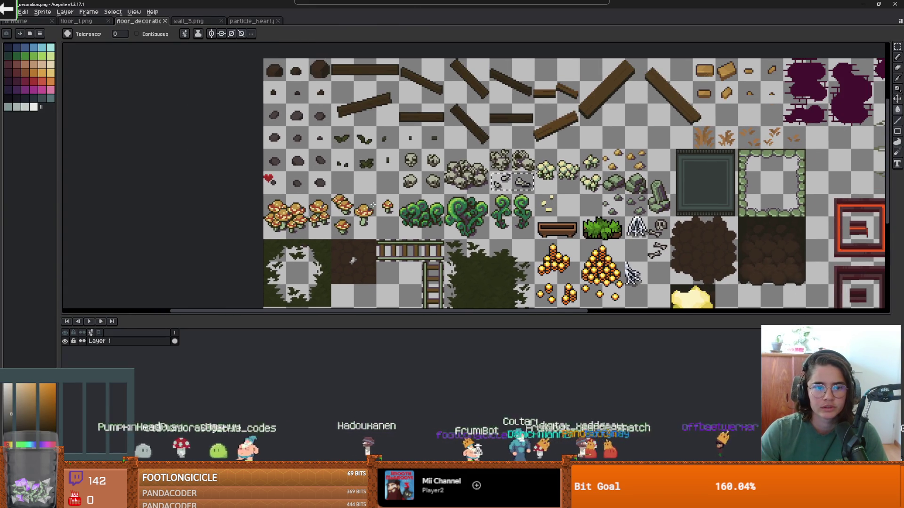
pyautogui.press('b')
pyautogui.scroll(4, 278, 183)
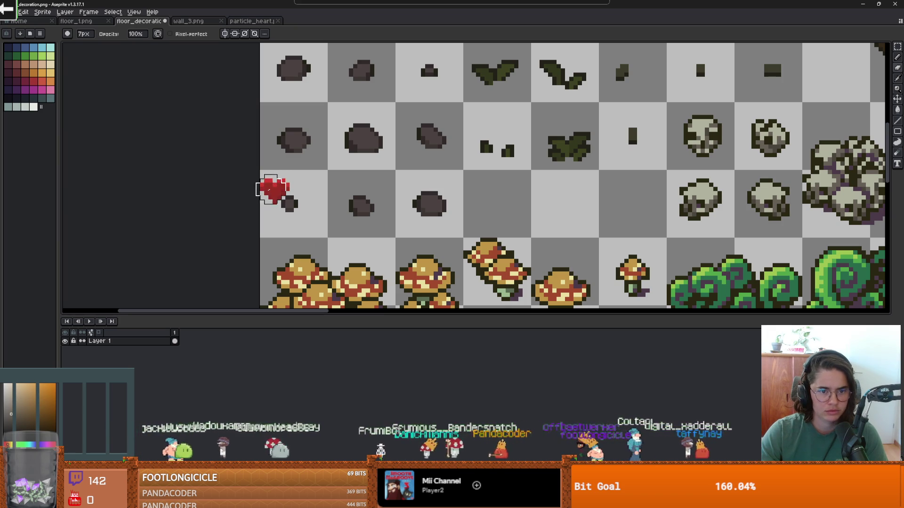
pyautogui.scroll(-4, 355, 203)
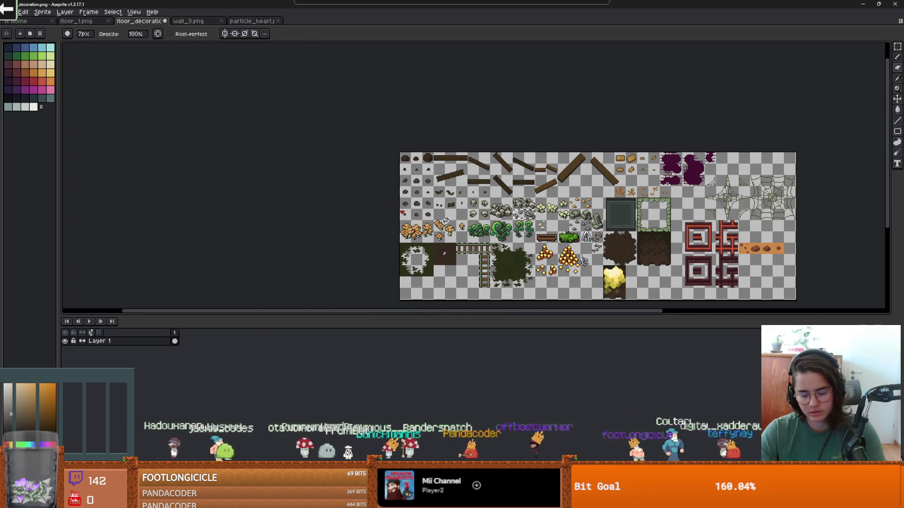
pyautogui.scroll(3, 407, 219)
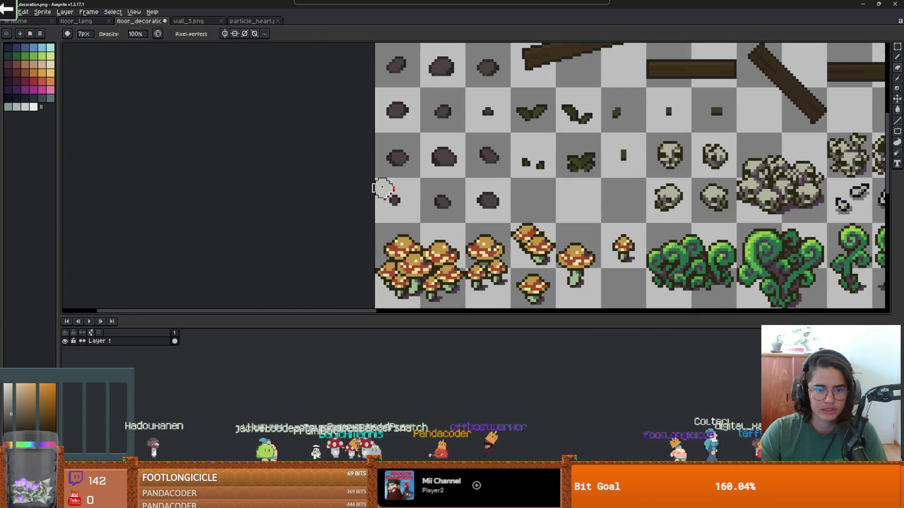
pyautogui.scroll(-3, 513, 210)
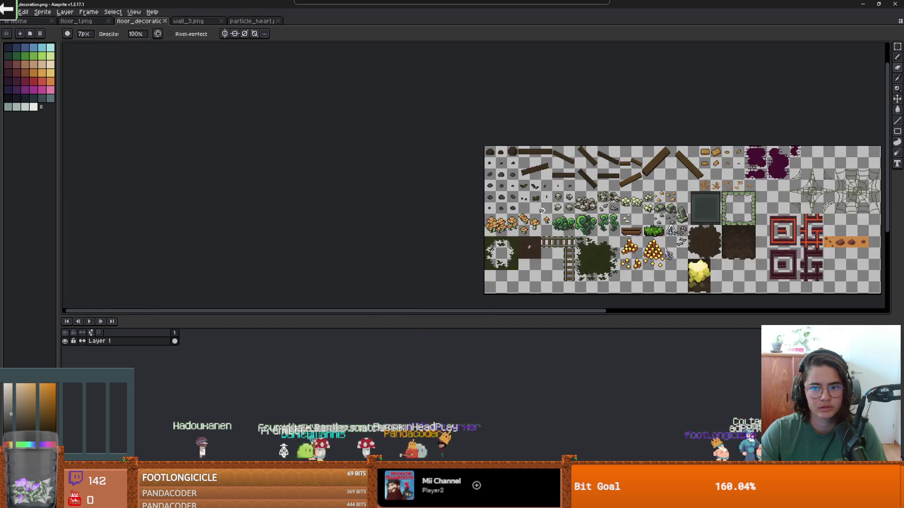
pyautogui.scroll(2, 516, 204)
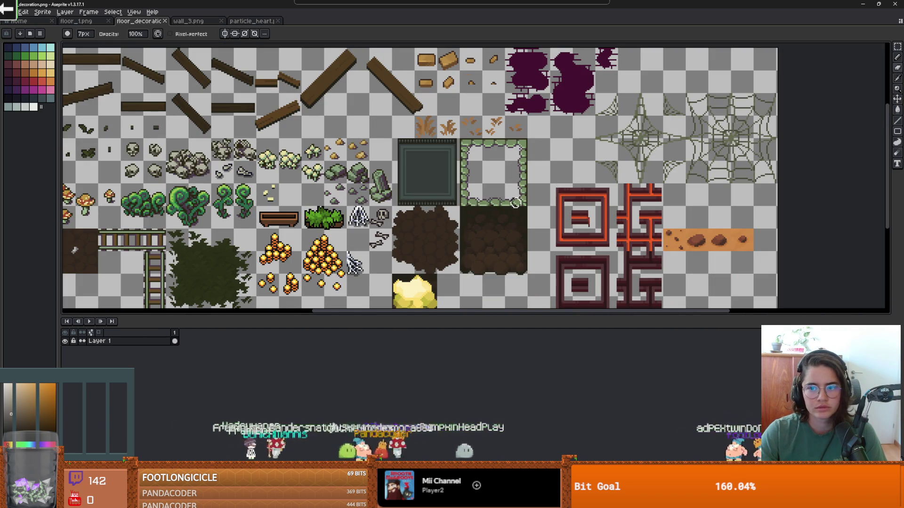
pyautogui.hscroll(-3, 516, 204)
pyautogui.scroll(-2, 544, 177)
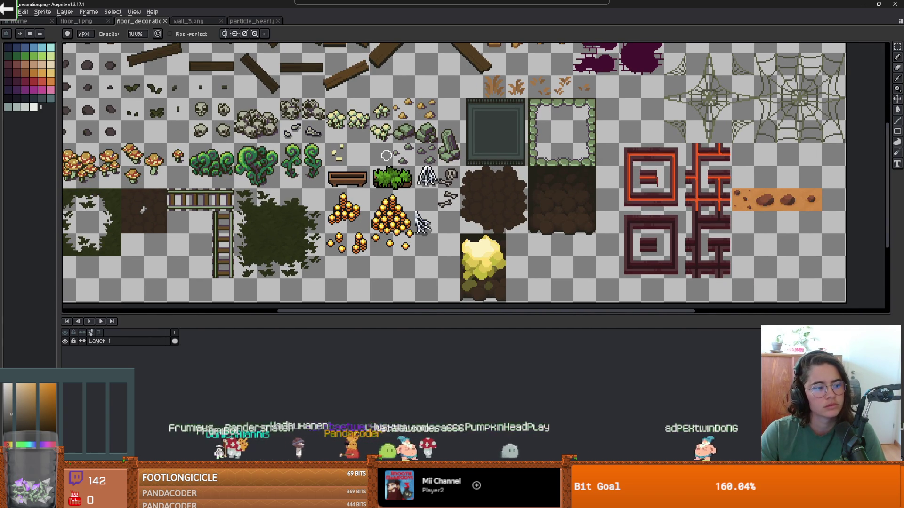
pyautogui.scroll(-2, 424, 127)
pyautogui.hscroll(-1, 452, 117)
pyautogui.press('v')
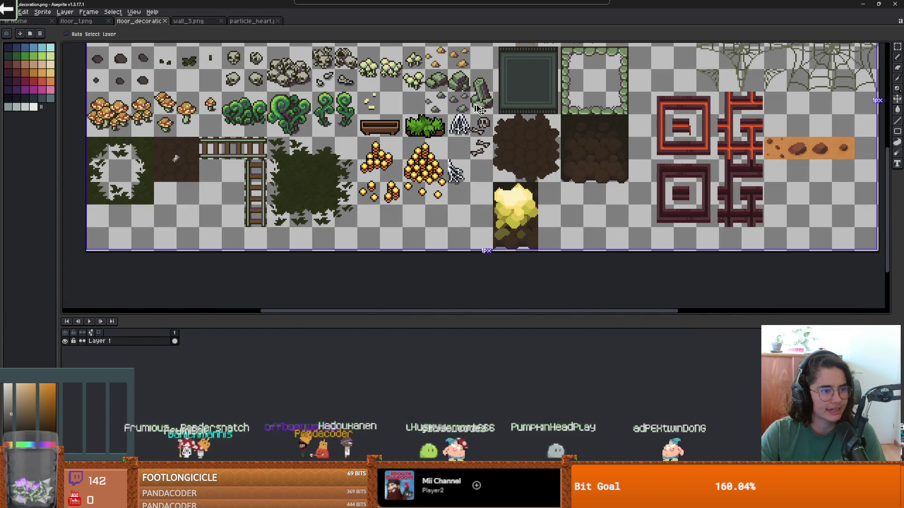
pyautogui.hscroll(2, 626, 165)
pyautogui.scroll(1, 608, 174)
pyautogui.press('b')
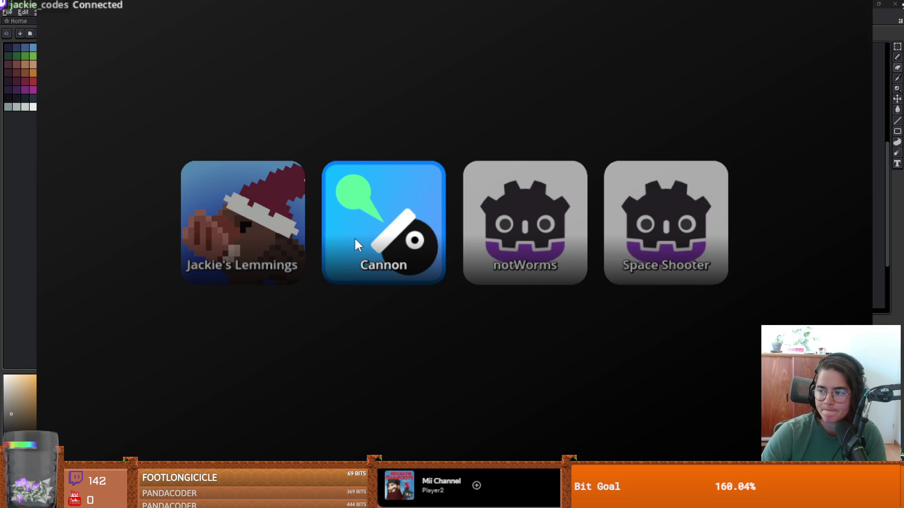
# Step: Launch the Cannon chat game from the game launcher
pyautogui.click(355, 239)
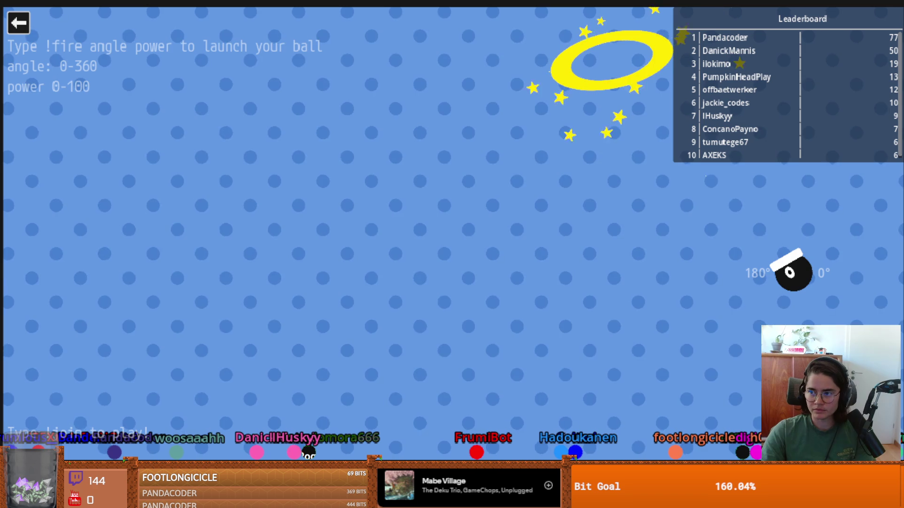
# Step: Exit the Cannon game and play the roguelike hub-world devlog in full screen
pyautogui.click(19, 23)
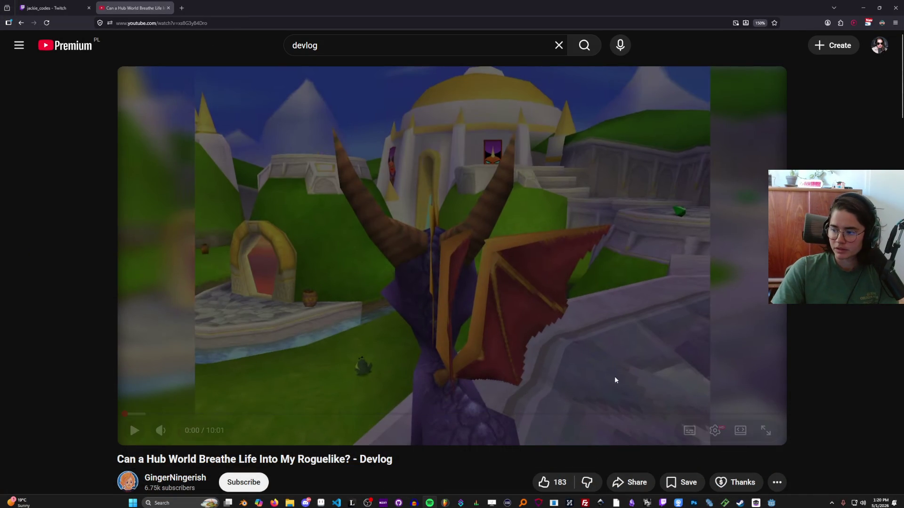
pyautogui.click(384, 325)
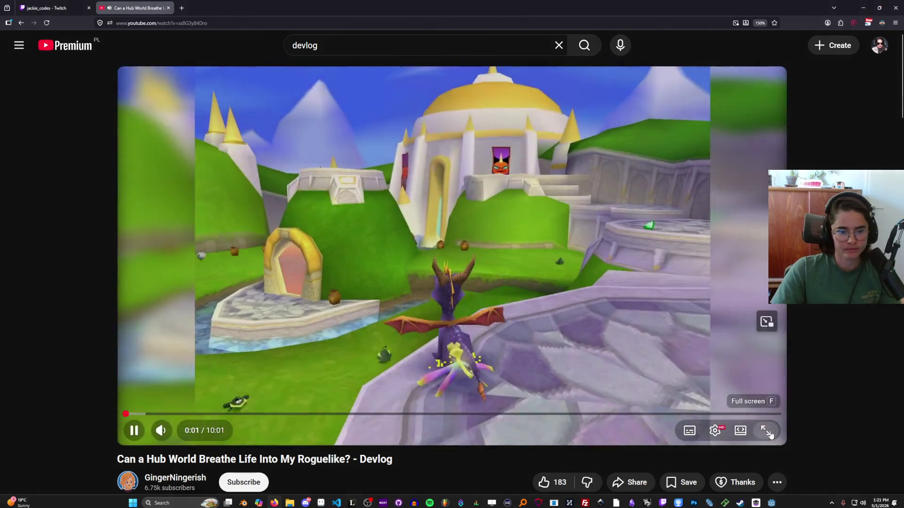
pyautogui.click(766, 431)
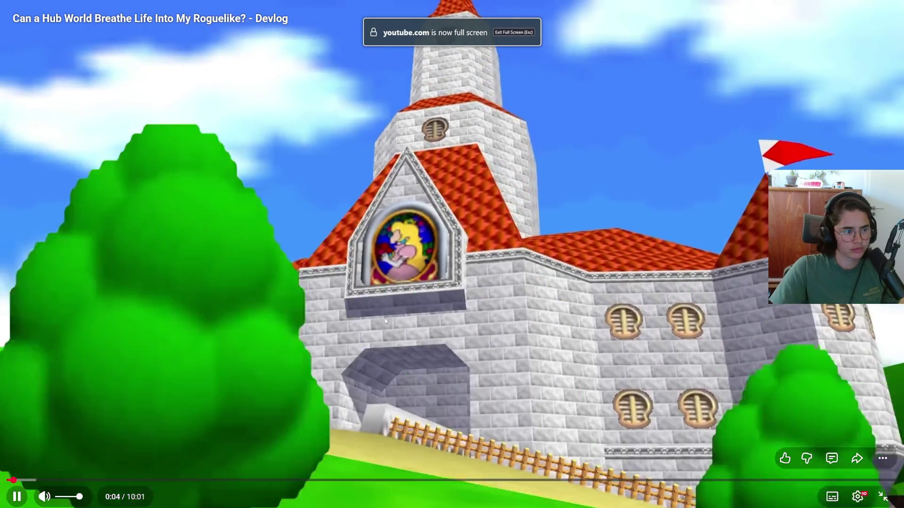
# Step: Watch the devlog to 1:50 and the tavern hub, pausing and resuming along the way
pyautogui.click(384, 318)
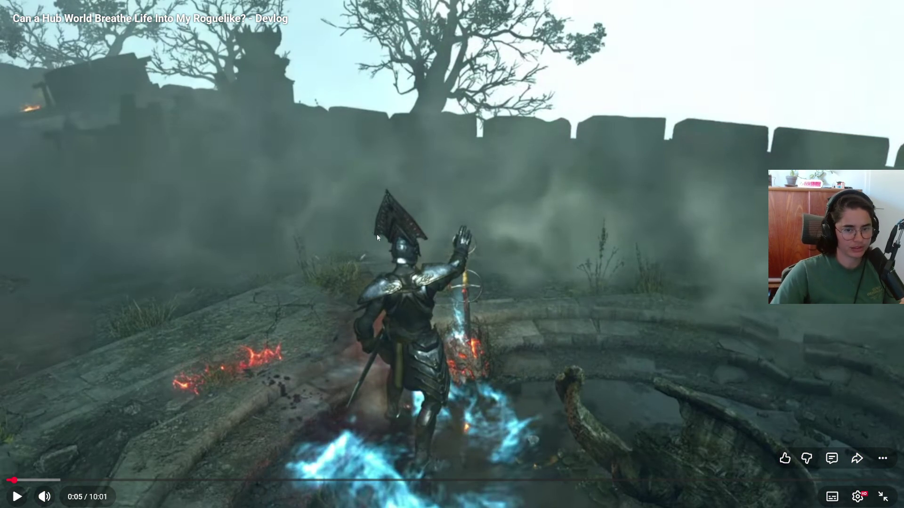
pyautogui.click(421, 296)
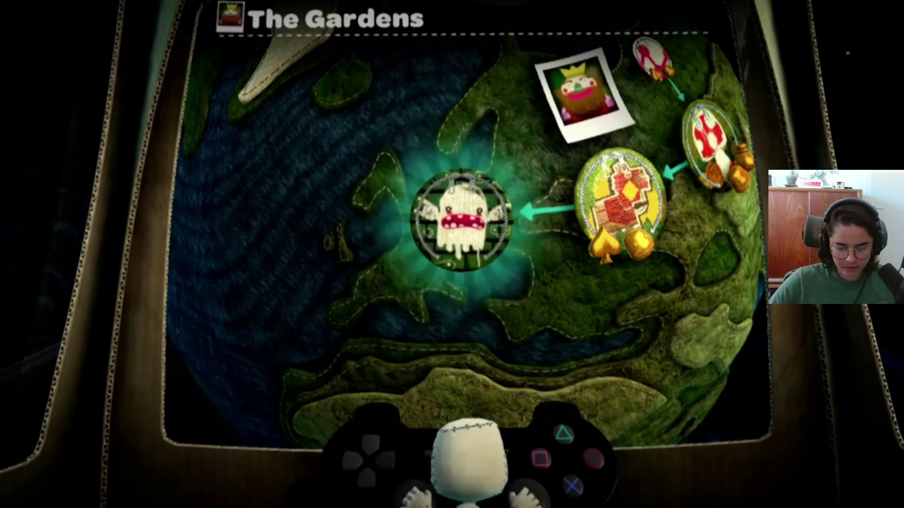
pyautogui.press('space')
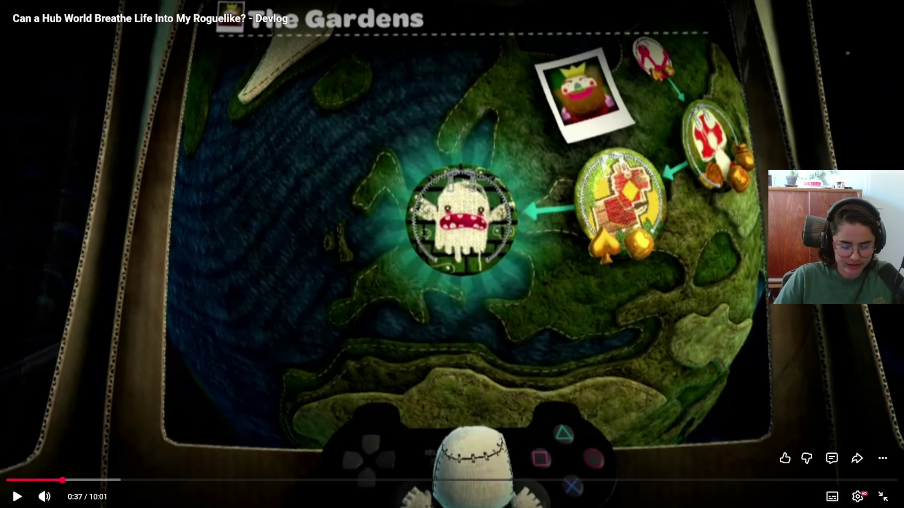
pyautogui.press('space')
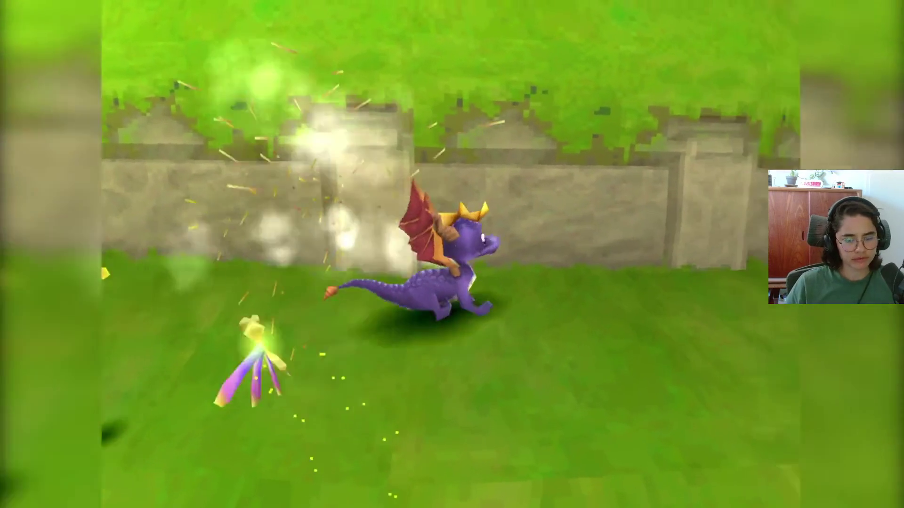
pyautogui.press('space')
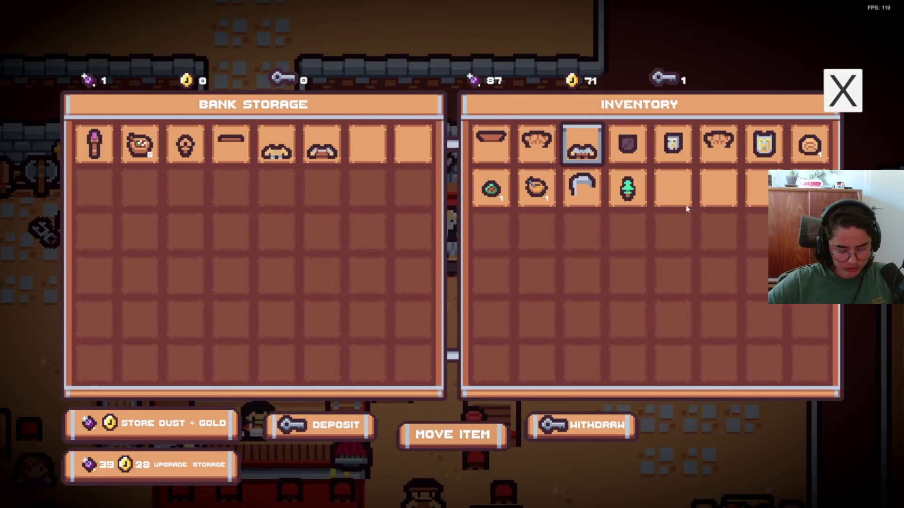
pyautogui.click(830, 96)
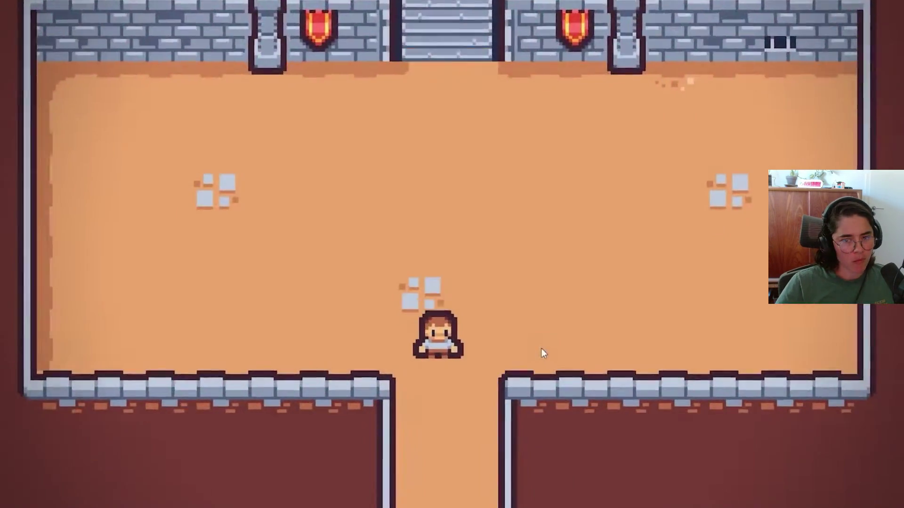
pyautogui.press('s')
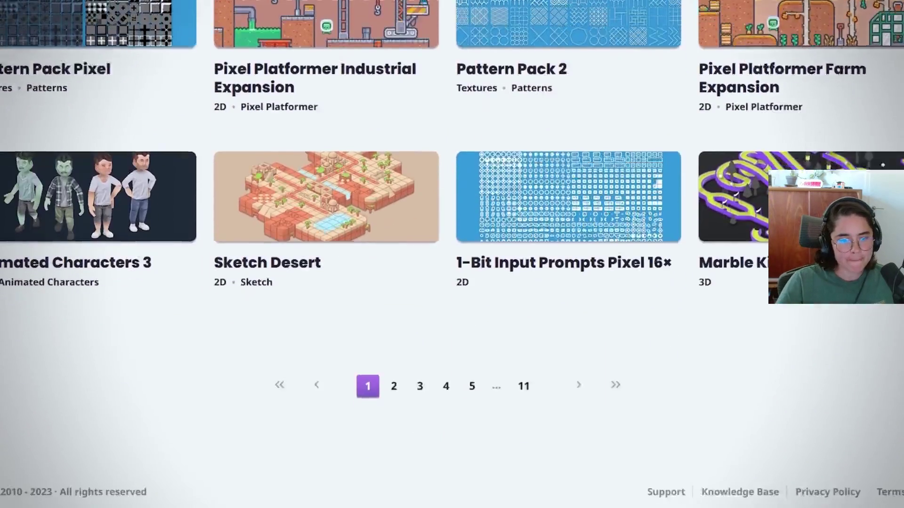
pyautogui.write('T')
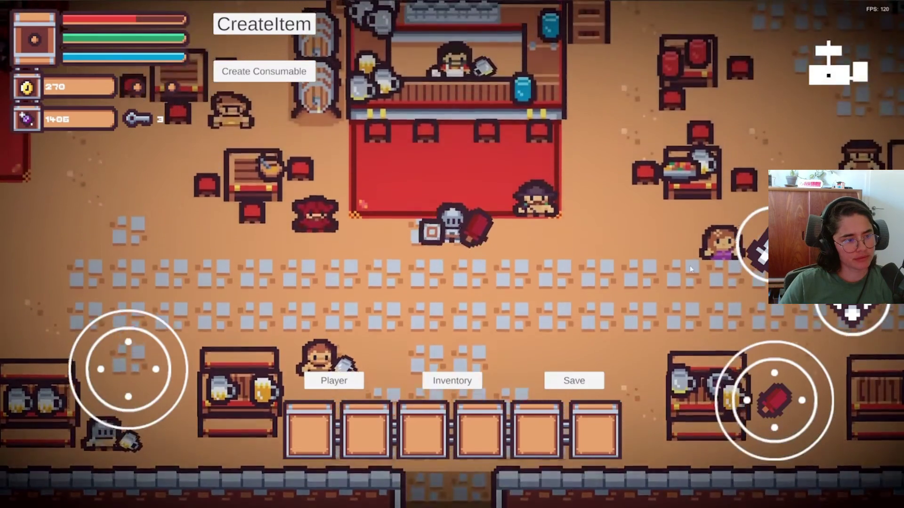
pyautogui.press('space')
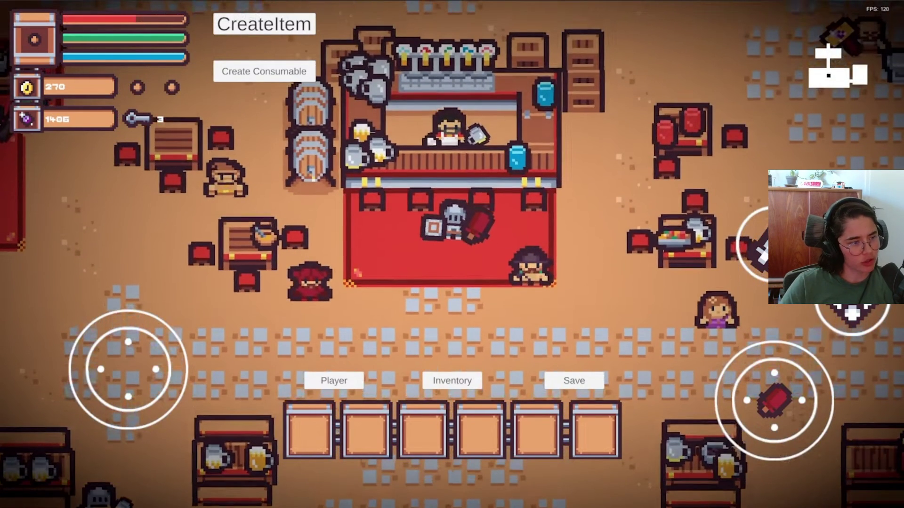
pyautogui.press('space')
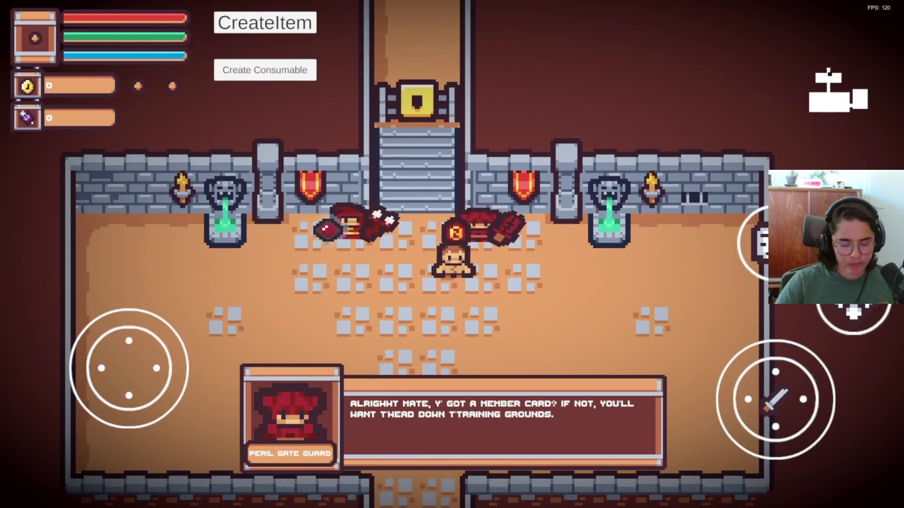
# Step: Pause the devlog at 2:10 and leave fullscreen
pyautogui.press('space')
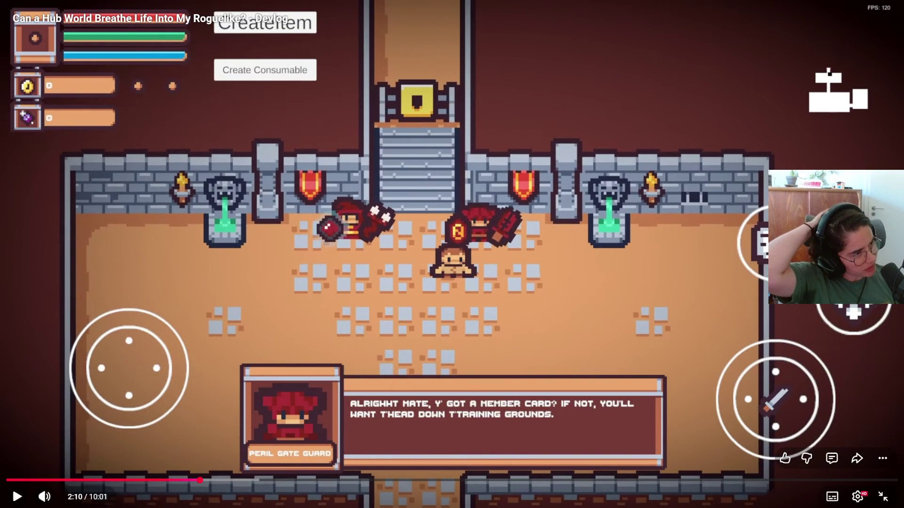
pyautogui.press('space')
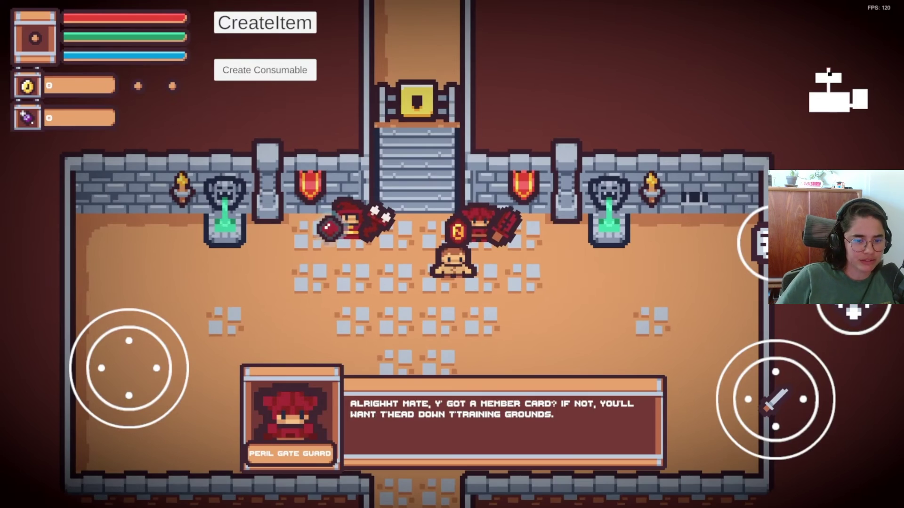
pyautogui.press('space')
pyautogui.click(883, 497)
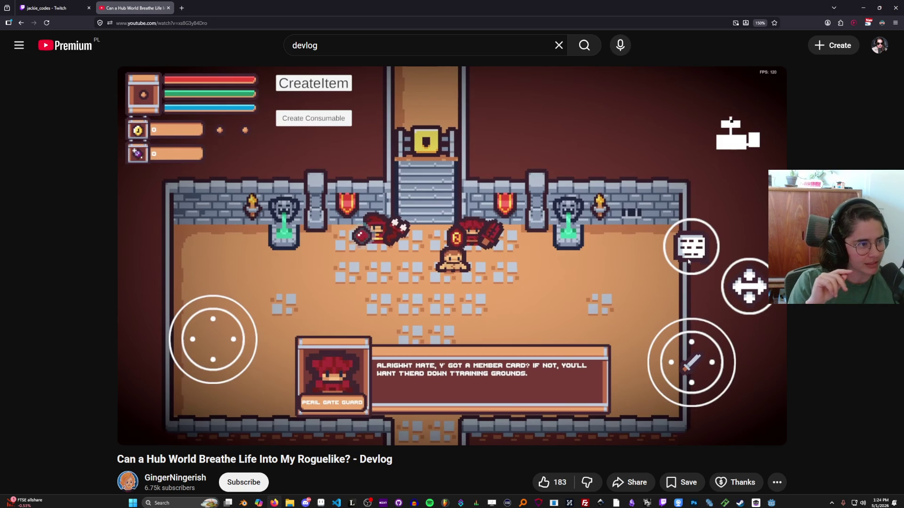
# Step: Resume the devlog fullscreen and pause it at 2:47 on the watch page
pyautogui.click(516, 325)
pyautogui.click(766, 430)
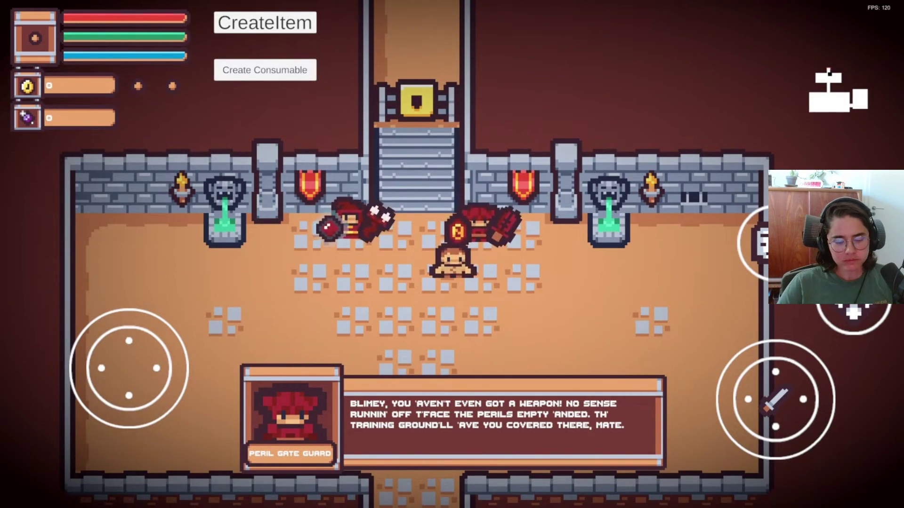
pyautogui.moveTo(534, 349)
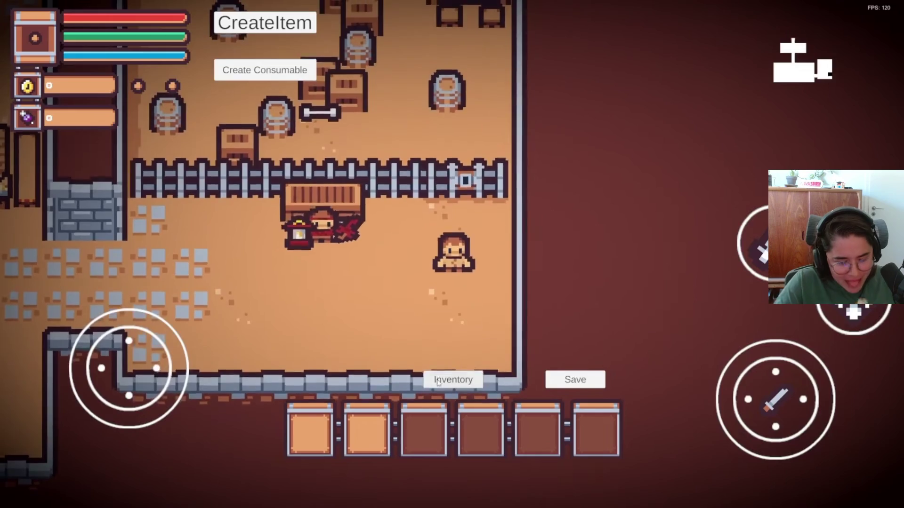
pyautogui.click(453, 380)
pyautogui.click(727, 448)
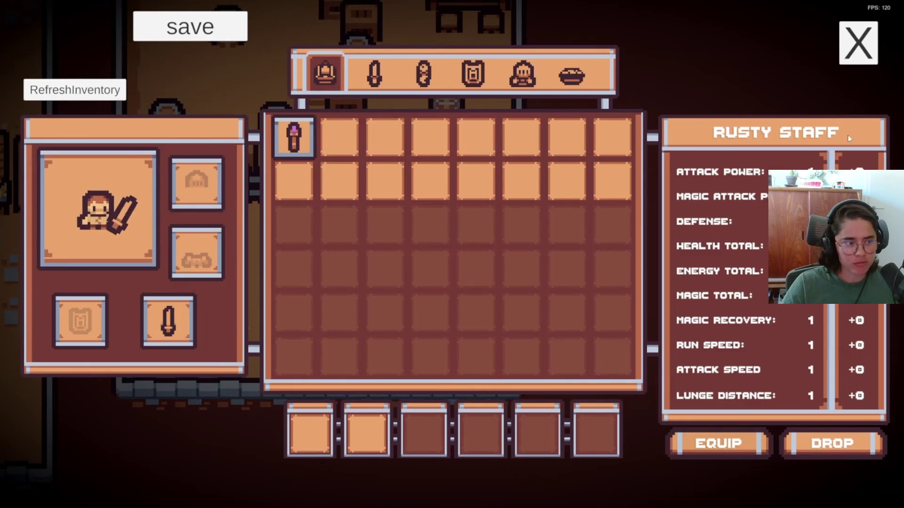
pyautogui.click(858, 42)
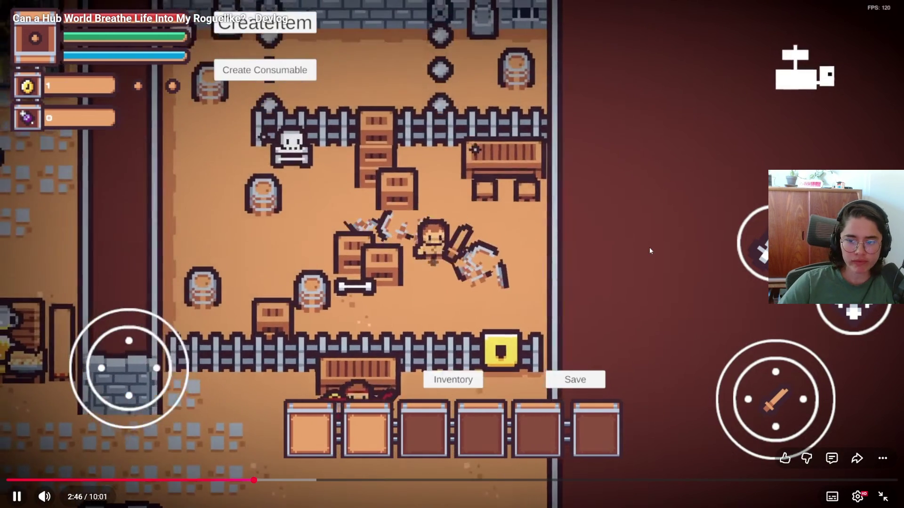
pyautogui.click(581, 355)
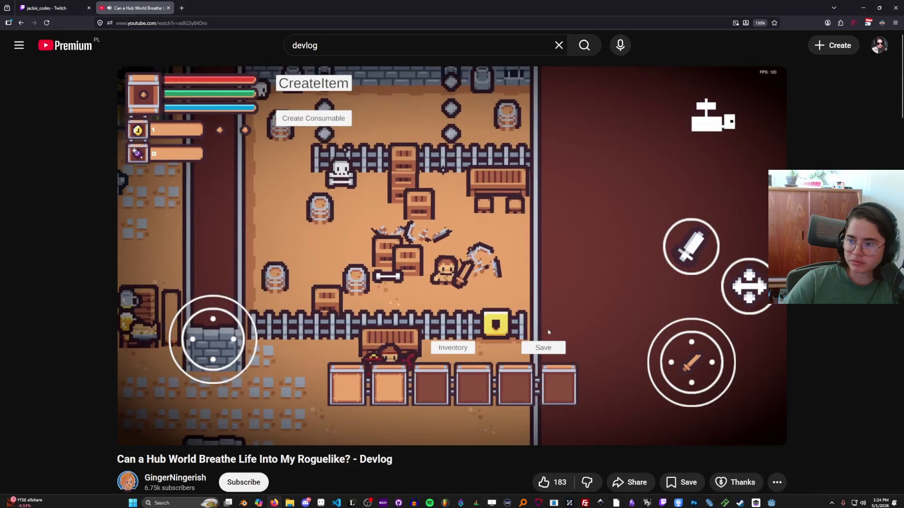
pyautogui.hotkey('alt', 'Tab')
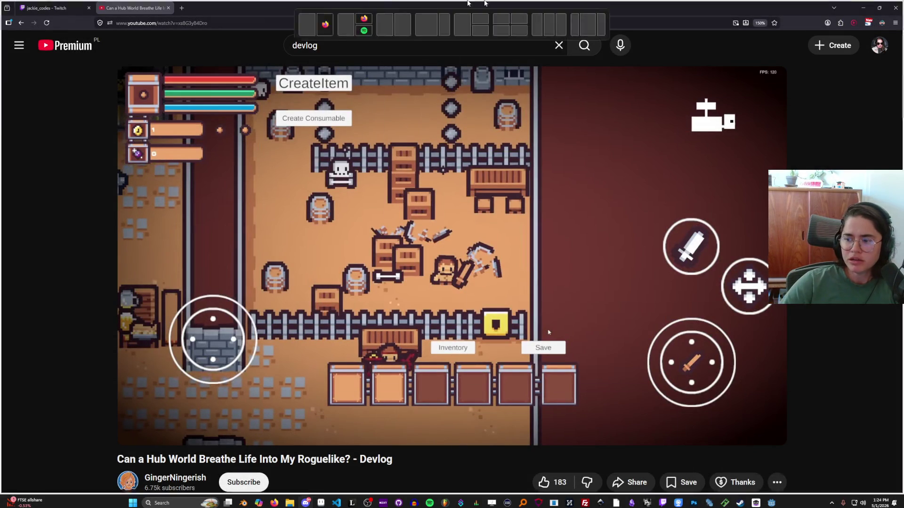
pyautogui.click(222, 440)
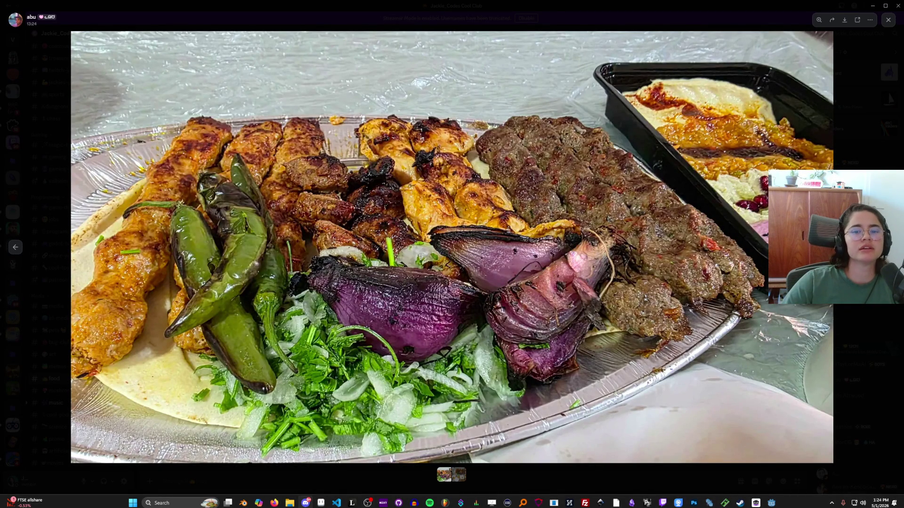
pyautogui.press('Right')
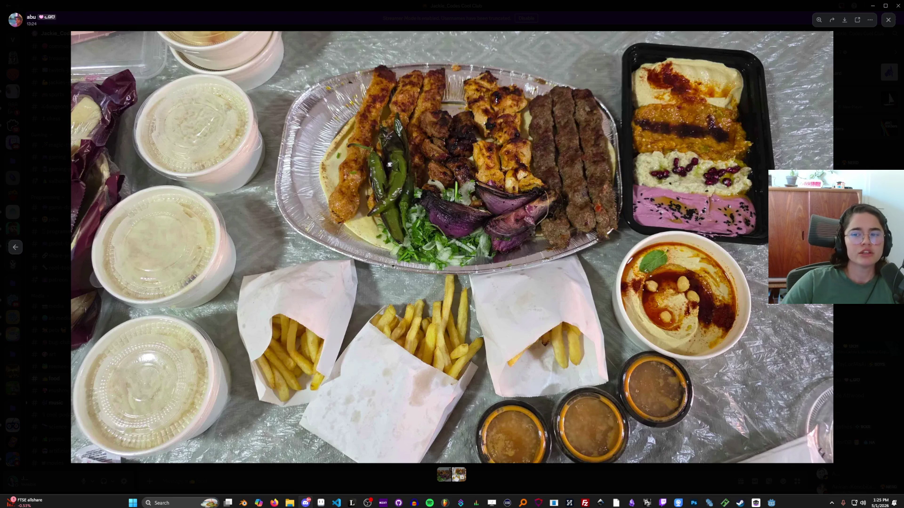
pyautogui.press('Escape')
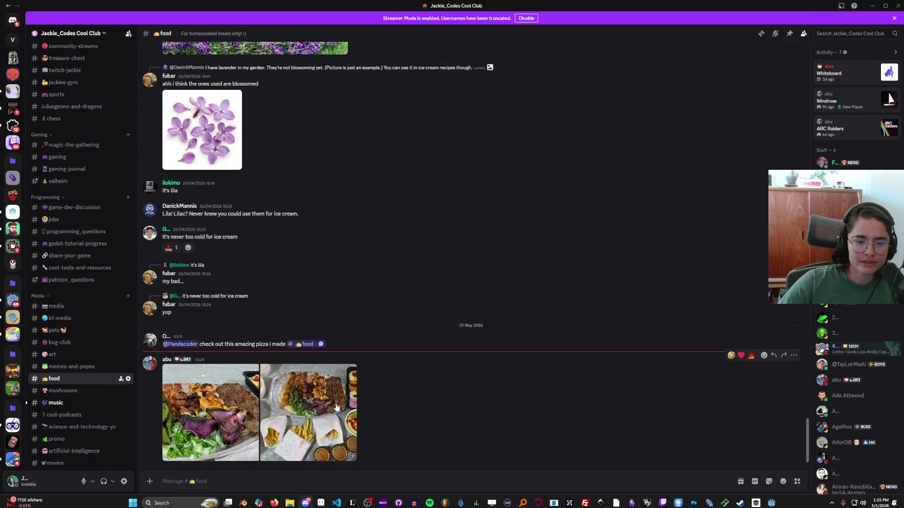
pyautogui.click(308, 412)
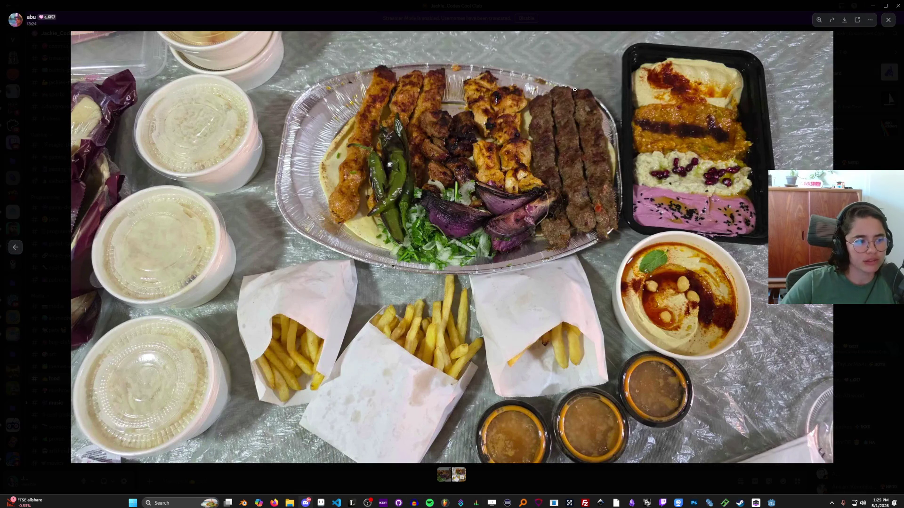
pyautogui.click(863, 149)
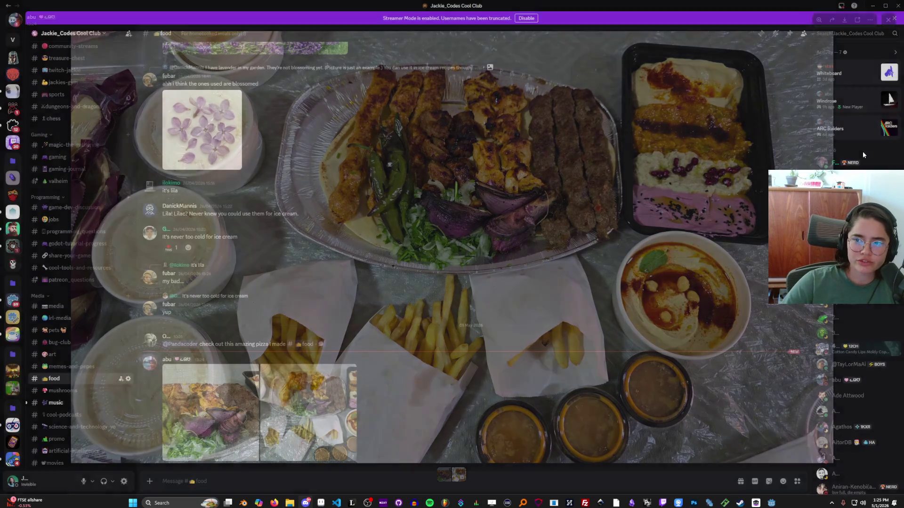
pyautogui.hotkey('alt', 'Tab')
pyautogui.click(548, 332)
pyautogui.click(767, 430)
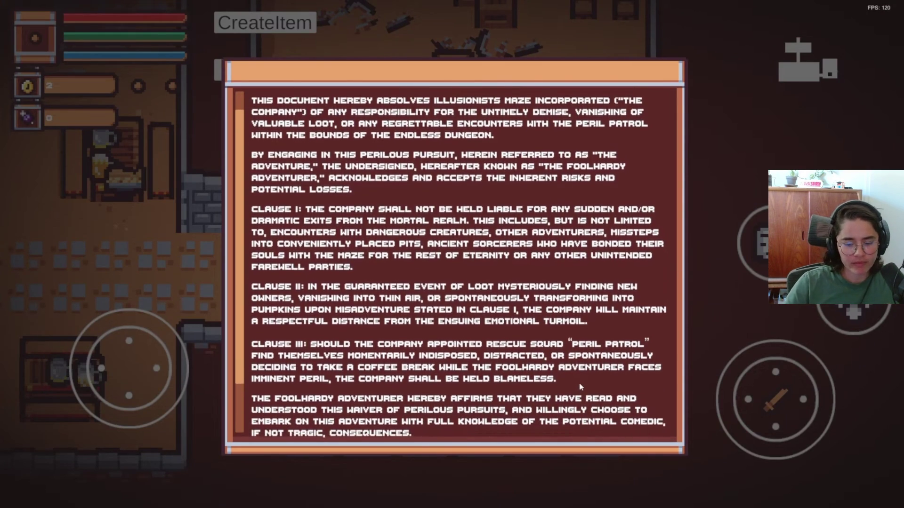
# Step: Pause and resume the fullscreen devlog through the Illusionists Maze waiver scenes
pyautogui.click(584, 374)
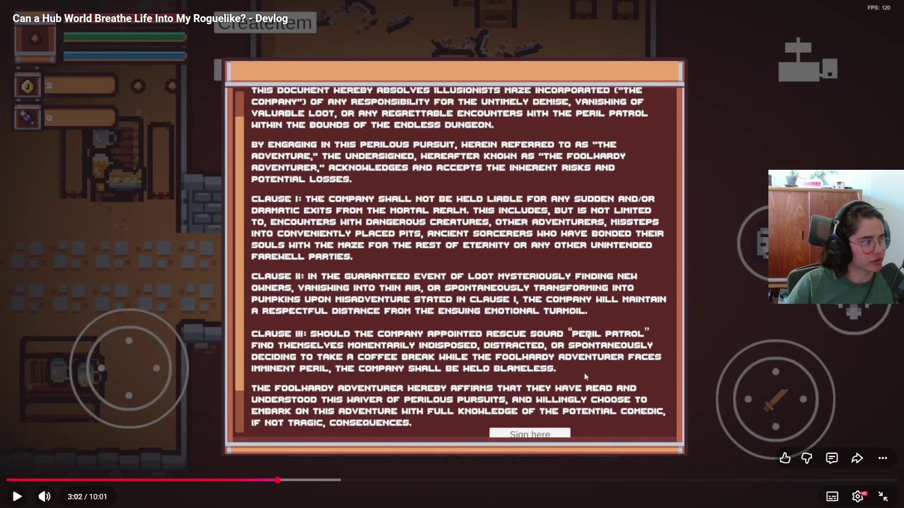
pyautogui.click(585, 377)
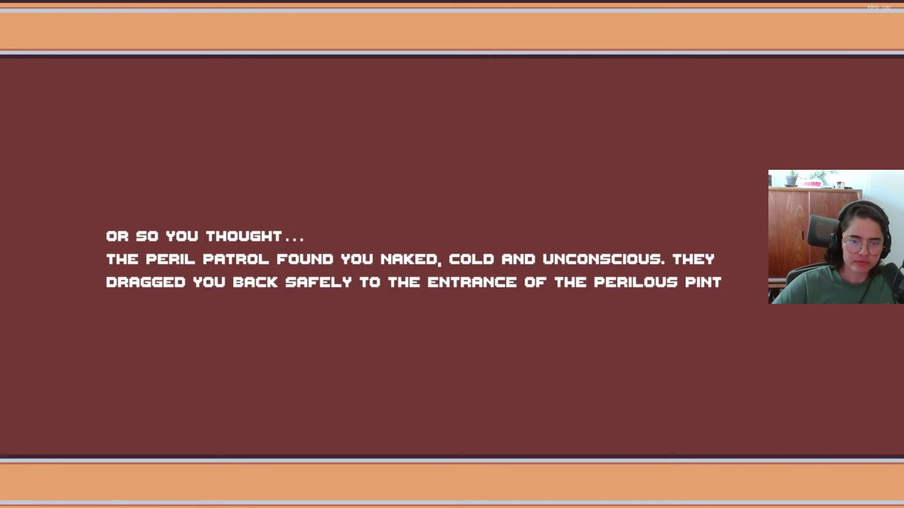
pyautogui.click(609, 303)
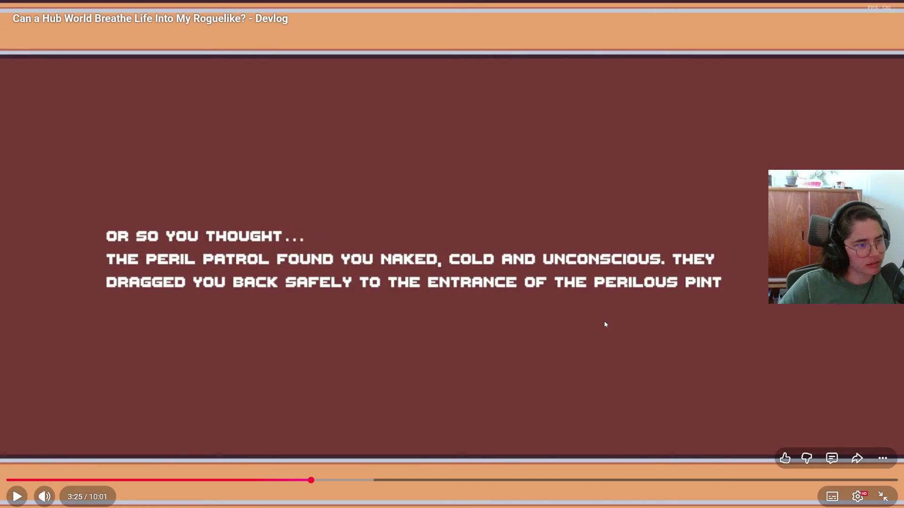
pyautogui.click(565, 347)
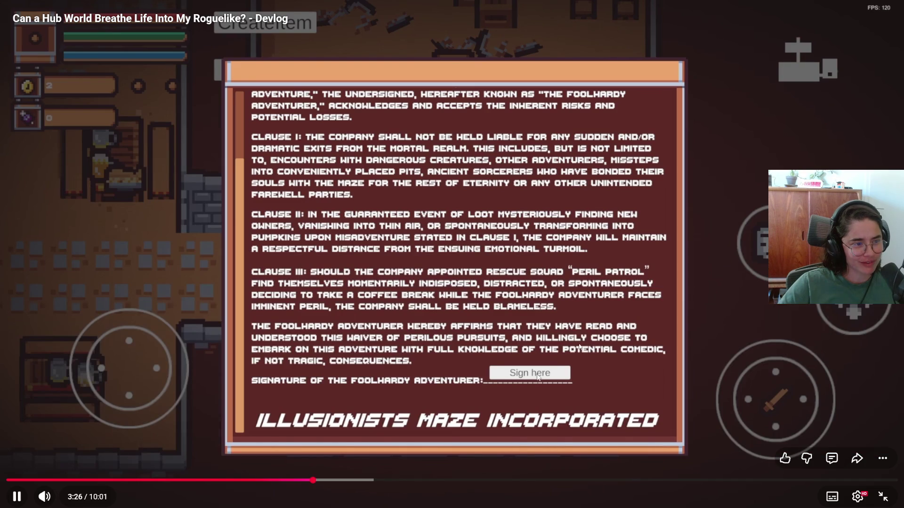
pyautogui.click(593, 342)
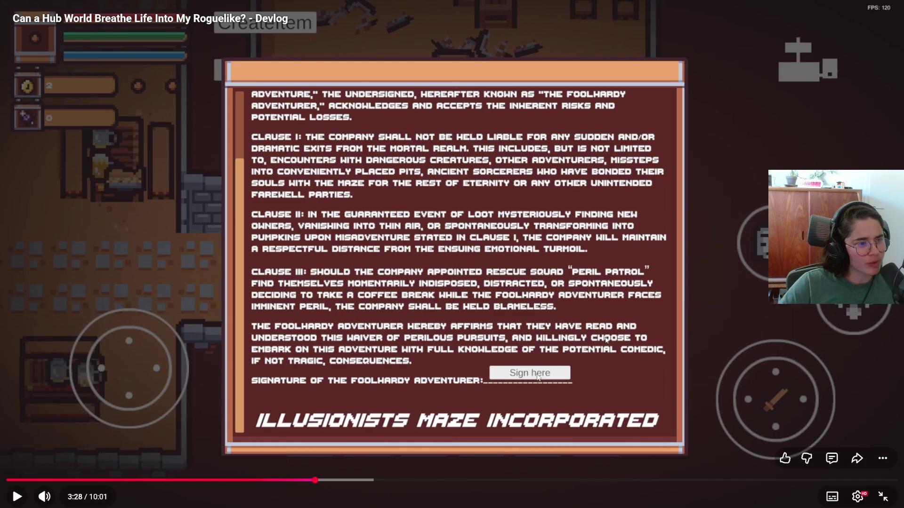
pyautogui.click(562, 324)
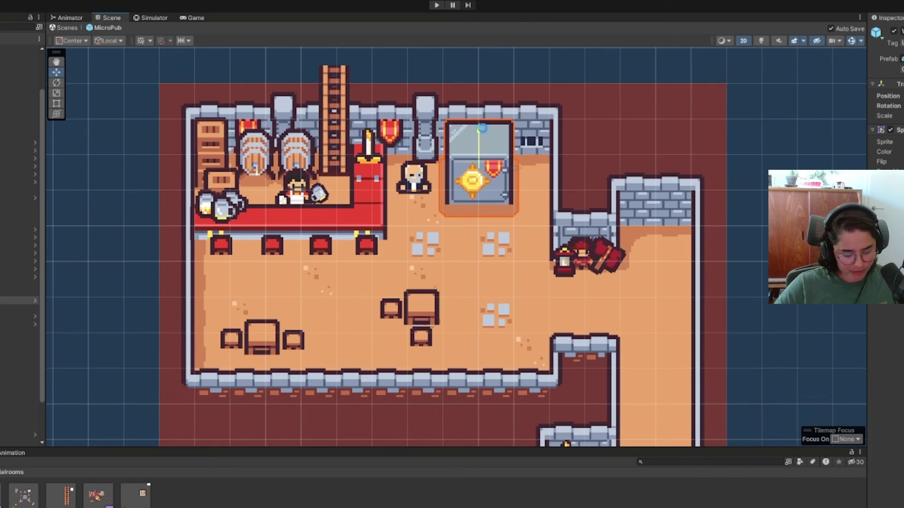
pyautogui.click(414, 180)
pyautogui.click(414, 179)
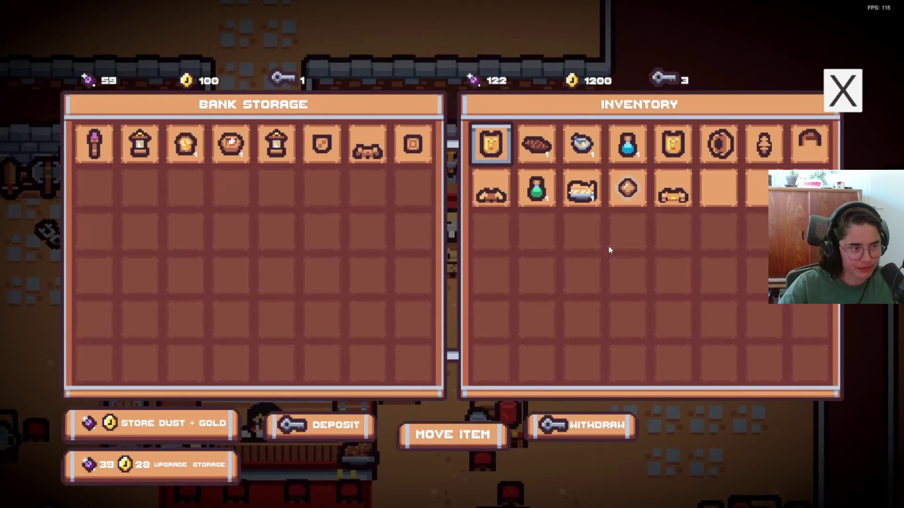
pyautogui.click(452, 434)
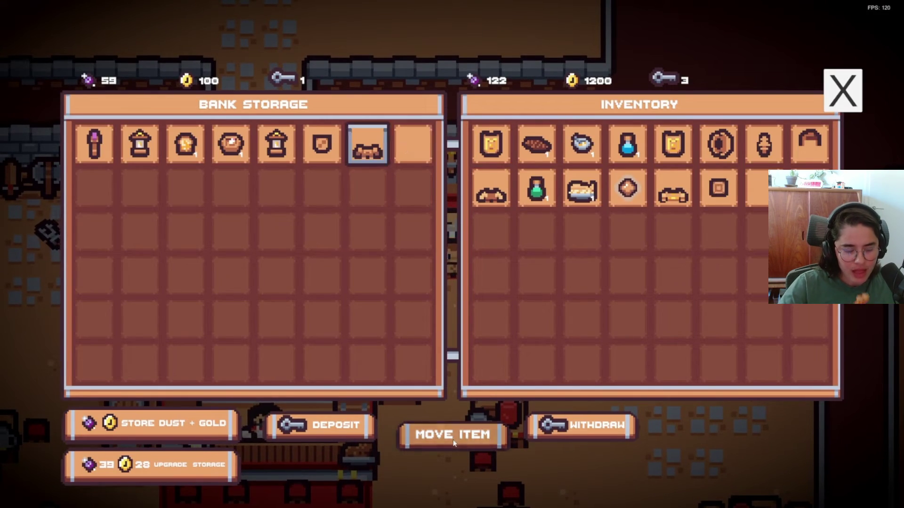
pyautogui.click(452, 434)
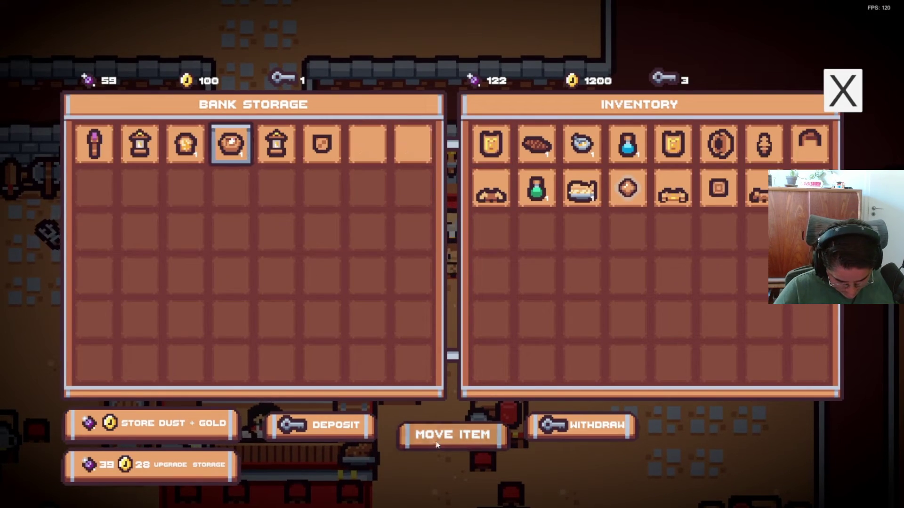
pyautogui.click(452, 435)
pyautogui.click(491, 144)
pyautogui.click(452, 435)
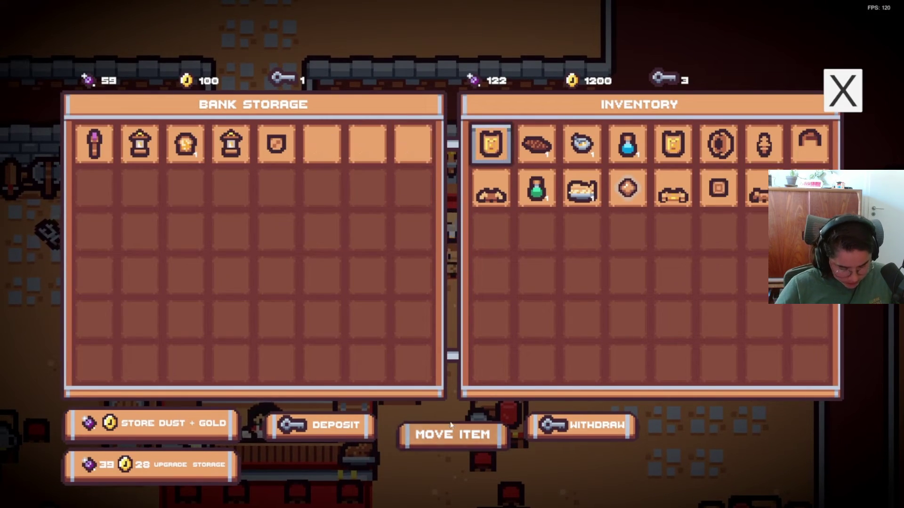
pyautogui.click(452, 434)
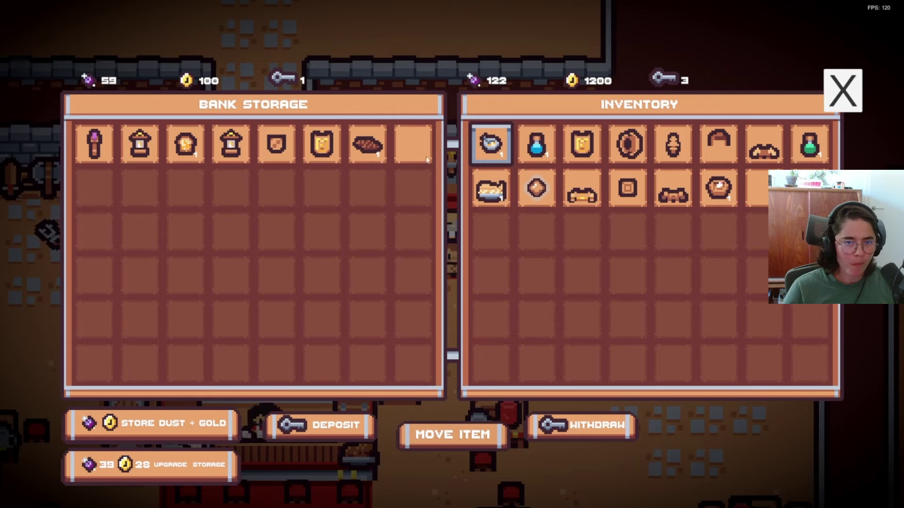
pyautogui.click(372, 149)
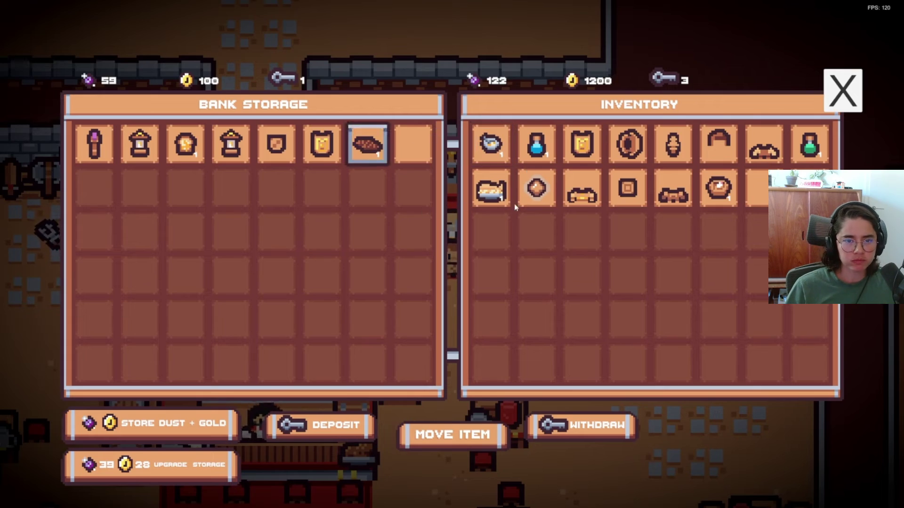
pyautogui.click(203, 166)
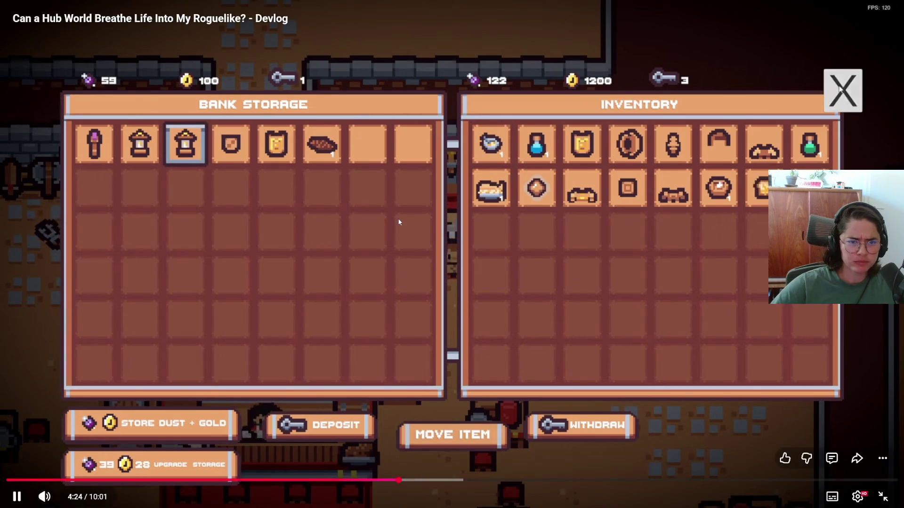
pyautogui.click(320, 203)
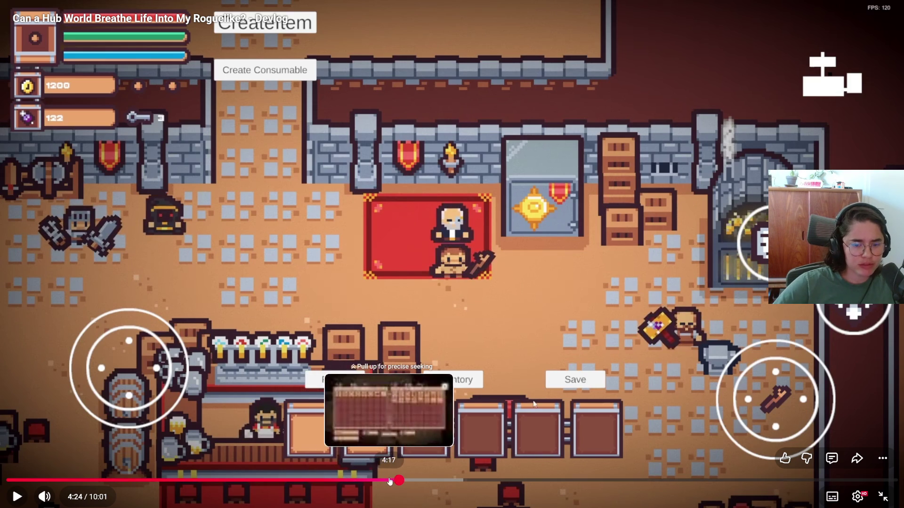
pyautogui.click(391, 480)
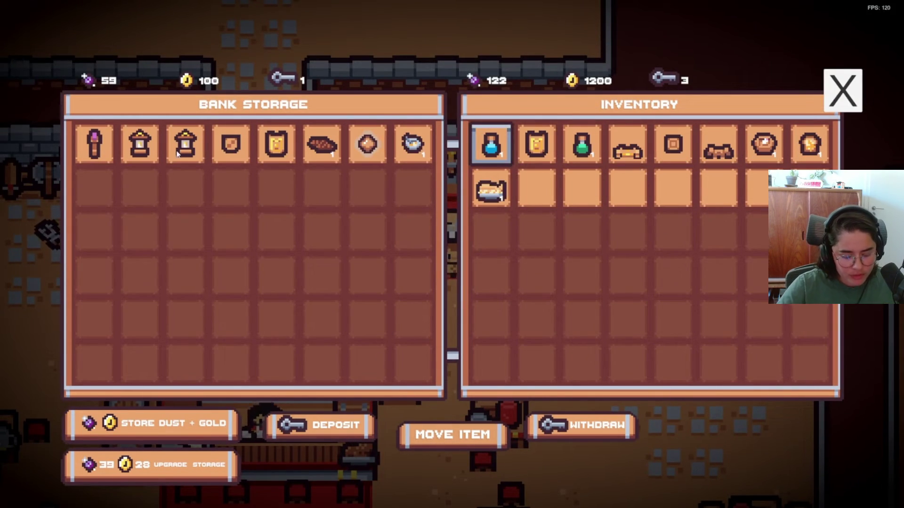
pyautogui.click(532, 245)
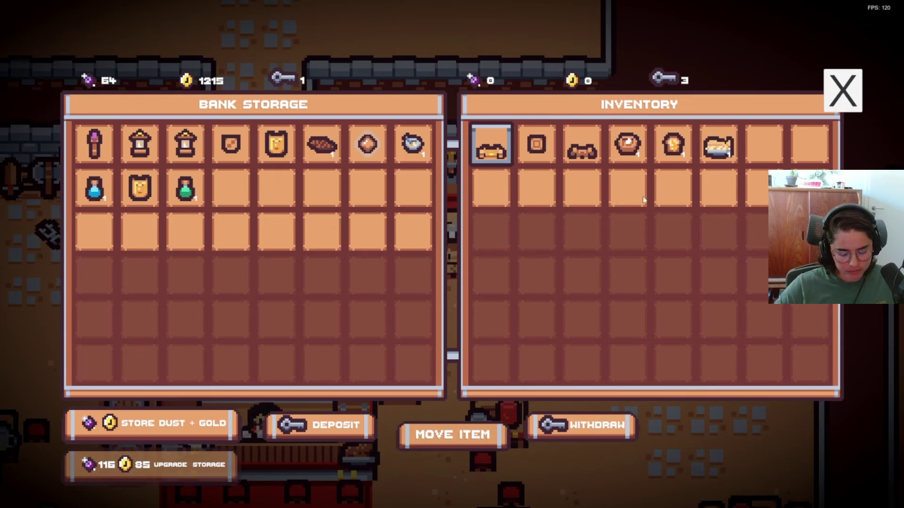
pyautogui.click(832, 99)
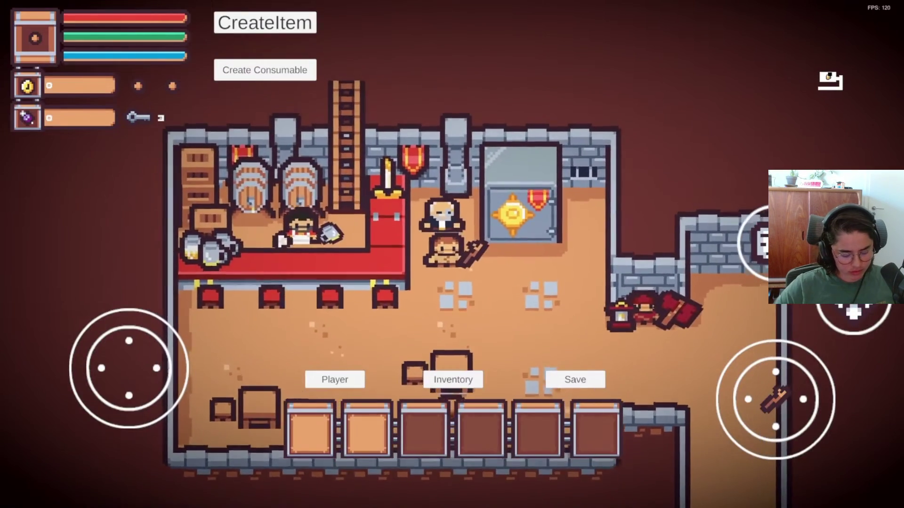
pyautogui.press('w')
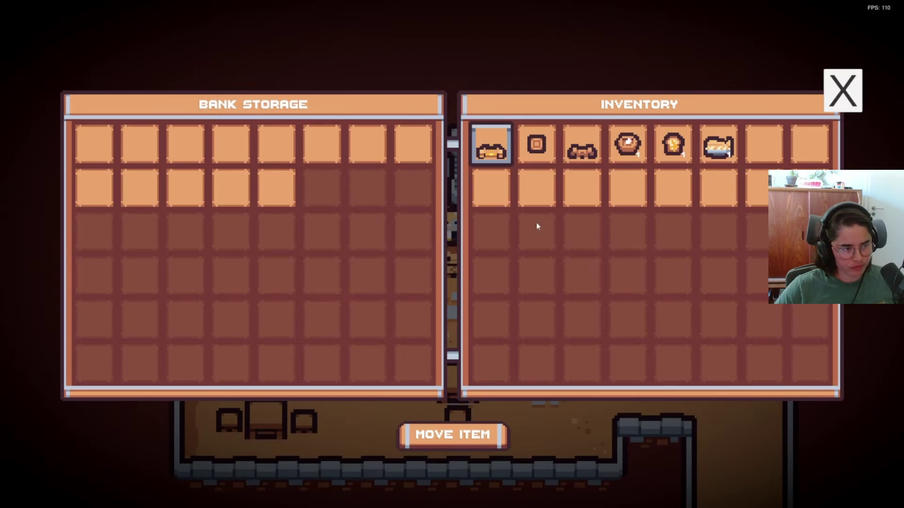
pyautogui.click(452, 437)
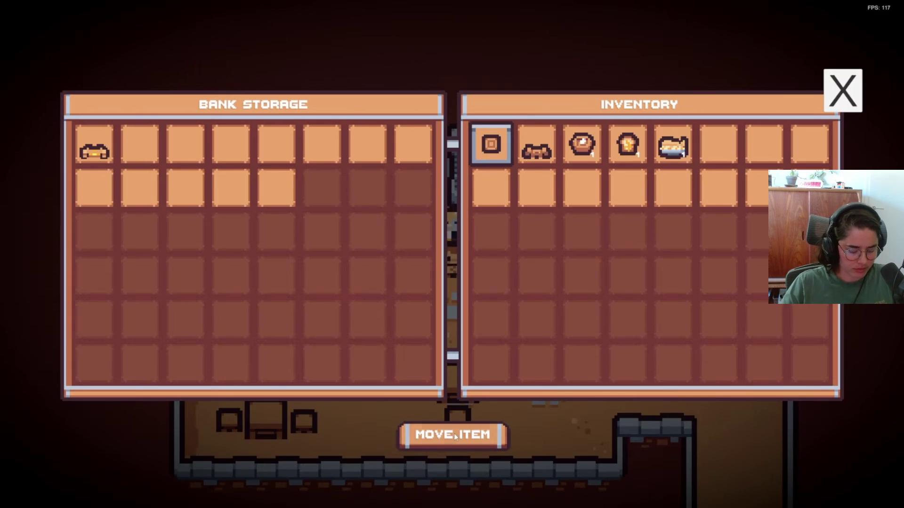
pyautogui.click(454, 436)
pyautogui.click(454, 436)
pyautogui.click(456, 435)
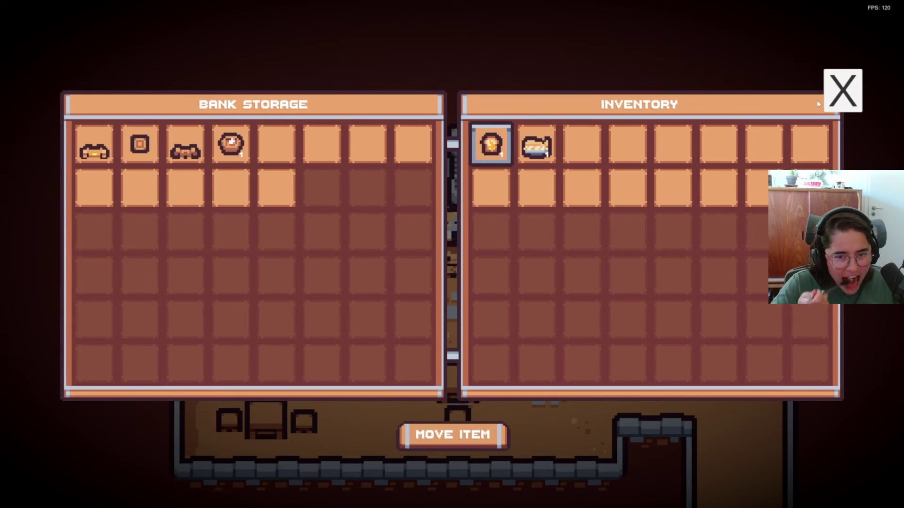
pyautogui.click(838, 99)
pyautogui.press('s')
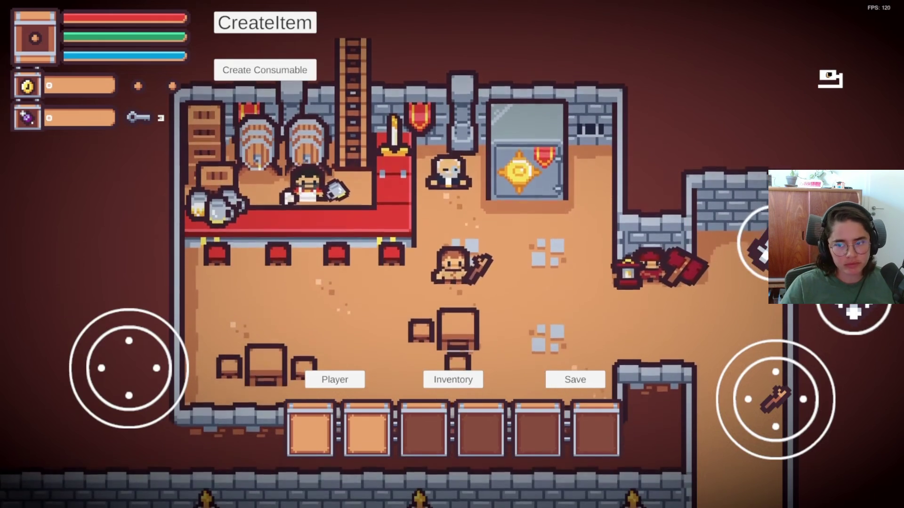
pyautogui.press('w')
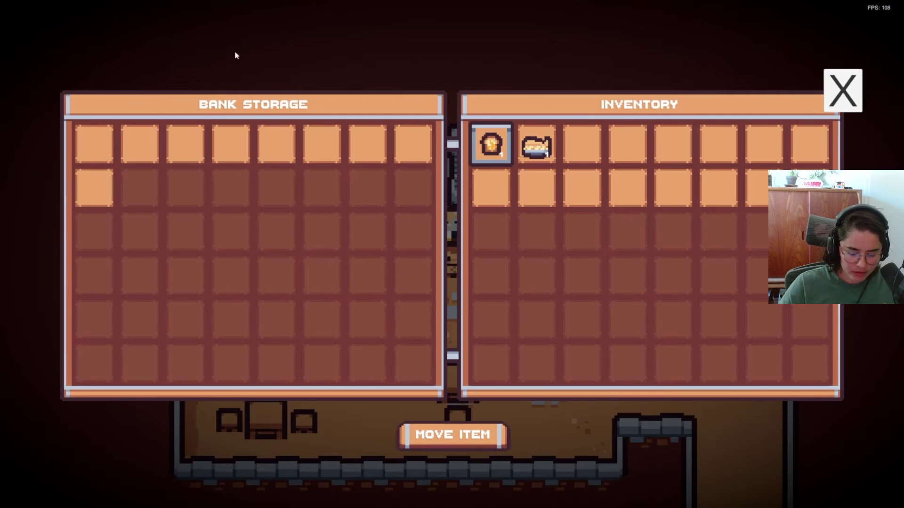
pyautogui.click(450, 433)
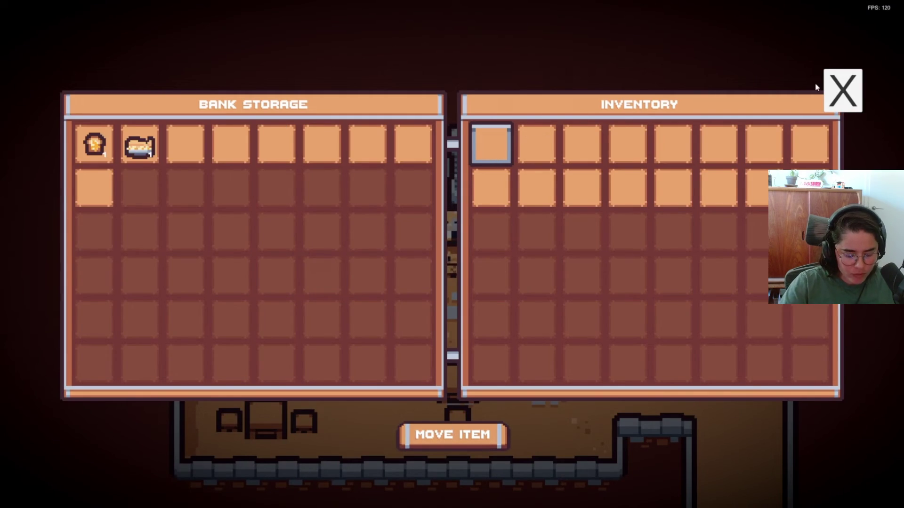
pyautogui.click(842, 89)
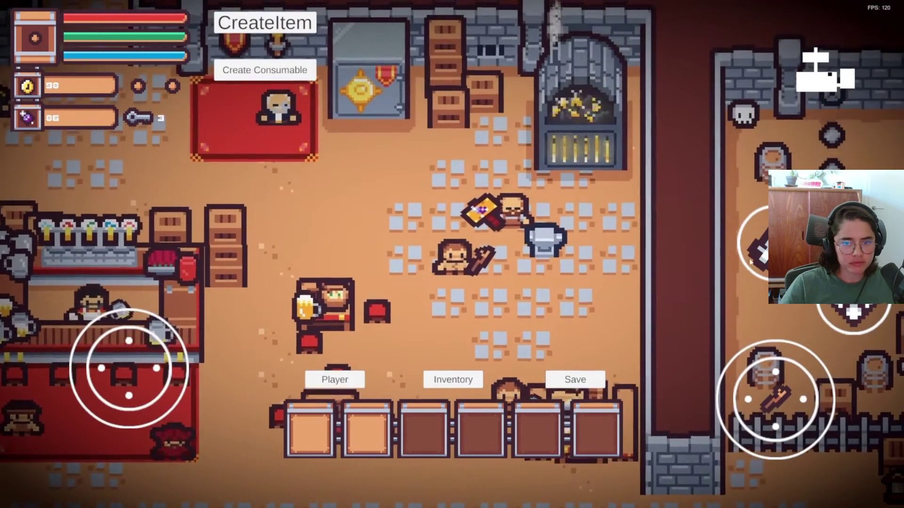
pyautogui.press('e')
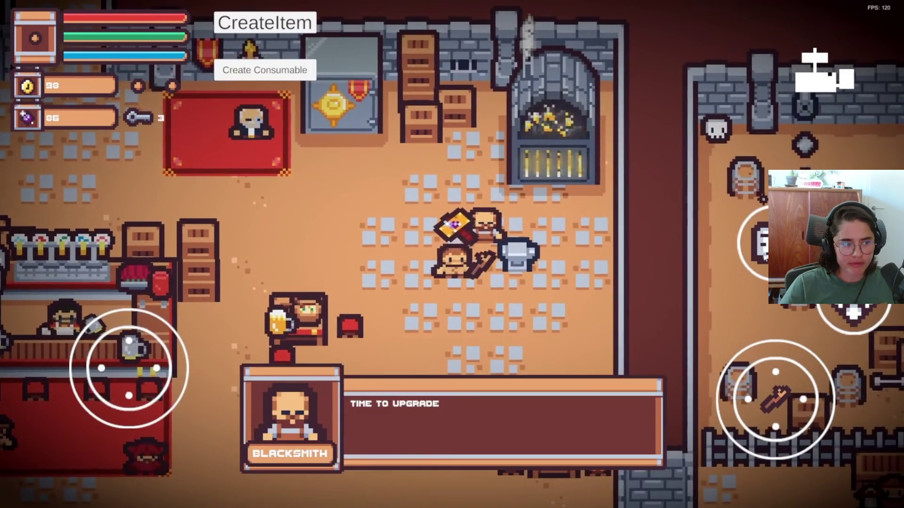
pyautogui.click(266, 403)
pyautogui.click(269, 403)
pyautogui.click(268, 402)
pyautogui.click(496, 161)
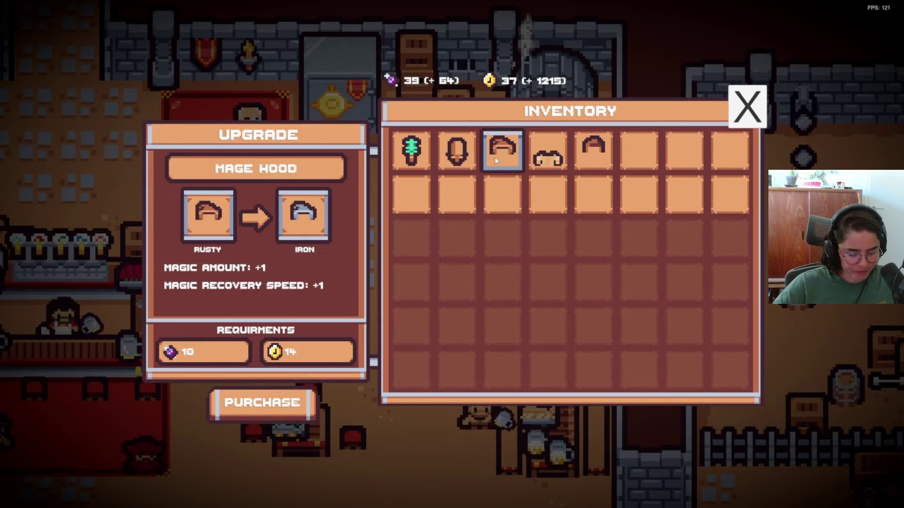
pyautogui.click(272, 413)
pyautogui.click(284, 416)
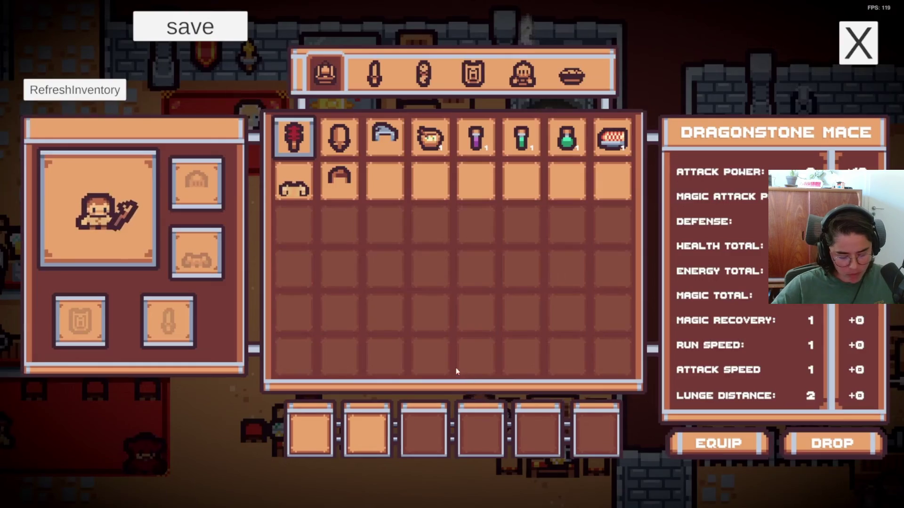
pyautogui.click(442, 139)
pyautogui.click(480, 146)
pyautogui.click(356, 136)
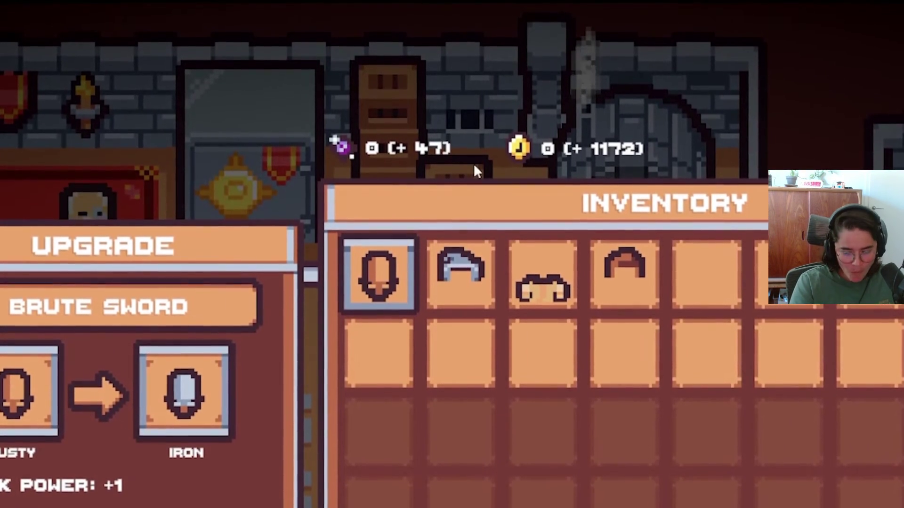
pyautogui.click(479, 166)
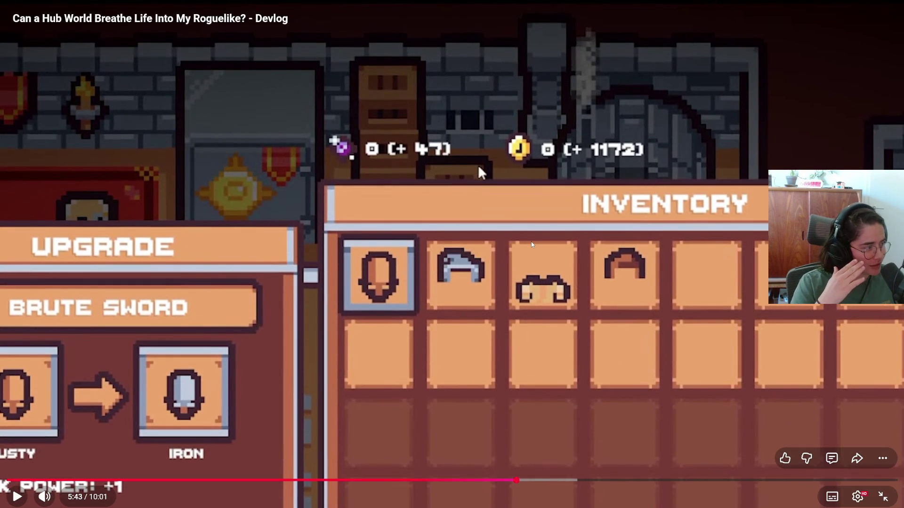
pyautogui.click(478, 166)
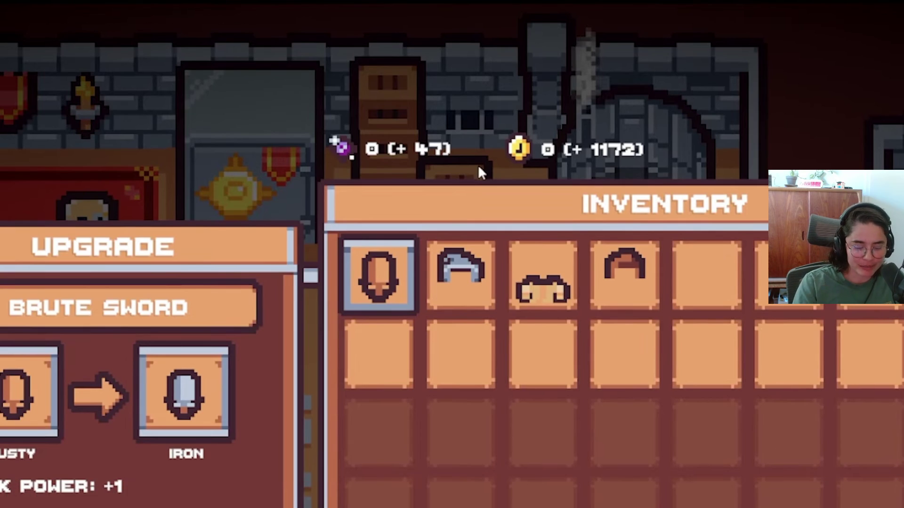
pyautogui.click(532, 245)
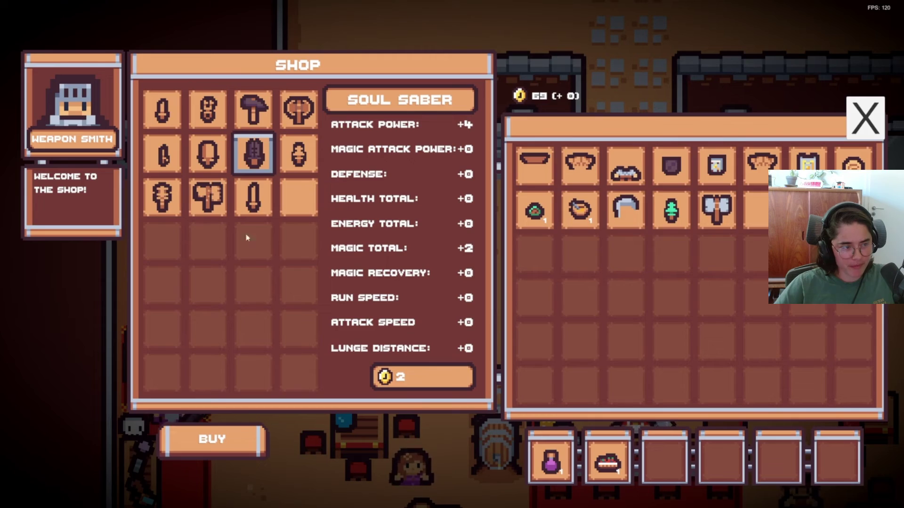
pyautogui.click(234, 453)
pyautogui.click(858, 134)
pyautogui.press('s')
pyautogui.press('w')
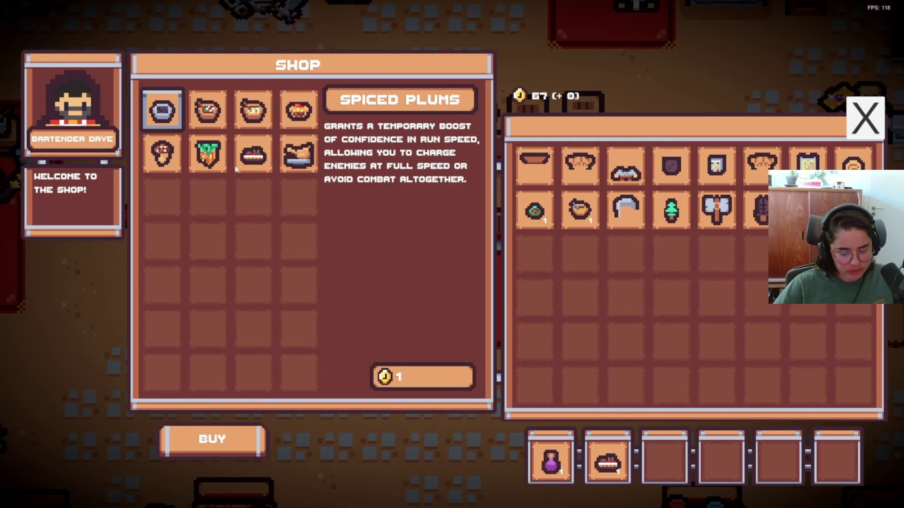
pyautogui.click(207, 153)
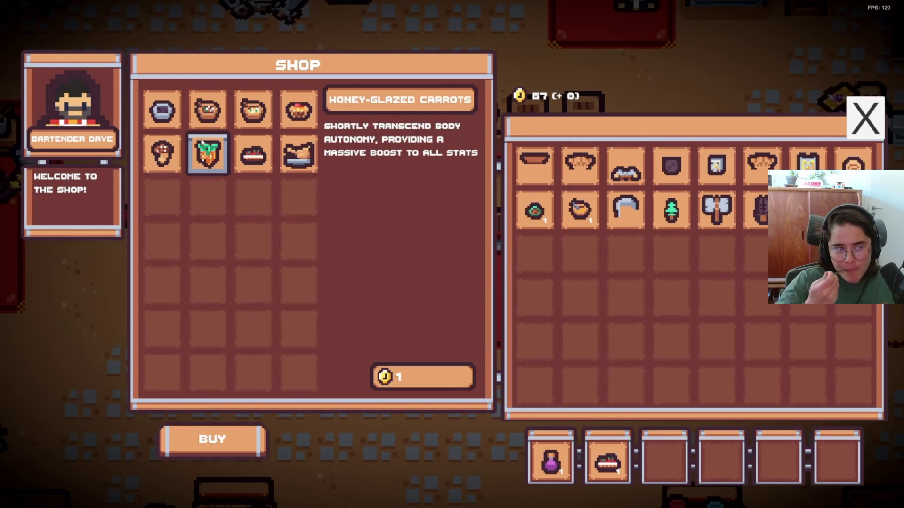
pyautogui.click(231, 428)
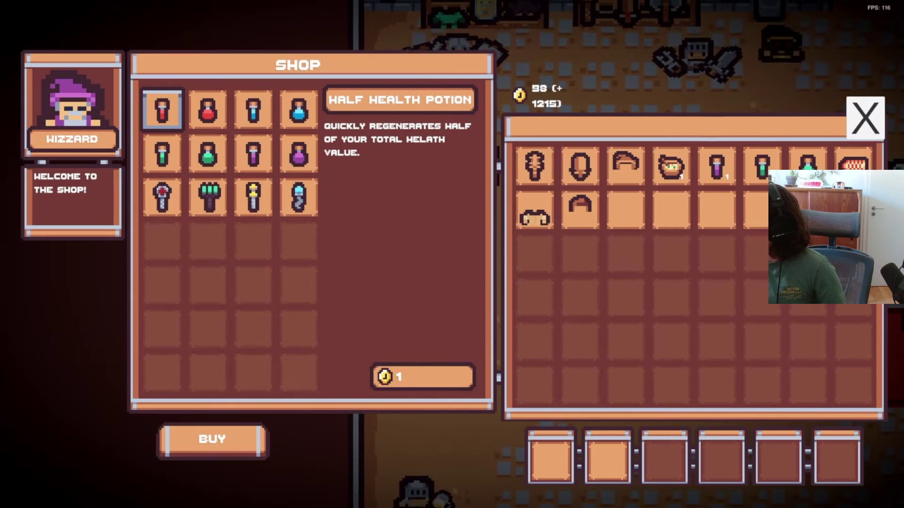
pyautogui.click(207, 197)
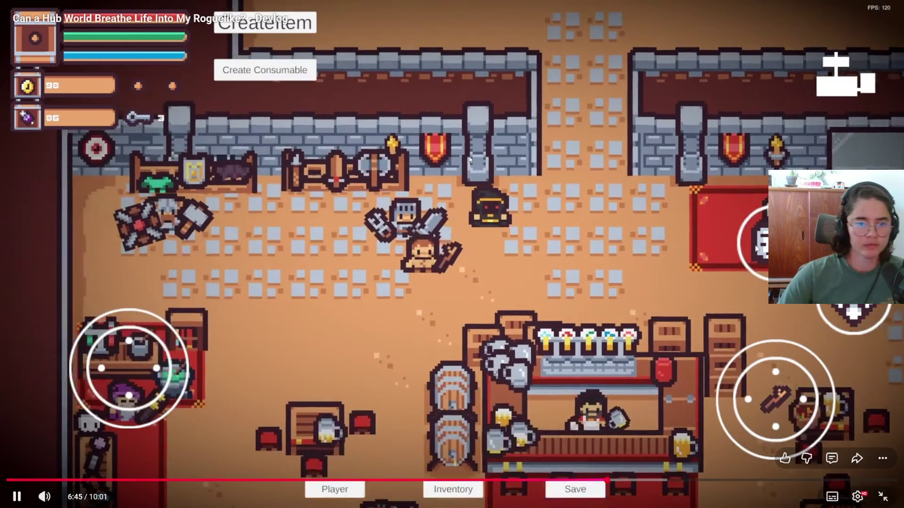
pyautogui.click(473, 201)
pyautogui.click(489, 272)
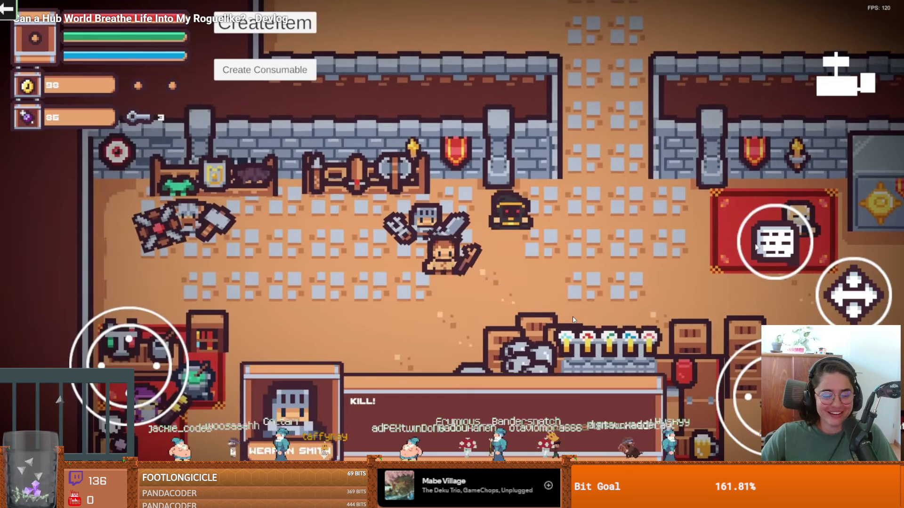
# Step: Exit fullscreen, pause the devlog, and switch to the decoration.png sheet in Aseprite
pyautogui.click(580, 349)
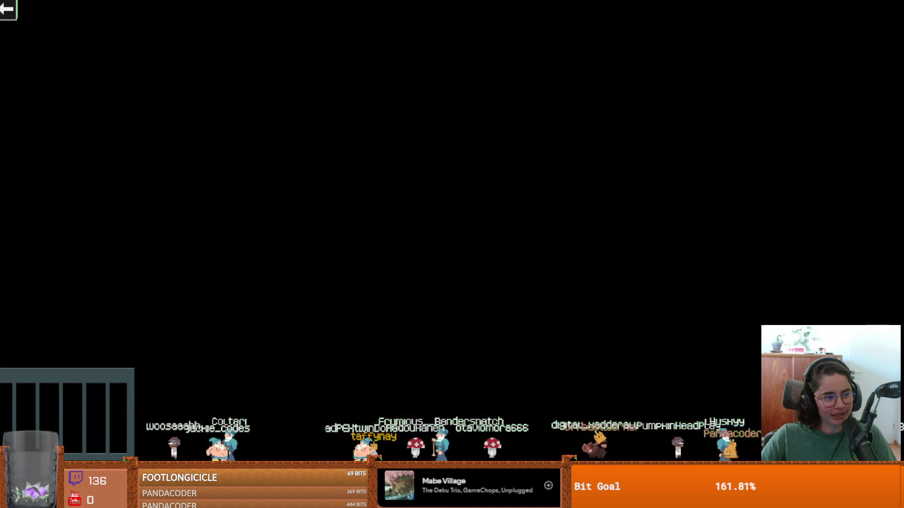
pyautogui.press('Escape')
pyautogui.click(331, 84)
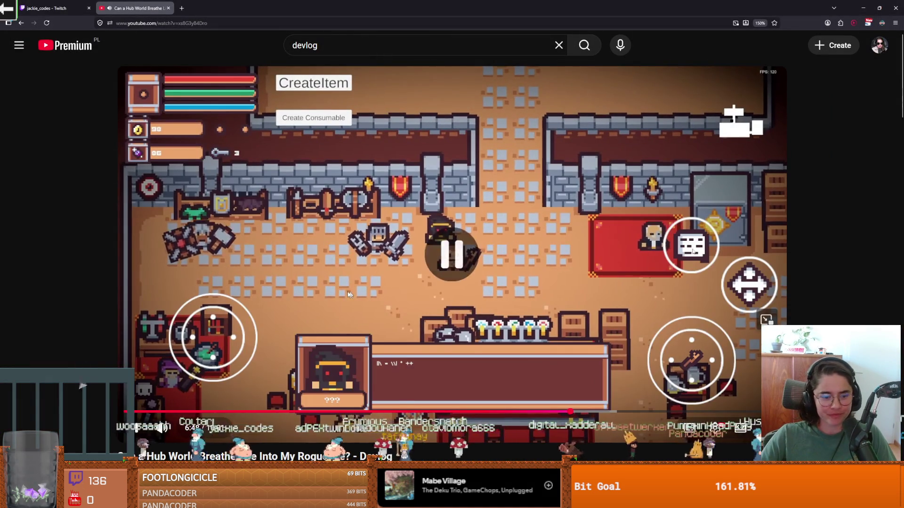
pyautogui.scroll(-3, 331, 84)
pyautogui.hotkey('alt', 'Tab')
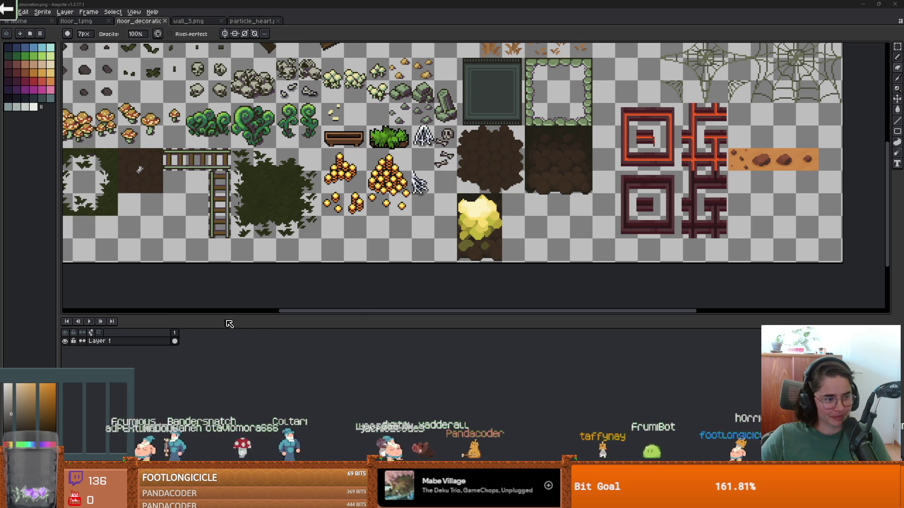
# Step: Enlarge Aseprite's canvas to show the whole decoration sheet, then return to the devlog
pyautogui.moveTo(609, 316); pyautogui.dragTo(609, 395)
pyautogui.moveTo(288, 93); pyautogui.dragTo(386, 147)
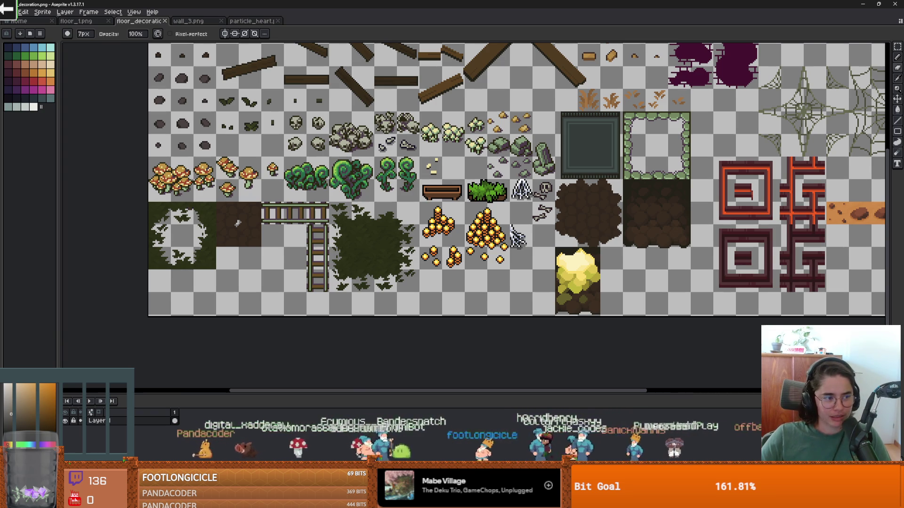
pyautogui.hotkey('alt', 'Tab')
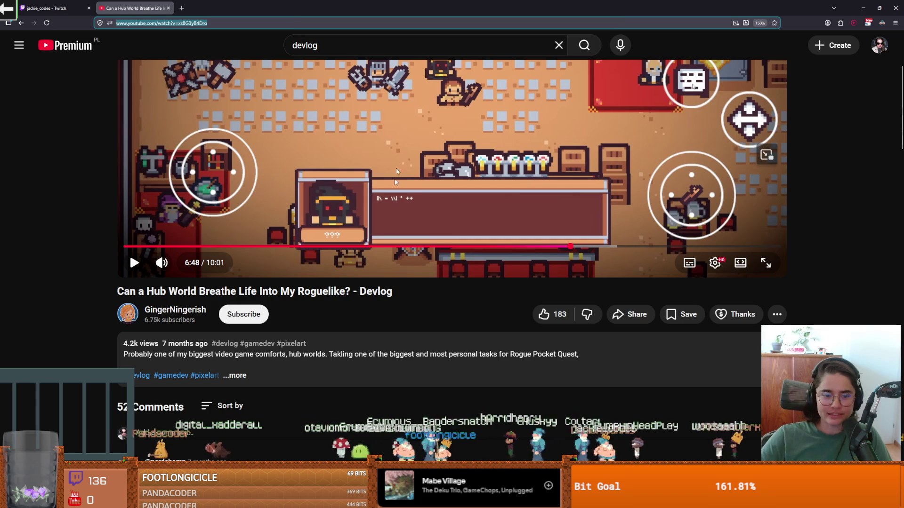
# Step: Open the video author's channel and its full Videos list
pyautogui.scroll(-2, 385, 216)
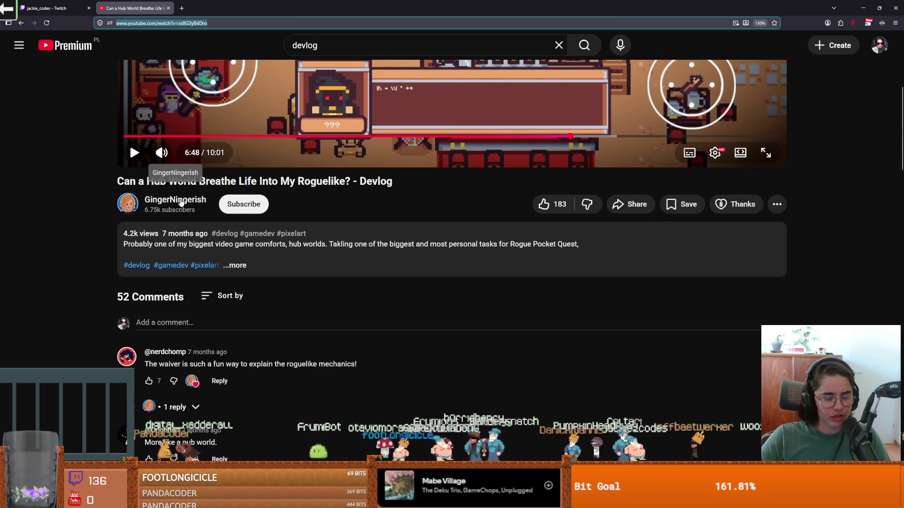
pyautogui.scroll(1, 405, 245)
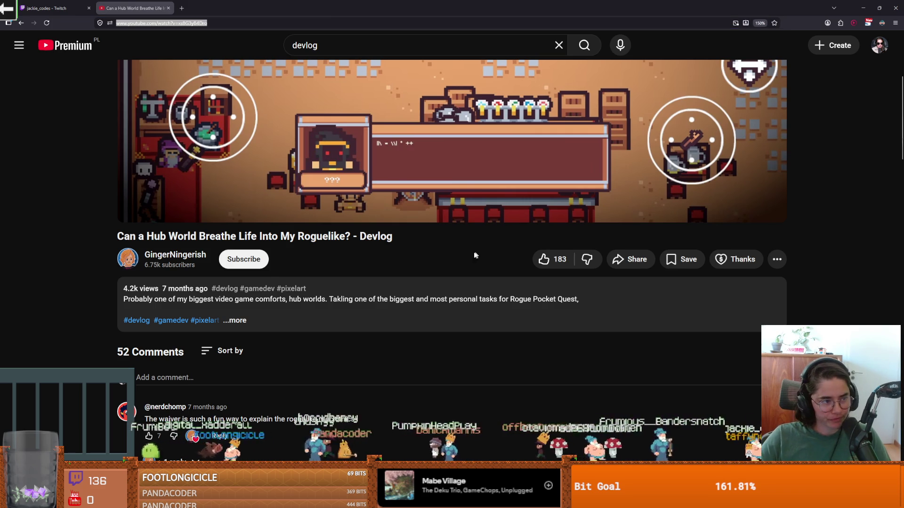
pyautogui.click(179, 257)
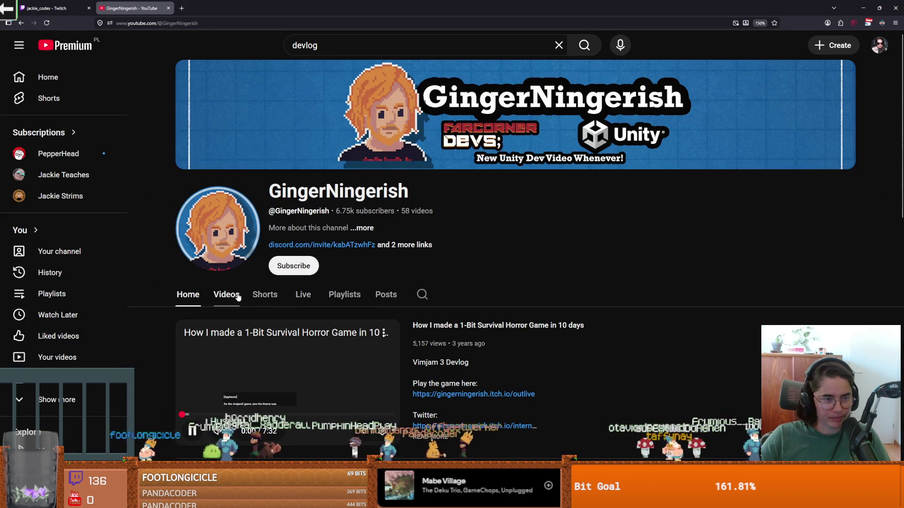
pyautogui.click(238, 296)
# Step: Sort the channel's videos oldest first and browse through the grid
pyautogui.click(279, 322)
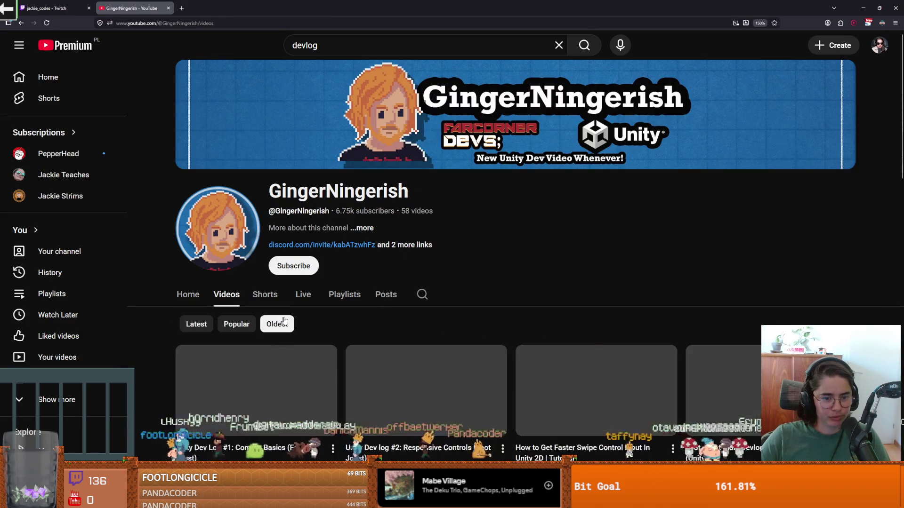
pyautogui.scroll(-5, 301, 306)
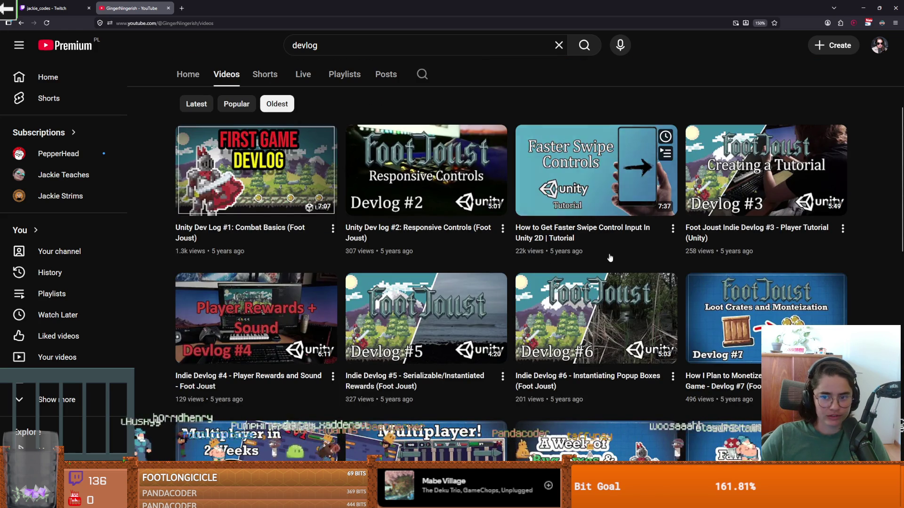
pyautogui.scroll(-3, 627, 266)
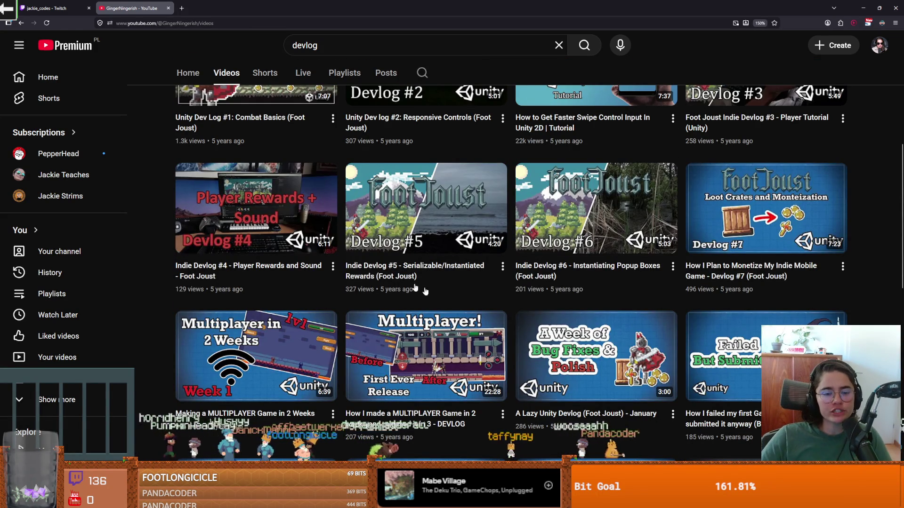
pyautogui.scroll(-7, 434, 277)
pyautogui.scroll(9, 501, 282)
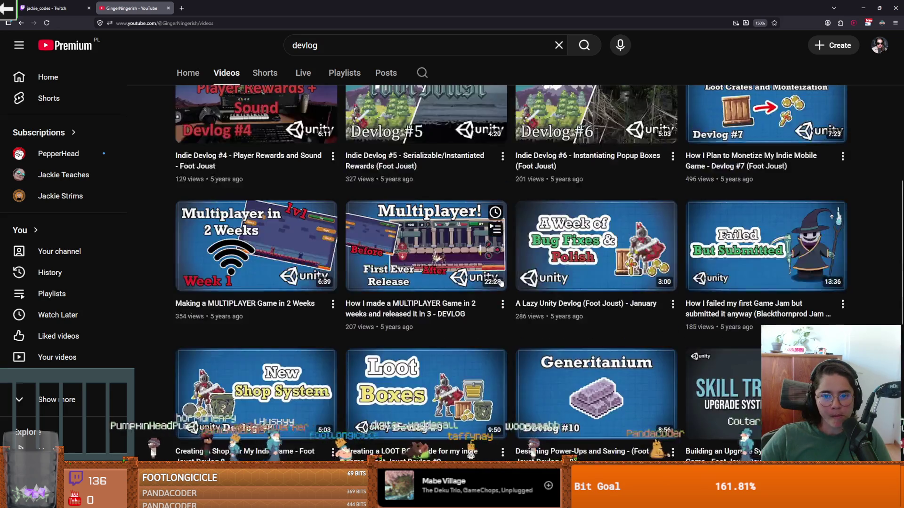
pyautogui.scroll(-4, 501, 282)
pyautogui.scroll(-7, 500, 281)
pyautogui.scroll(11, 500, 281)
pyautogui.scroll(5, 444, 268)
# Step: Re-sort the videos by Latest, review the top, and return to the Aseprite decoration sheet
pyautogui.click(202, 272)
pyautogui.scroll(-8, 425, 299)
pyautogui.scroll(2, 425, 298)
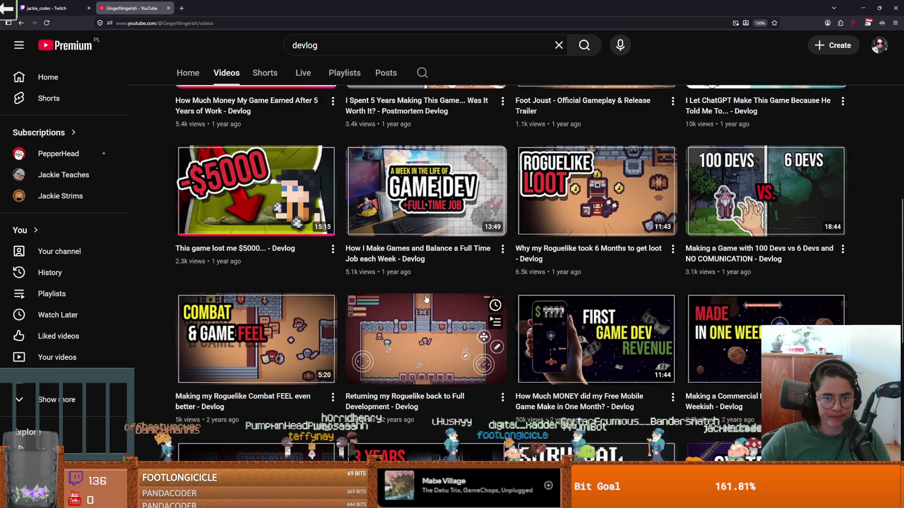
pyautogui.scroll(2, 447, 292)
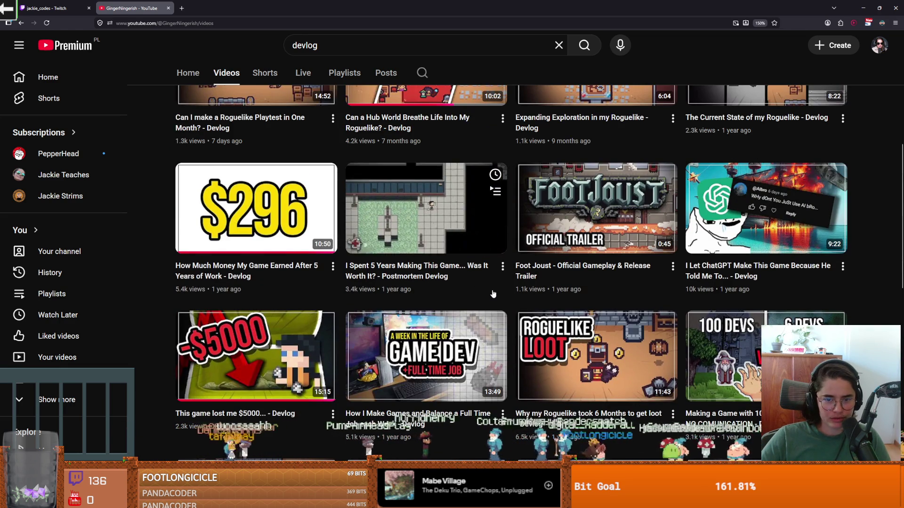
pyautogui.scroll(1, 513, 297)
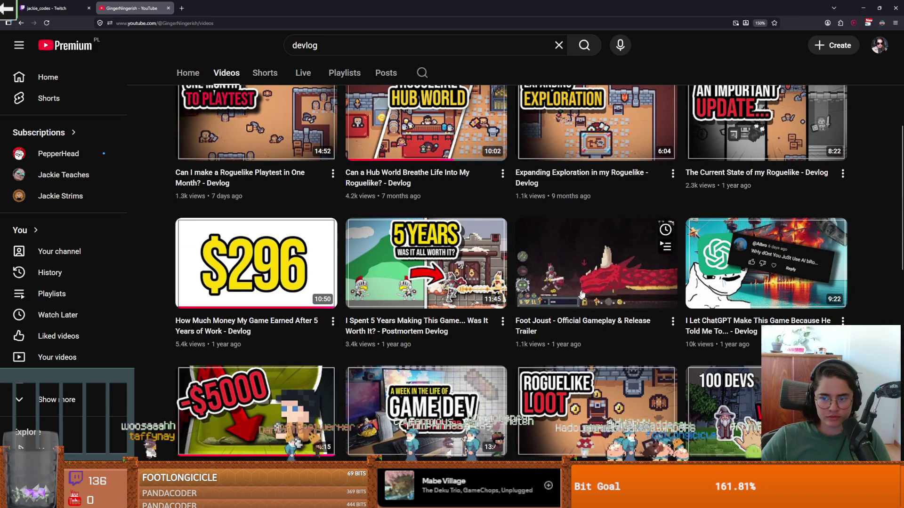
pyautogui.scroll(2, 586, 222)
pyautogui.scroll(-1, 424, 306)
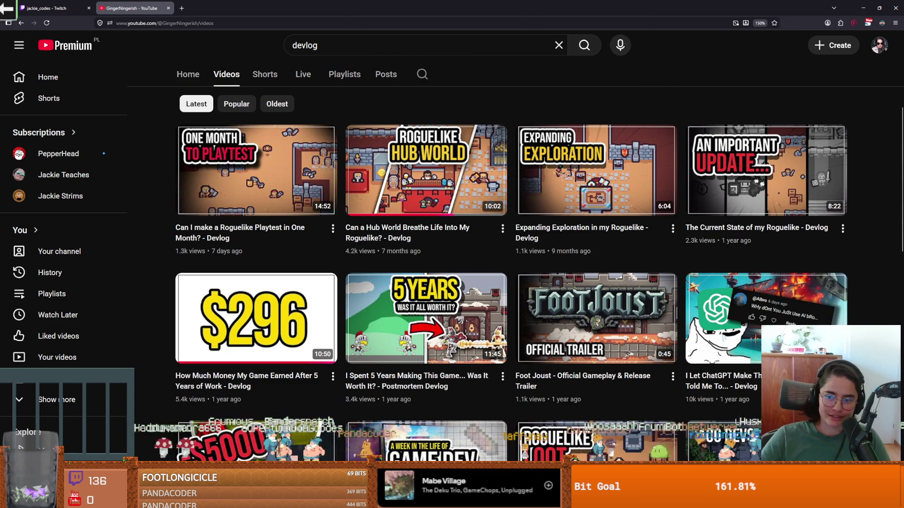
pyautogui.hotkey('alt', 'Tab')
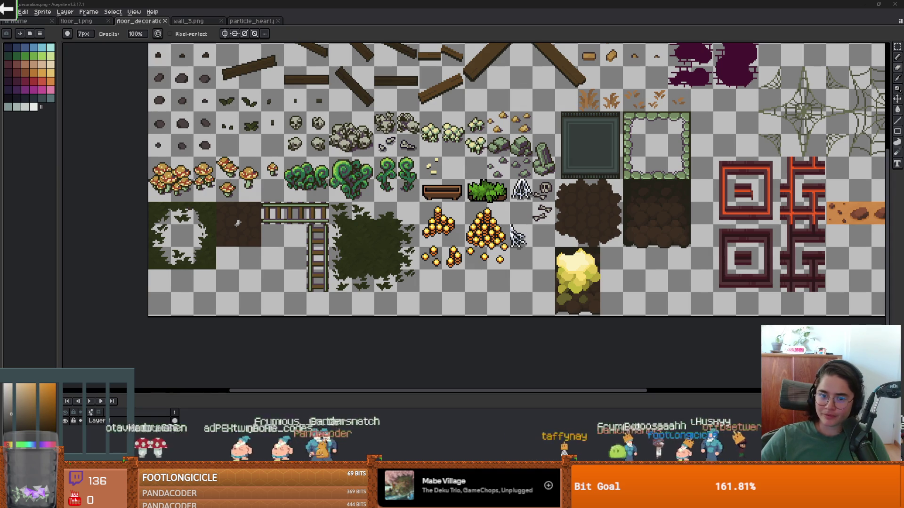
# Step: Zoom and pan around the floor decoration sheet's tiles in Aseprite, then return to Godot
pyautogui.scroll(1, 488, 198)
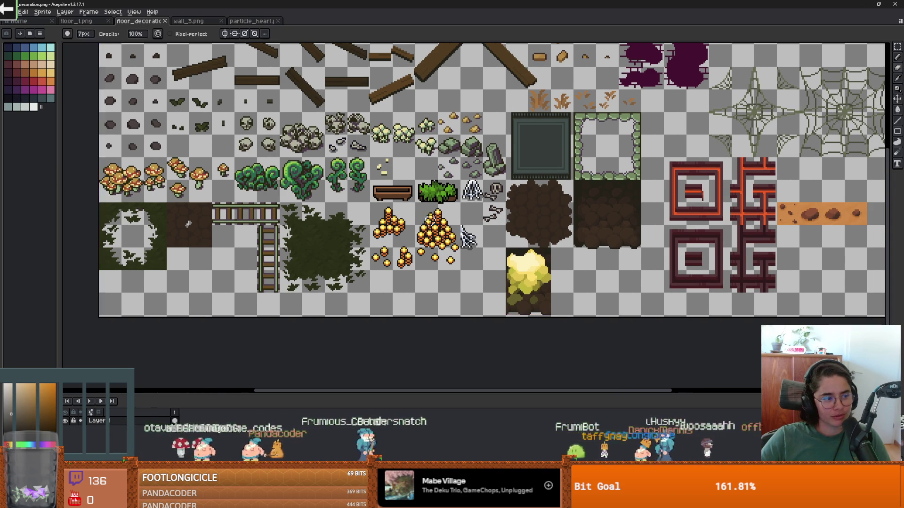
pyautogui.scroll(2, 489, 197)
pyautogui.scroll(-3, 489, 198)
pyautogui.scroll(2, 523, 192)
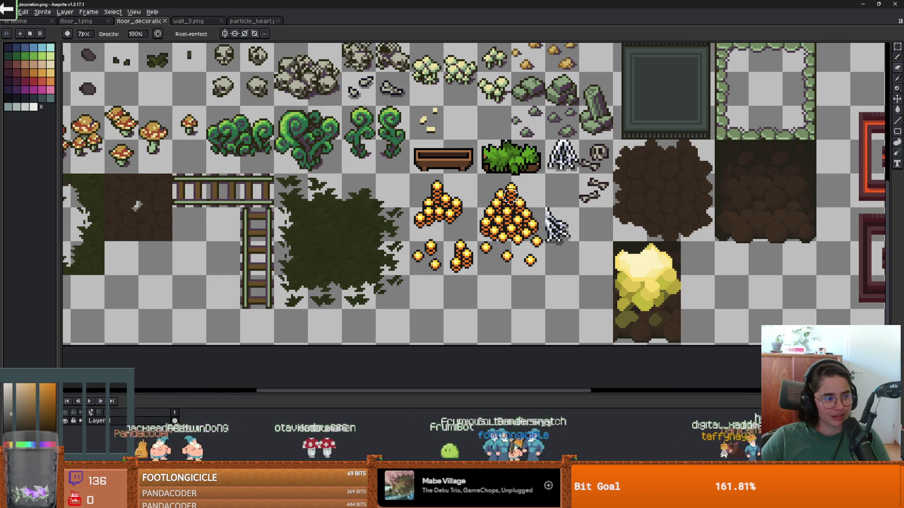
pyautogui.hscroll(-2, 319, 177)
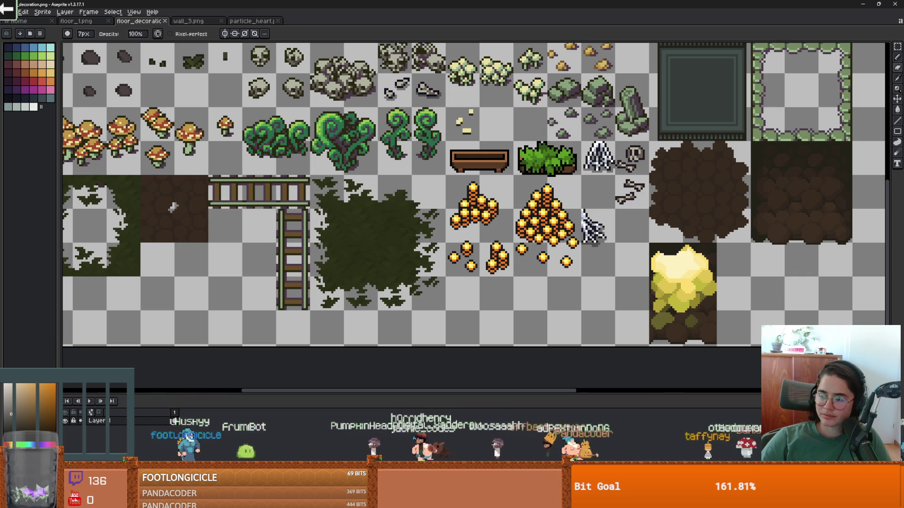
pyautogui.moveTo(379, 182); pyautogui.dragTo(400, 175)
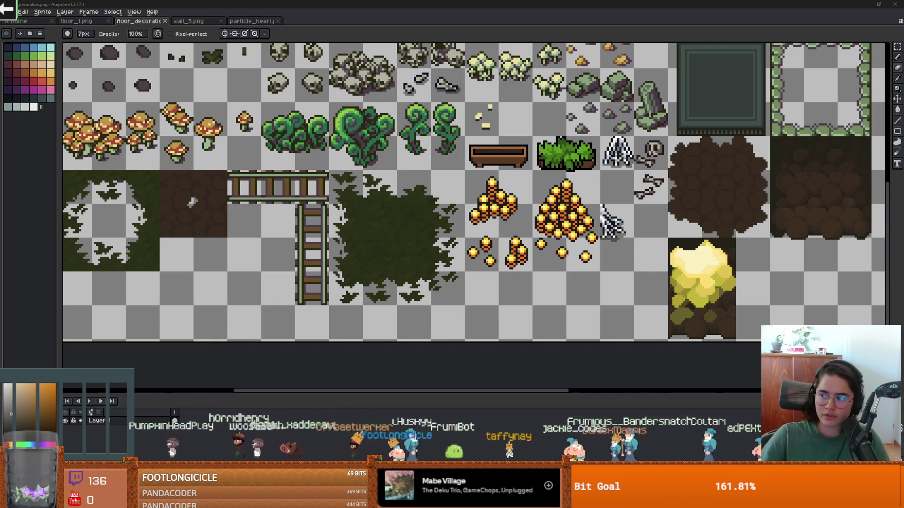
pyautogui.scroll(-4, 501, 279)
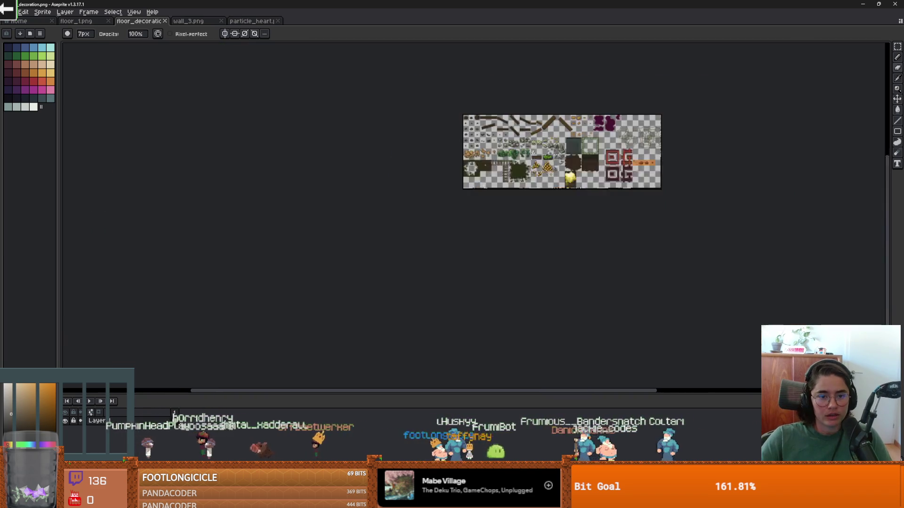
pyautogui.scroll(3, 491, 216)
pyautogui.scroll(-1, 447, 219)
pyautogui.hscroll(2, 420, 223)
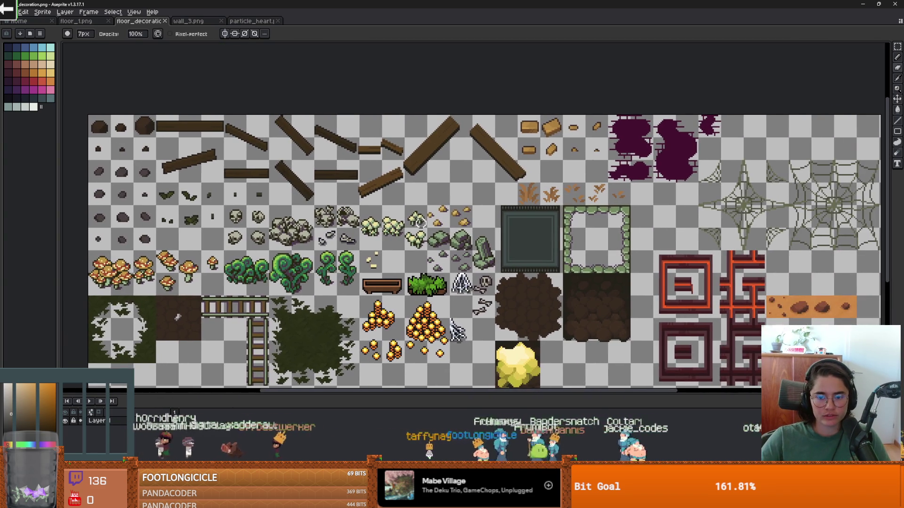
pyautogui.hotkey('alt', 'Tab')
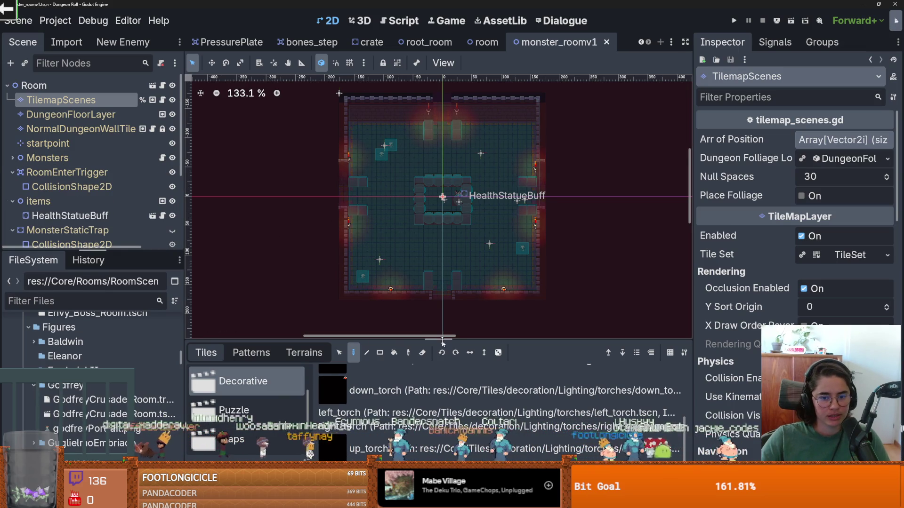
# Step: Give the scene tree more room and select the NormalDungeonWallTile layer
pyautogui.scroll(1, 395, 230)
pyautogui.scroll(2, 394, 230)
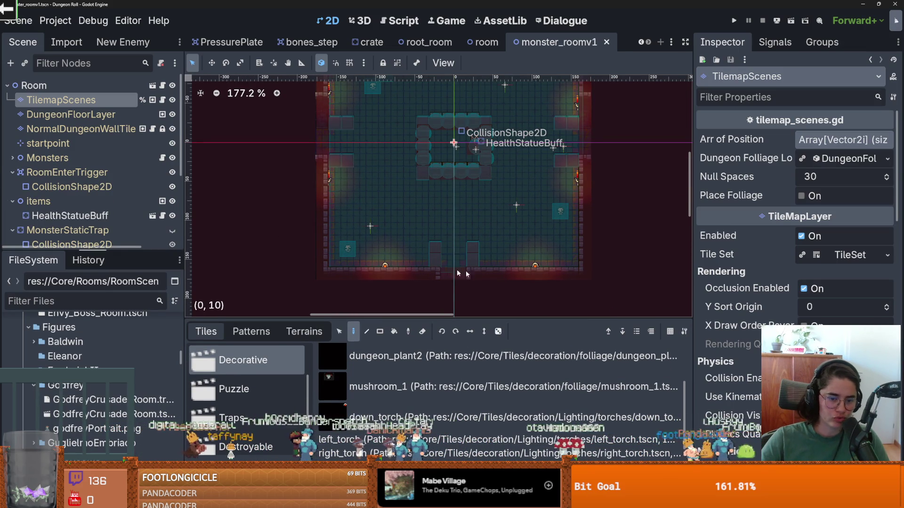
pyautogui.scroll(1, 421, 261)
pyautogui.moveTo(128, 247); pyautogui.dragTo(129, 295)
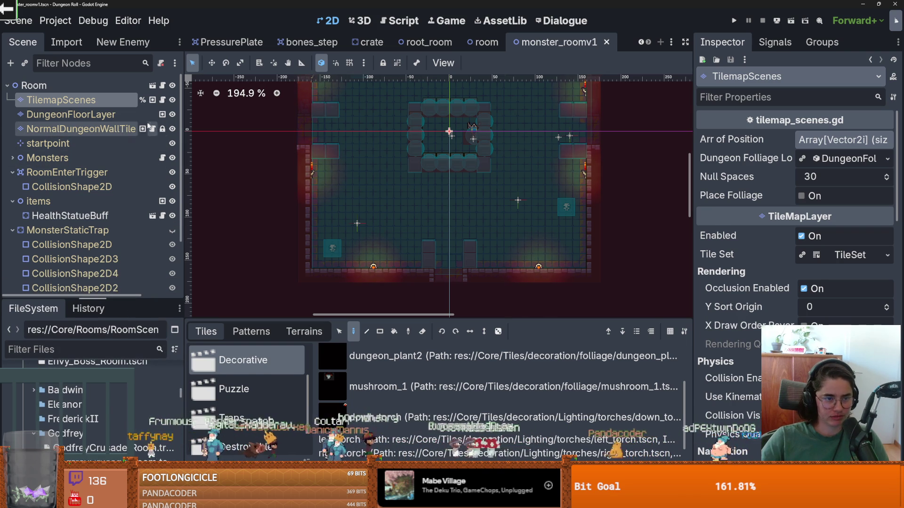
pyautogui.click(147, 131)
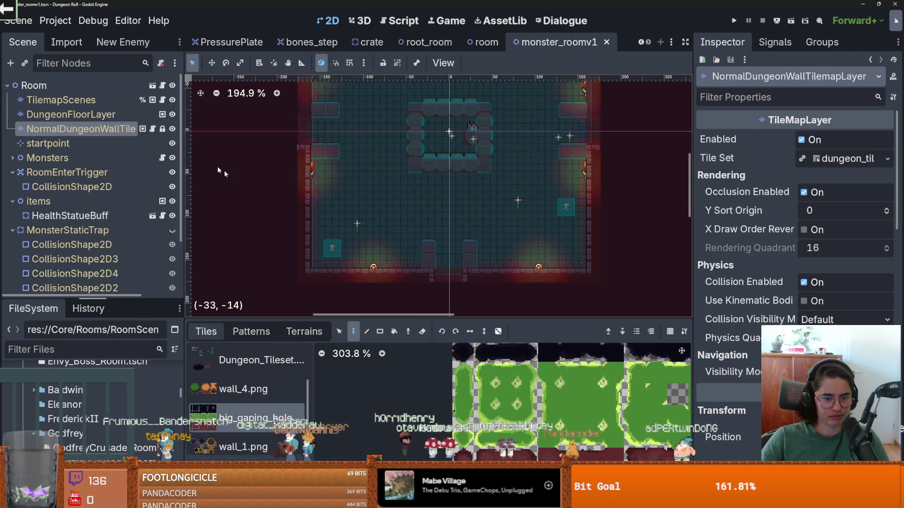
# Step: Show the wall_2.png source in a taller tile panel and open the TileSet editor
pyautogui.scroll(-2, 255, 186)
pyautogui.scroll(-1, 251, 376)
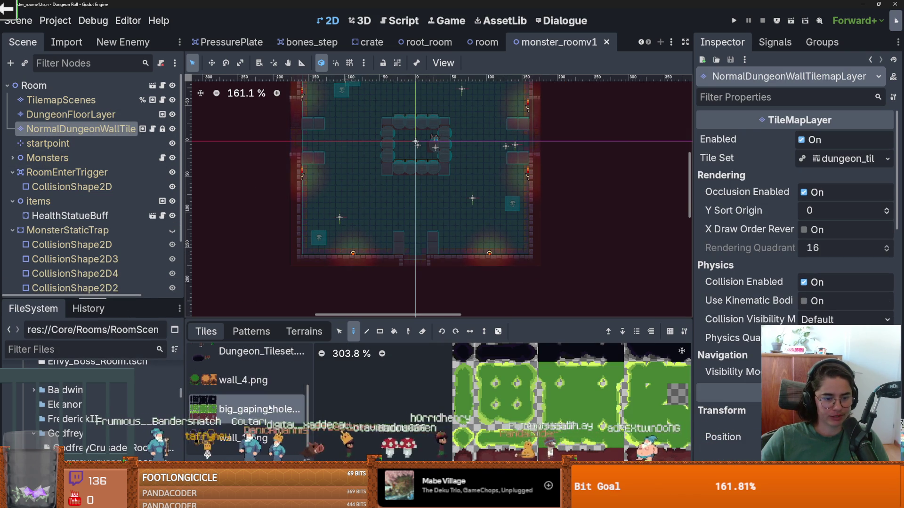
pyautogui.scroll(2, 254, 384)
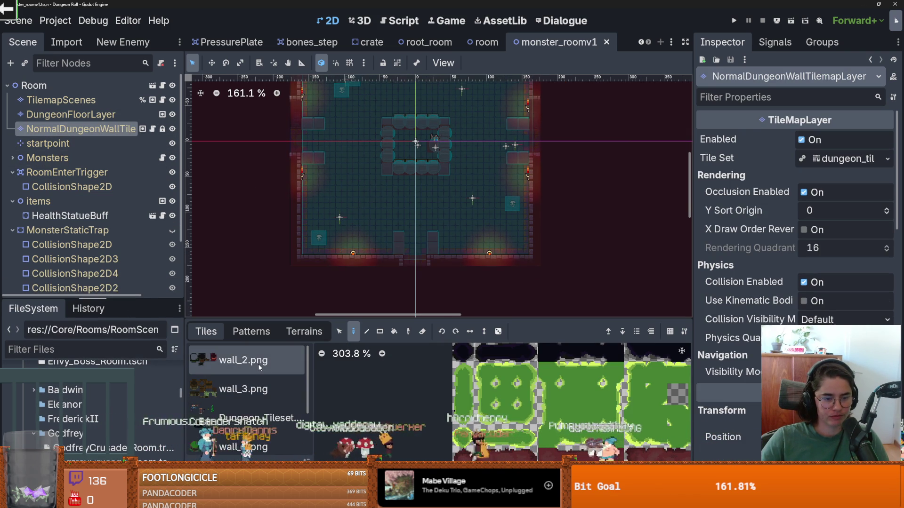
pyautogui.click(244, 361)
pyautogui.moveTo(303, 319); pyautogui.dragTo(323, 194)
pyautogui.click(263, 502)
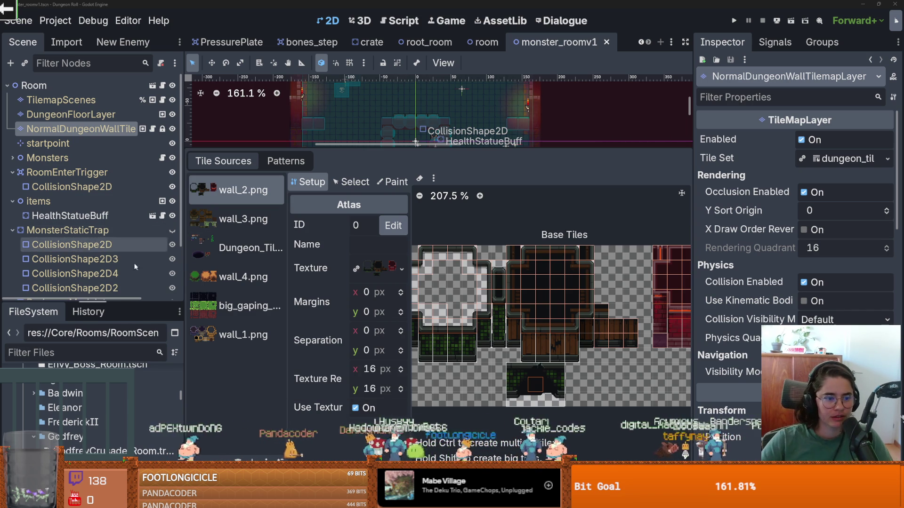
# Step: Add floor_decoration.png from res://Core/Tiles/tilesetImages as a new atlas source
pyautogui.moveTo(141, 303); pyautogui.dragTo(143, 283)
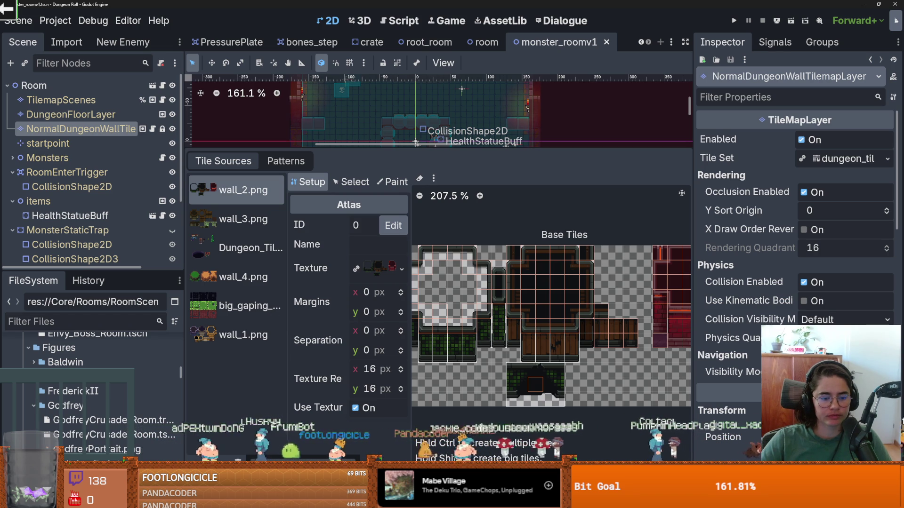
pyautogui.hotkey('ctrl', 'o')
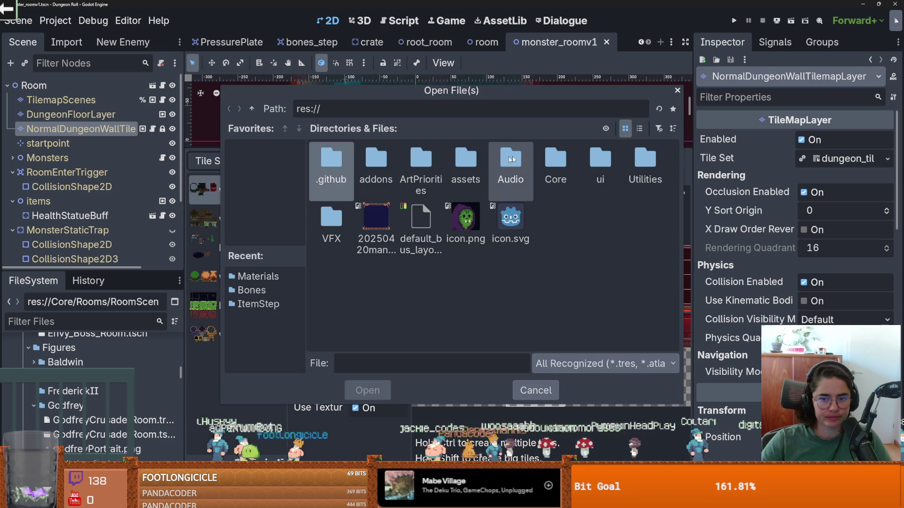
pyautogui.doubleClick(552, 159)
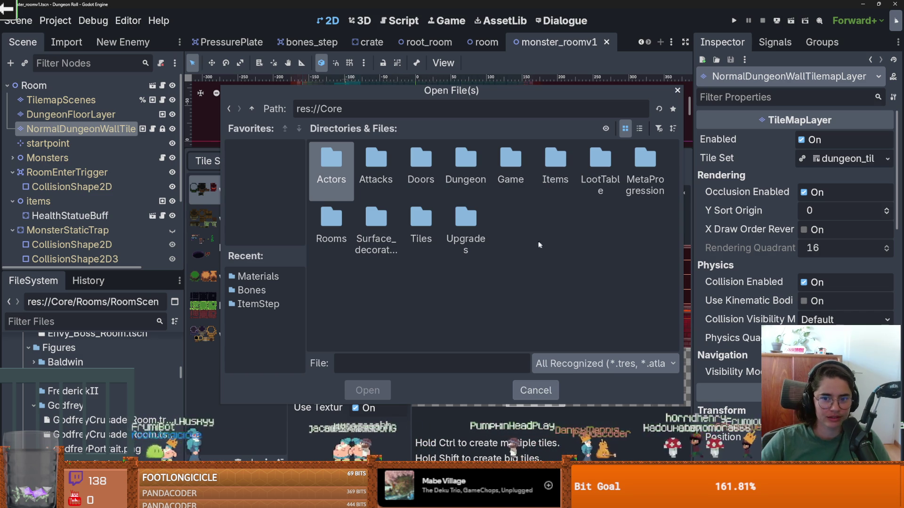
pyautogui.doubleClick(430, 218)
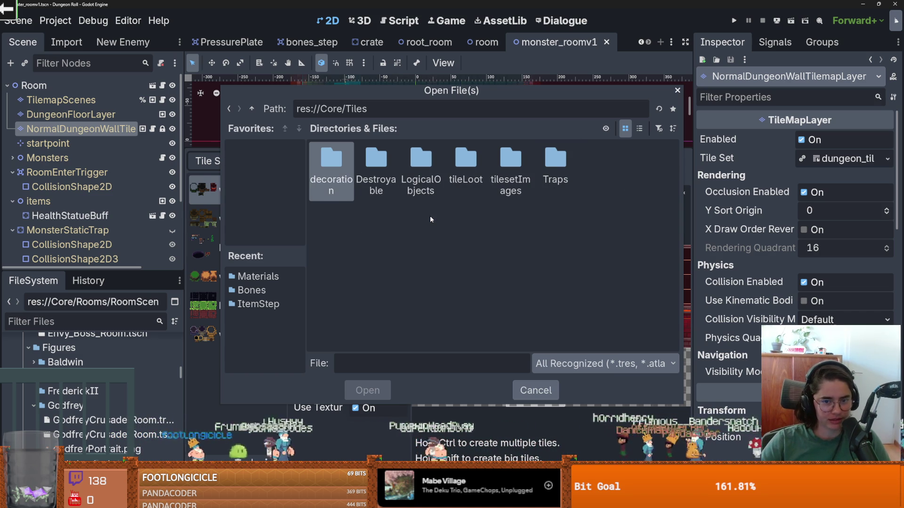
pyautogui.doubleClick(518, 160)
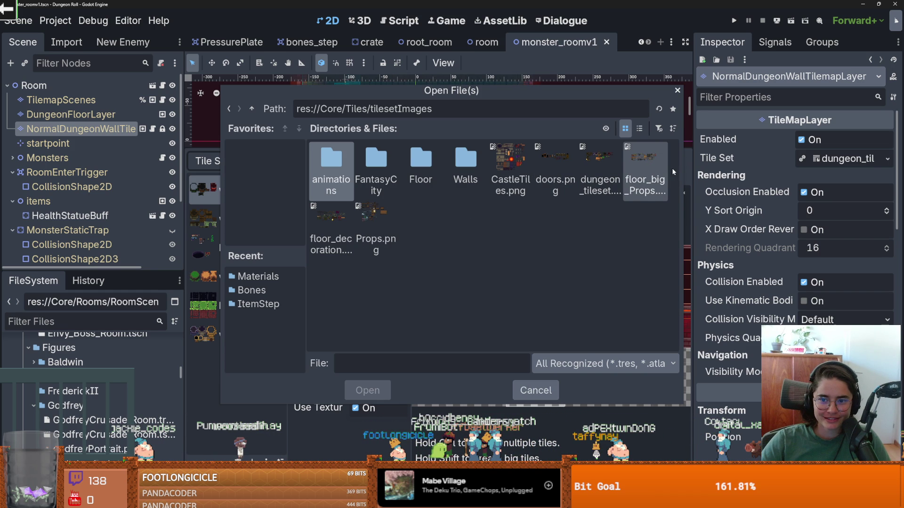
pyautogui.doubleClick(331, 220)
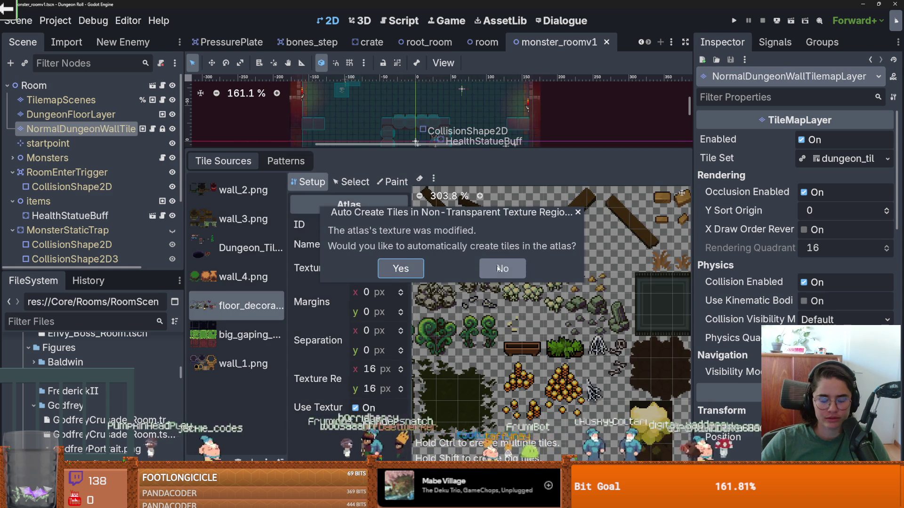
# Step: Decline automatic tile creation and turn the dark square block into tiles manually
pyautogui.click(502, 268)
pyautogui.scroll(1, 490, 281)
pyautogui.click(489, 281)
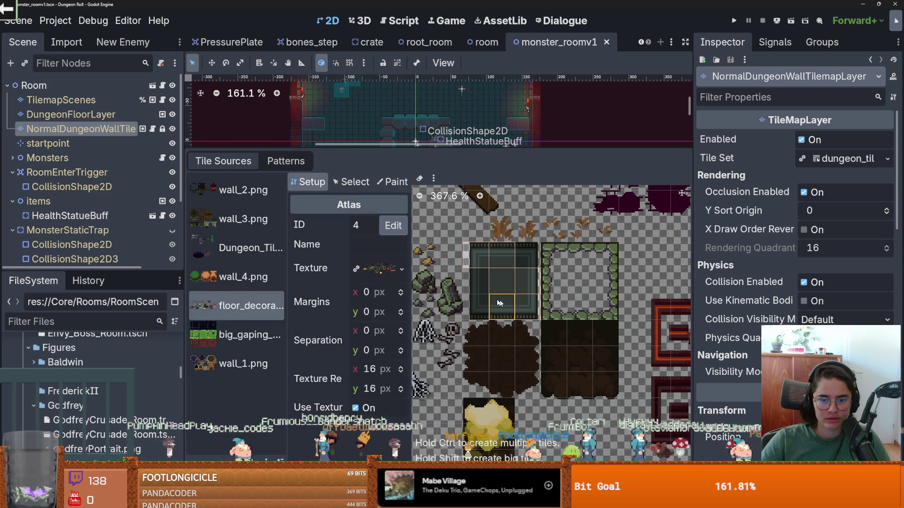
pyautogui.hotkey('ctrl', 'z')
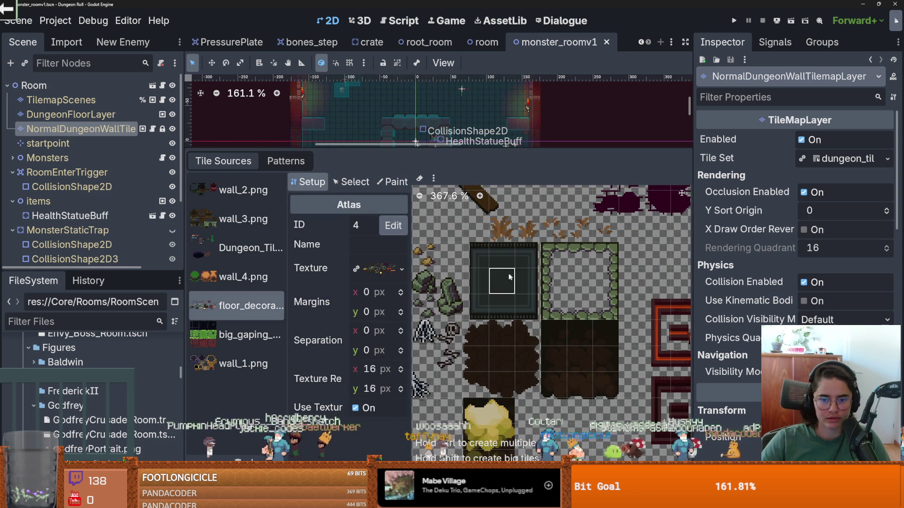
pyautogui.moveTo(478, 260)
pyautogui.mouseDown()
pyautogui.moveTo(478, 288)
pyautogui.moveTo(528, 283)
pyautogui.moveTo(484, 299)
pyautogui.mouseUp()
# Step: Define one large tile covering the big bush in the floor_decoration atlas
pyautogui.scroll(-1, 485, 299)
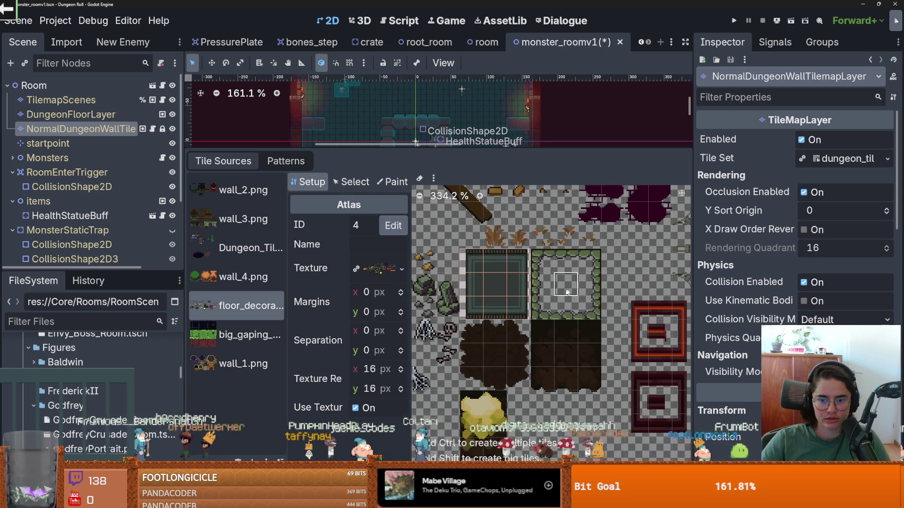
pyautogui.scroll(-3, 585, 291)
pyautogui.hscroll(-5, 593, 293)
pyautogui.scroll(1, 600, 295)
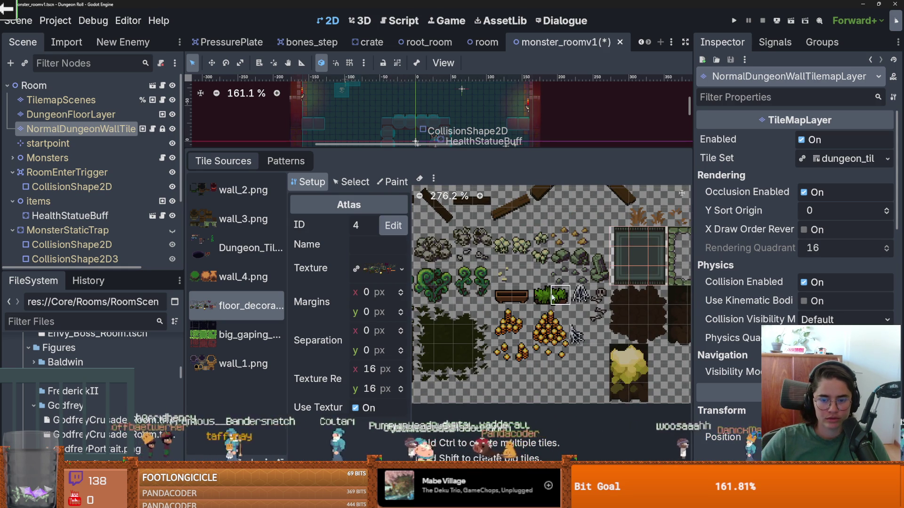
pyautogui.scroll(1, 557, 320)
pyautogui.hscroll(-3, 551, 343)
pyautogui.scroll(3, 561, 336)
pyautogui.scroll(2, 565, 332)
pyautogui.scroll(-3, 565, 332)
pyautogui.moveTo(520, 288)
pyautogui.mouseDown()
pyautogui.moveTo(527, 369)
pyautogui.moveTo(599, 356)
pyautogui.mouseUp()
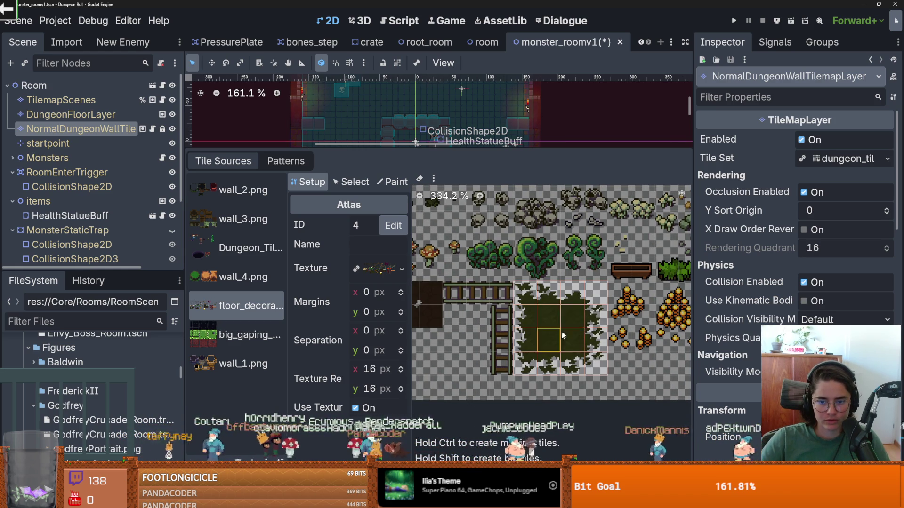
# Step: Select the Tile Set resource in the Inspector and scroll to its Terrain Sets
pyautogui.scroll(-3, 626, 317)
pyautogui.hscroll(6, 626, 313)
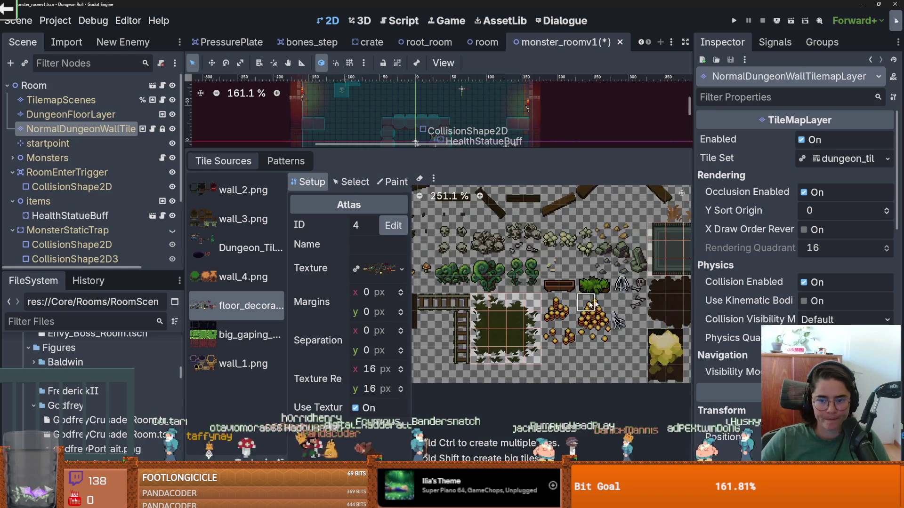
pyautogui.scroll(2, 627, 306)
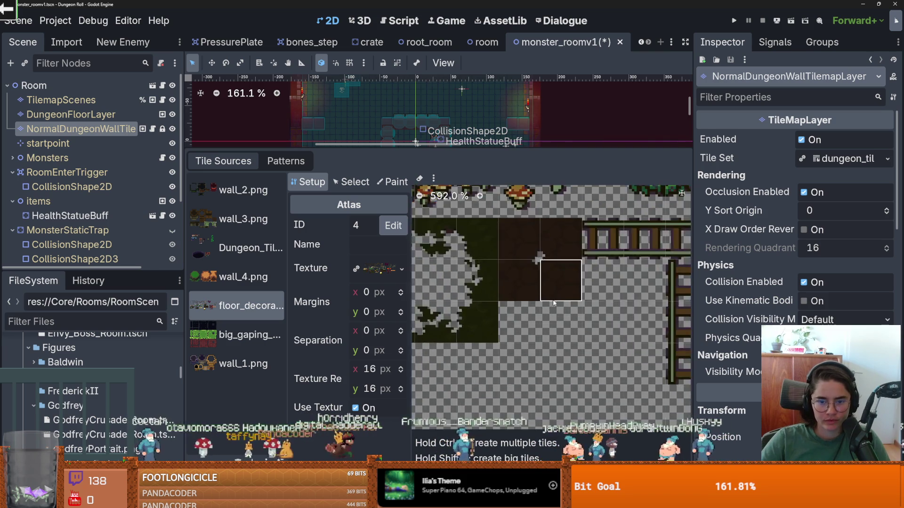
pyautogui.hscroll(5, 520, 307)
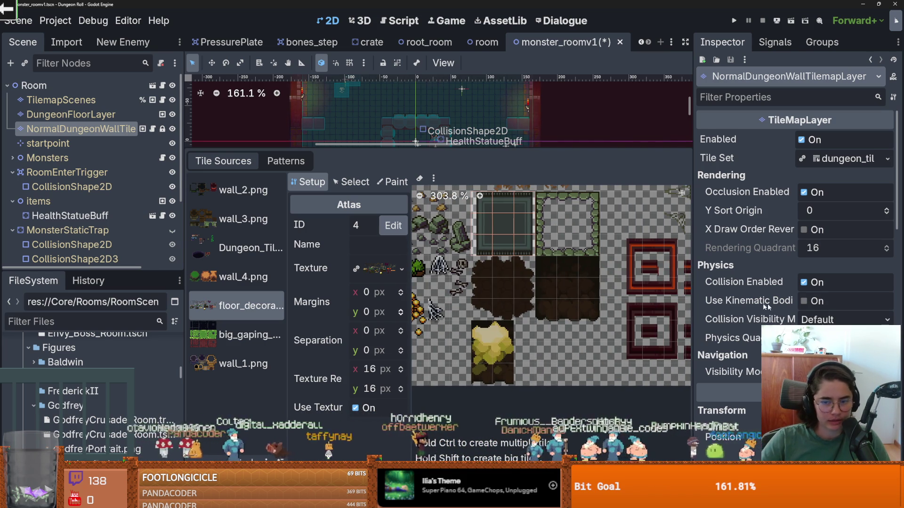
pyautogui.click(846, 156)
pyautogui.scroll(-15, 813, 273)
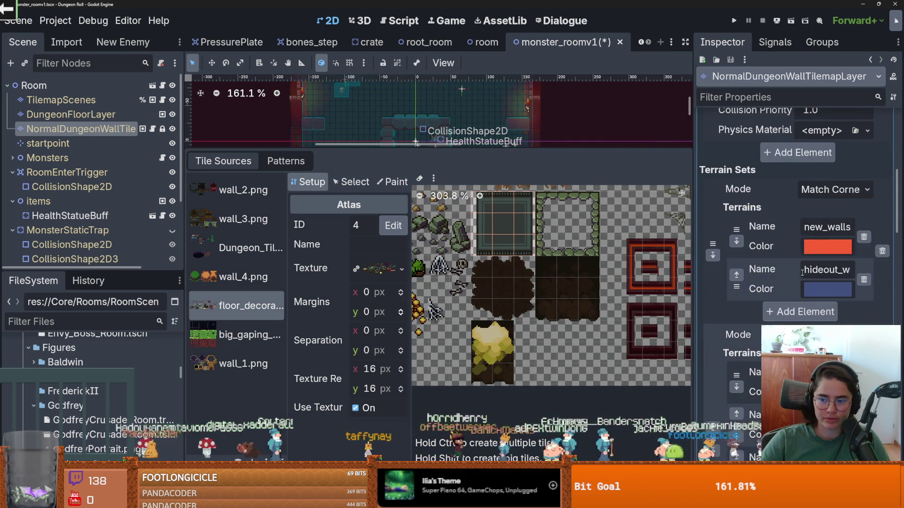
# Step: Review the existing terrains, then put the atlas in Paint mode and list paintable properties
pyautogui.scroll(-5, 813, 273)
pyautogui.scroll(5, 813, 273)
pyautogui.scroll(-1, 813, 273)
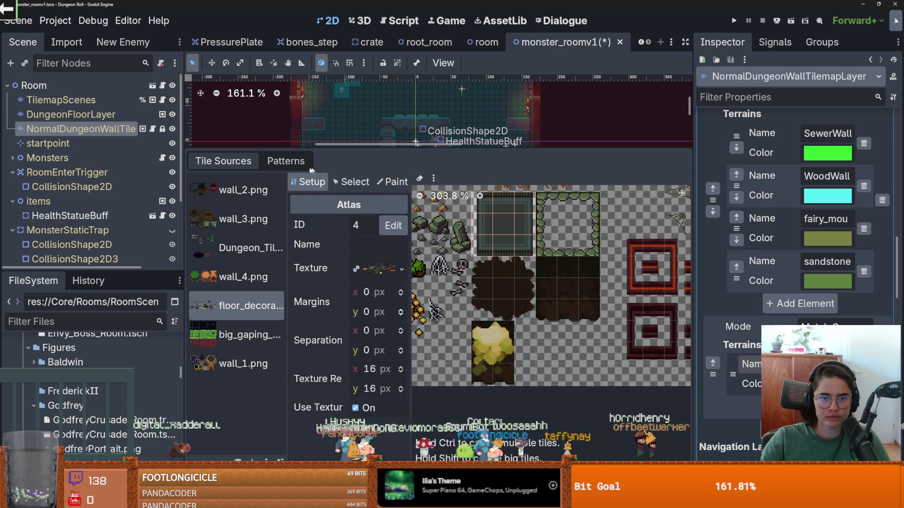
pyautogui.click(392, 182)
pyautogui.click(370, 226)
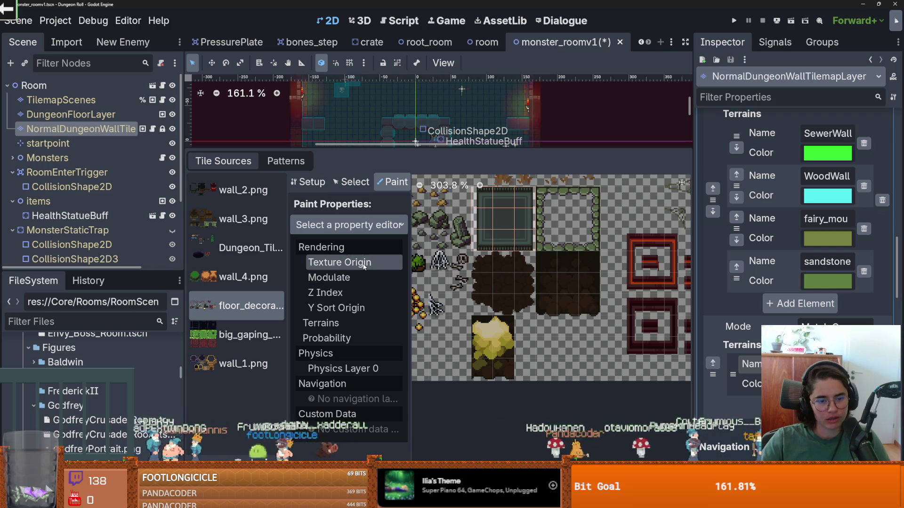
# Step: Paint the rug terrain from its terrain set onto the floor_decoration rug tile's cells
pyautogui.click(353, 323)
pyautogui.click(376, 265)
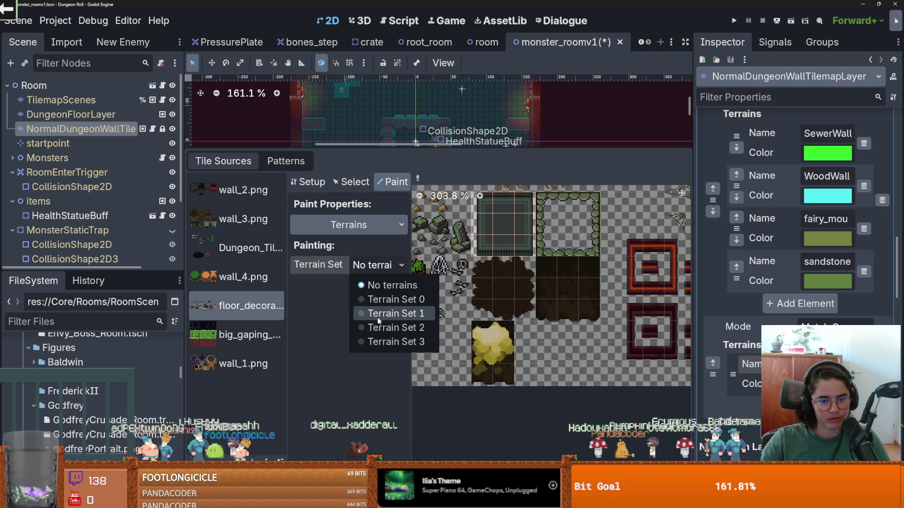
pyautogui.click(365, 296)
pyautogui.click(365, 285)
pyautogui.click(372, 320)
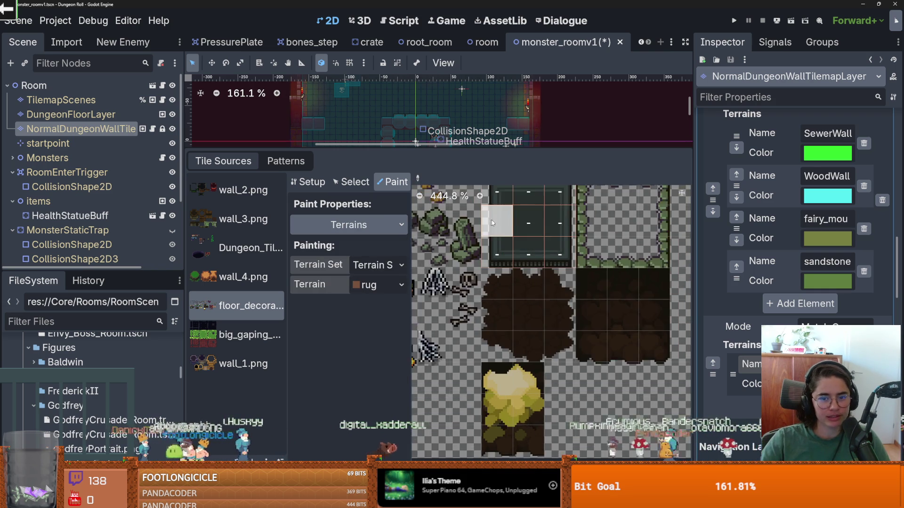
pyautogui.scroll(3, 512, 286)
pyautogui.moveTo(452, 247)
pyautogui.mouseDown()
pyautogui.moveTo(451, 314)
pyautogui.moveTo(522, 311)
pyautogui.moveTo(512, 250)
pyautogui.moveTo(466, 247)
pyautogui.moveTo(513, 249)
pyautogui.moveTo(466, 278)
pyautogui.moveTo(468, 294)
pyautogui.moveTo(499, 294)
pyautogui.mouseUp()
# Step: Save the scene, enlarge the 2D viewport and focus the Filter Files box
pyautogui.scroll(1, 490, 282)
pyautogui.hotkey('ctrl', 's')
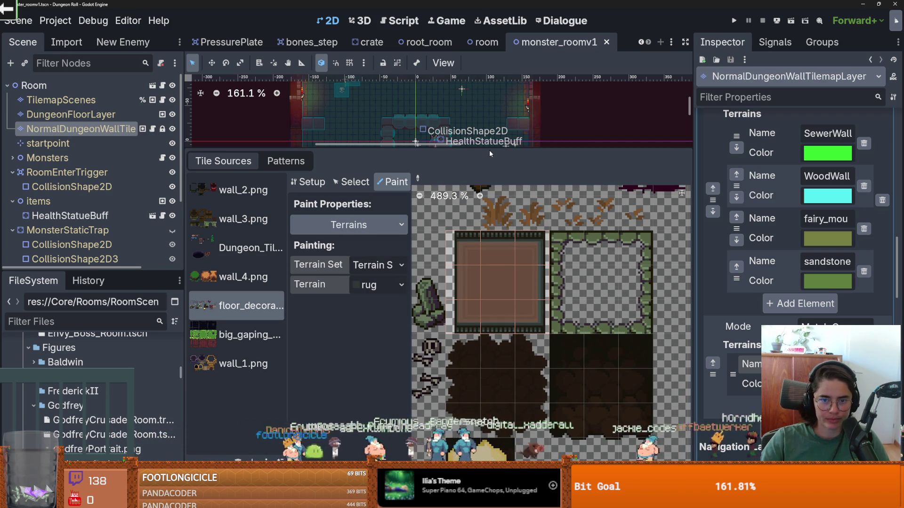
pyautogui.moveTo(489, 149); pyautogui.dragTo(490, 333)
pyautogui.hotkey('ctrl', 's')
pyautogui.click(76, 321)
# Step: Filter the FileSystem by 'shop' and open the Shop1_room scene
pyautogui.write('shop')
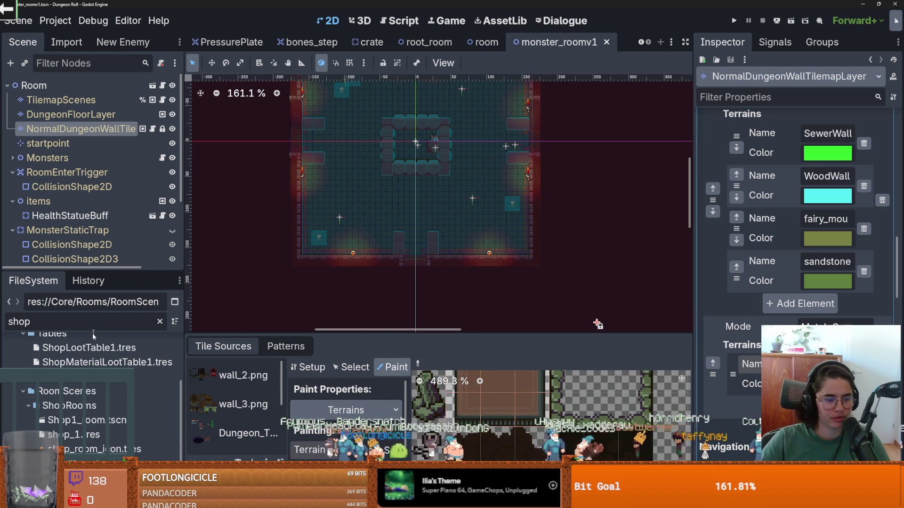
pyautogui.scroll(1, 109, 425)
pyautogui.scroll(-1, 110, 424)
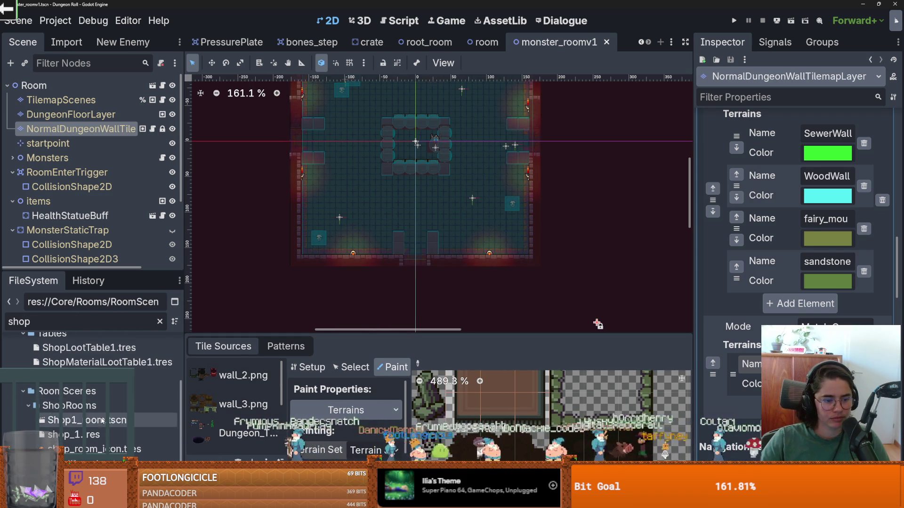
pyautogui.doubleClick(102, 420)
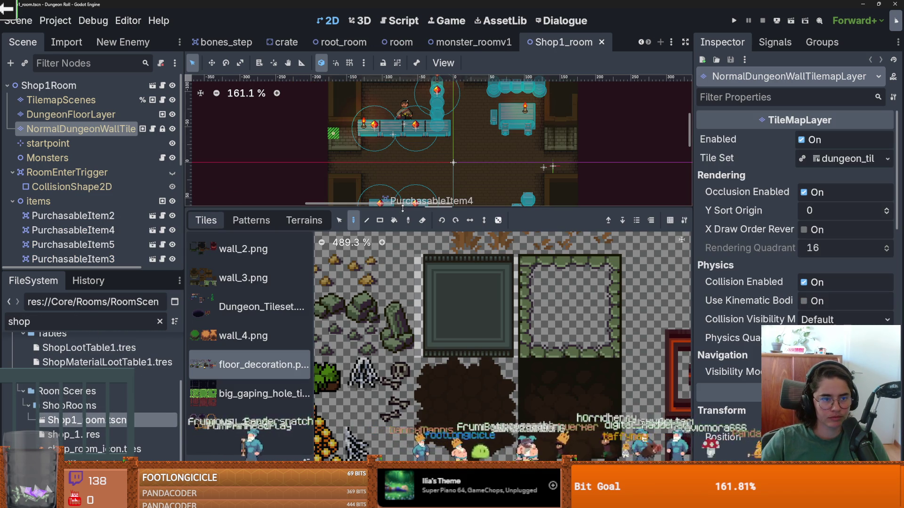
# Step: Enlarge and zoom the viewport on the room, select the wall tile layer and switch to terrain painting
pyautogui.moveTo(402, 209); pyautogui.dragTo(395, 282)
pyautogui.scroll(1, 419, 170)
pyautogui.scroll(2, 400, 177)
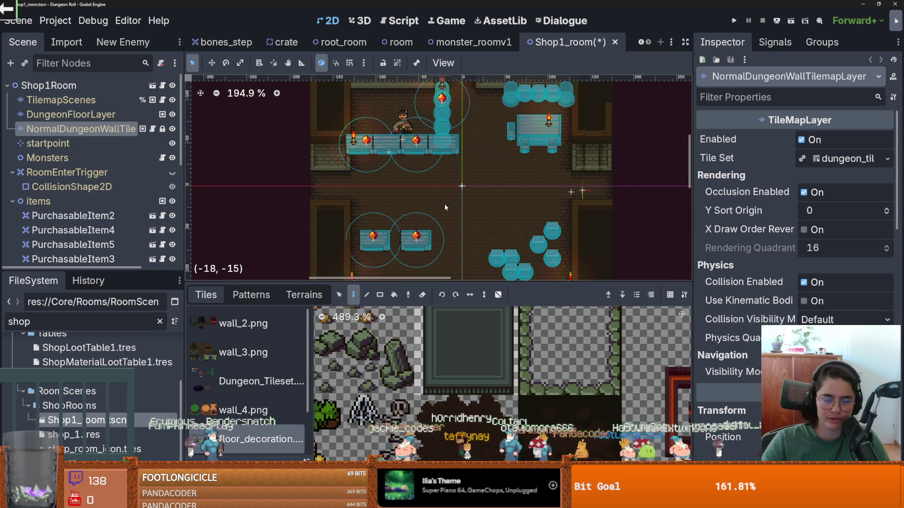
pyautogui.scroll(2, 453, 171)
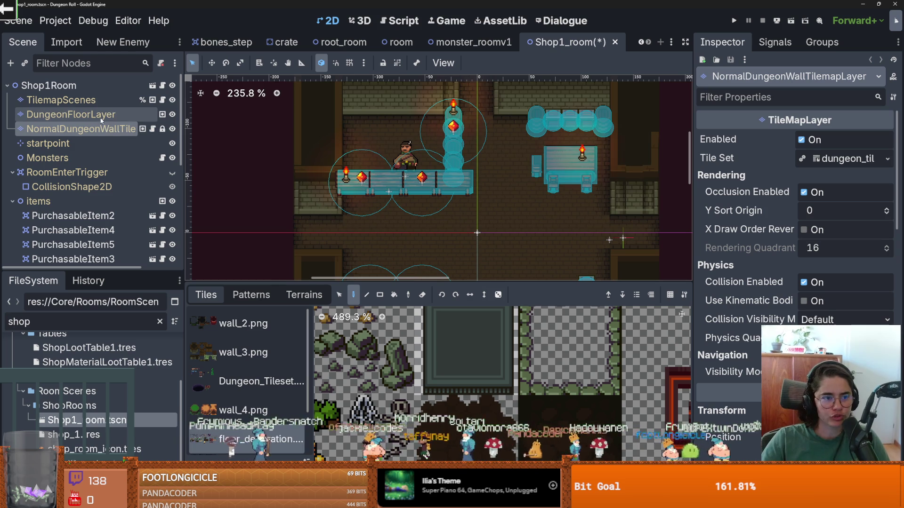
pyautogui.click(80, 129)
pyautogui.click(304, 295)
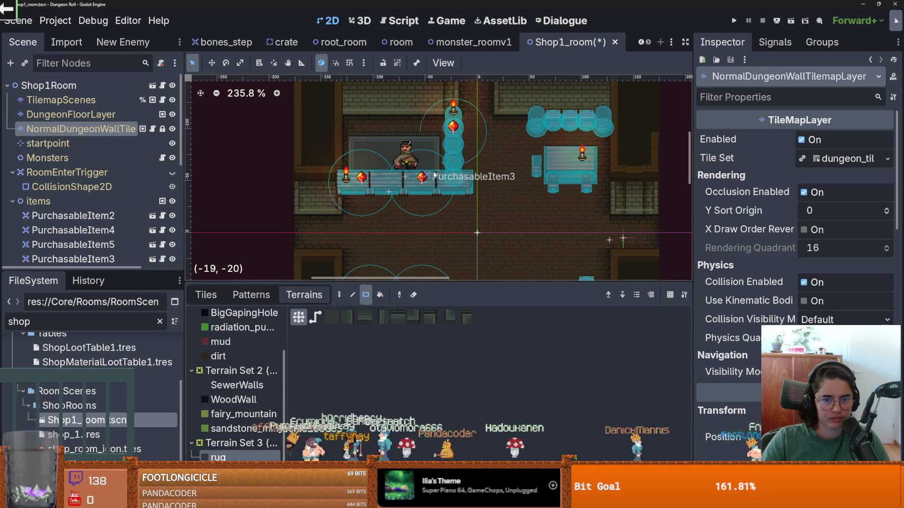
# Step: Draw rug rectangles beneath the blue pots and save the Shop1_room scene
pyautogui.scroll(-3, 448, 162)
pyautogui.hscroll(3, 409, 214)
pyautogui.scroll(2, 409, 215)
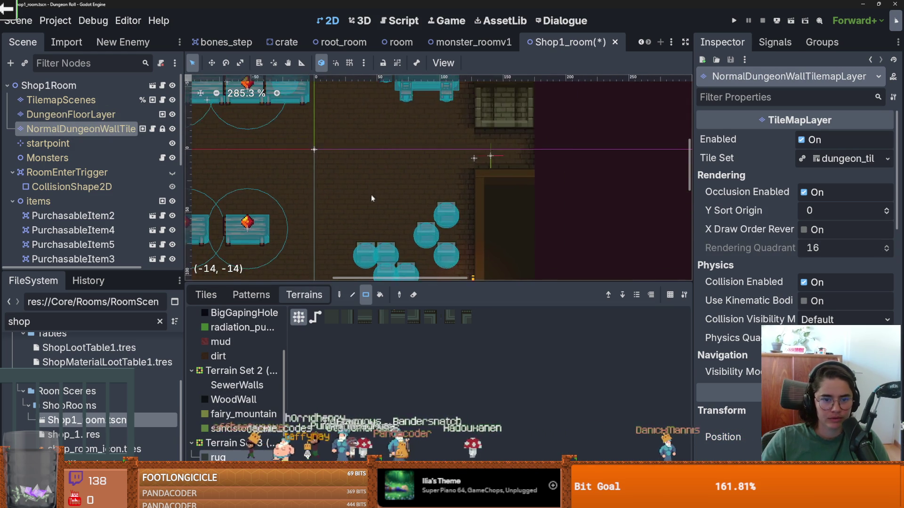
pyautogui.moveTo(351, 149)
pyautogui.mouseDown()
pyautogui.moveTo(442, 201)
pyautogui.moveTo(354, 195)
pyautogui.moveTo(464, 201)
pyautogui.moveTo(435, 158)
pyautogui.mouseUp()
pyautogui.moveTo(433, 156); pyautogui.dragTo(348, 155)
pyautogui.moveTo(433, 134); pyautogui.dragTo(349, 134)
pyautogui.scroll(1, 390, 155)
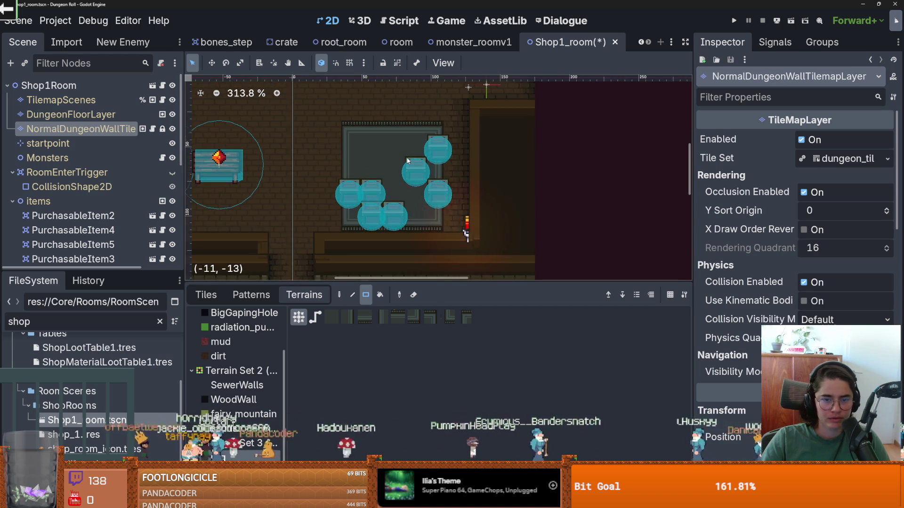
pyautogui.scroll(-2, 423, 166)
pyautogui.moveTo(434, 137); pyautogui.dragTo(377, 137)
pyautogui.scroll(-2, 419, 190)
pyautogui.hotkey('ctrl', 's')
# Step: Try painting a dirt patch on the shop floor, then undo it
pyautogui.scroll(1, 419, 190)
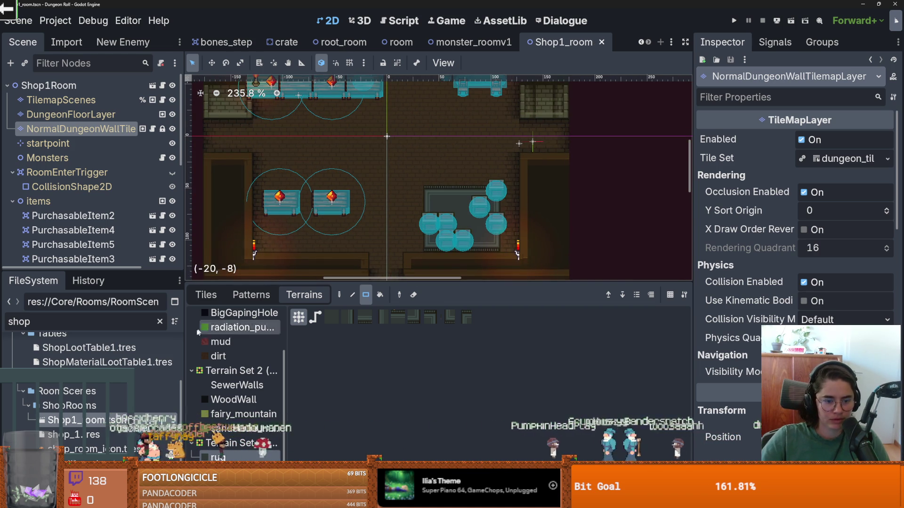
pyautogui.click(218, 356)
pyautogui.scroll(4, 419, 194)
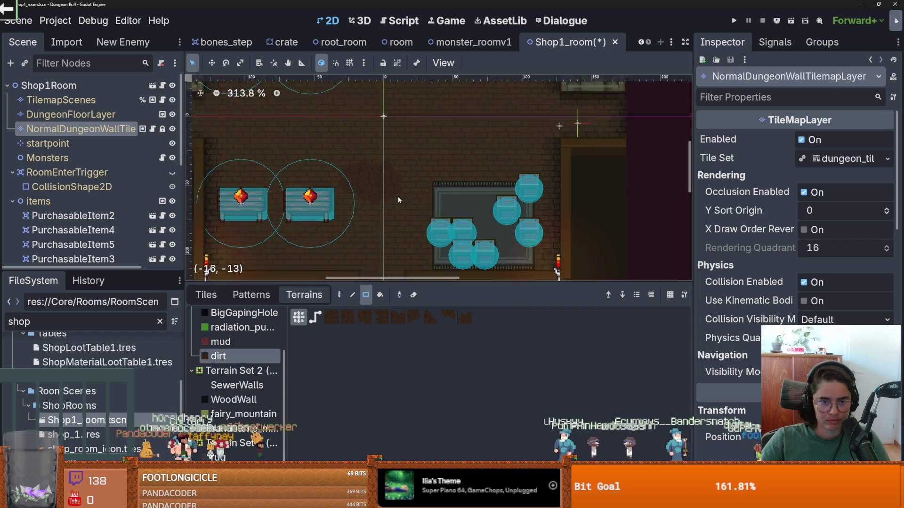
pyautogui.moveTo(464, 230); pyautogui.dragTo(526, 213)
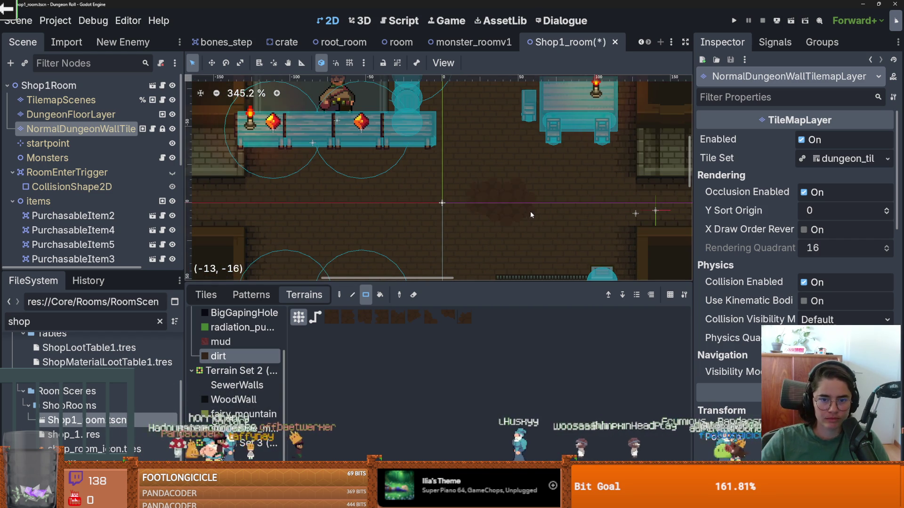
pyautogui.scroll(7, 526, 213)
pyautogui.hotkey('ctrl', 'z')
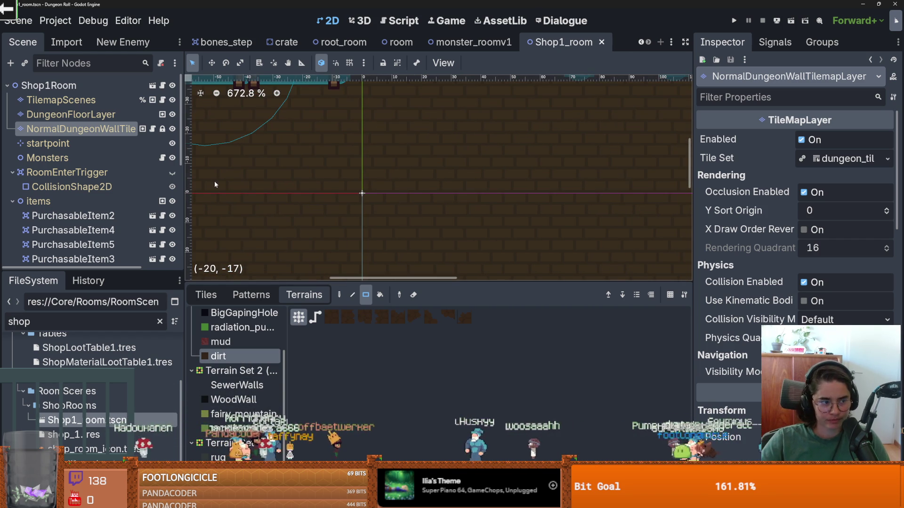
pyautogui.scroll(-2, 378, 194)
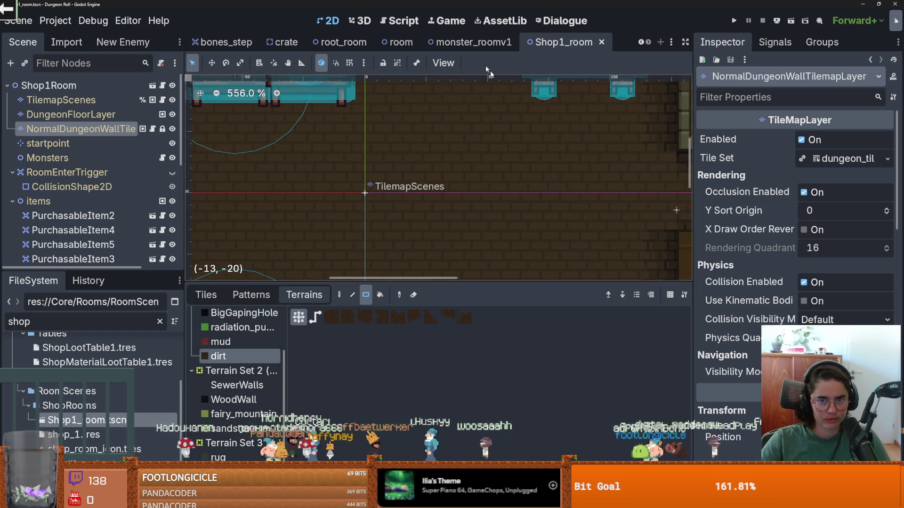
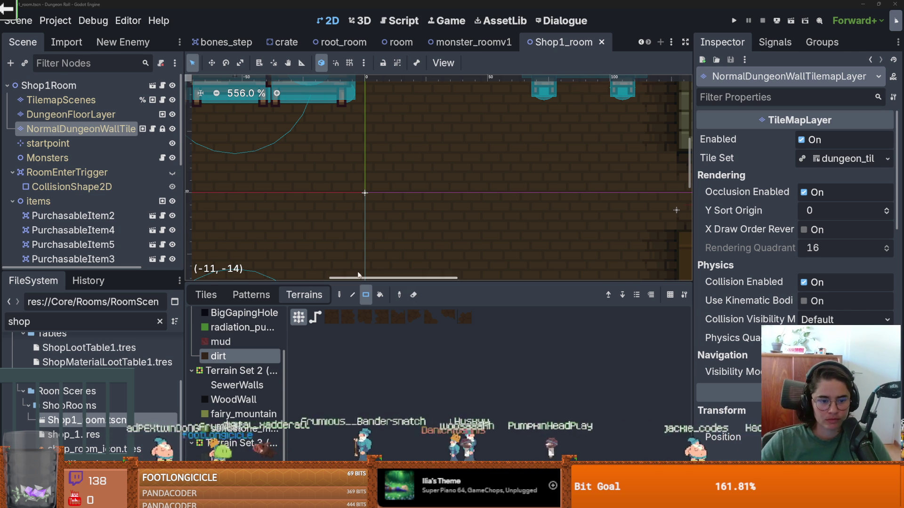
# Step: Zoom out and pan the Shop1_room canvas up and to the right
pyautogui.scroll(-2, 423, 229)
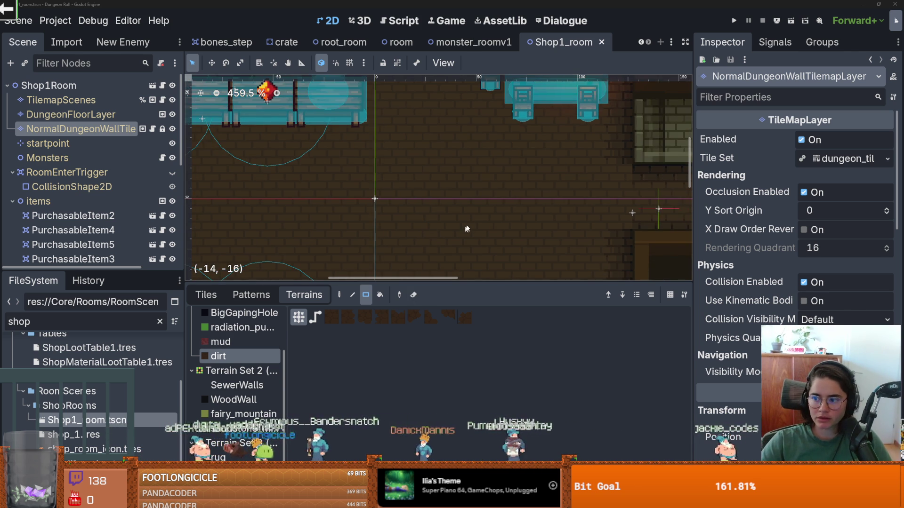
pyautogui.moveTo(464, 230); pyautogui.dragTo(492, 193)
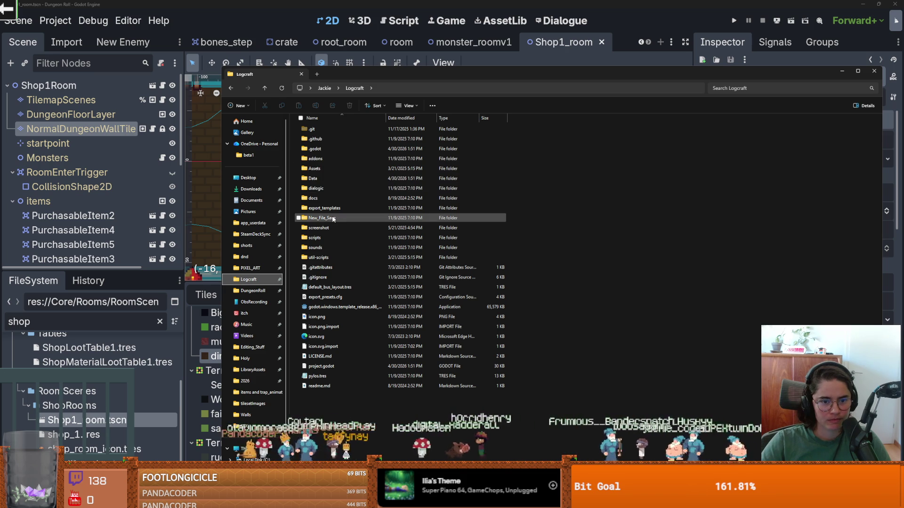
# Step: Browse New_File_Save > Tilemap > tile_assets and preview PrisonProps.png
pyautogui.doubleClick(332, 219)
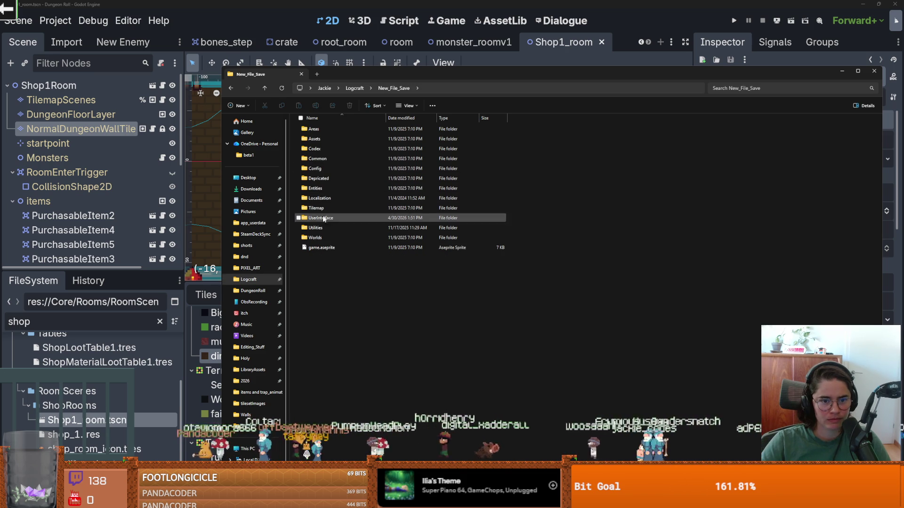
pyautogui.doubleClick(317, 208)
pyautogui.doubleClick(330, 131)
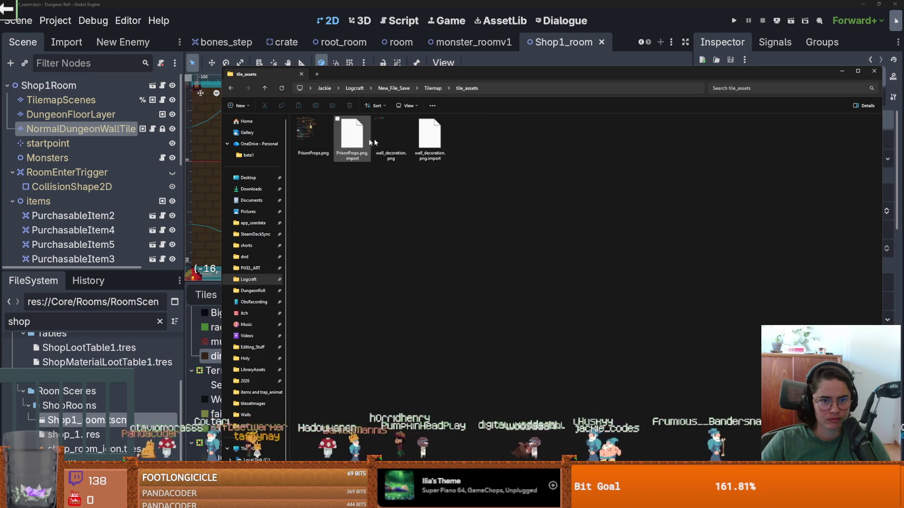
pyautogui.doubleClick(328, 134)
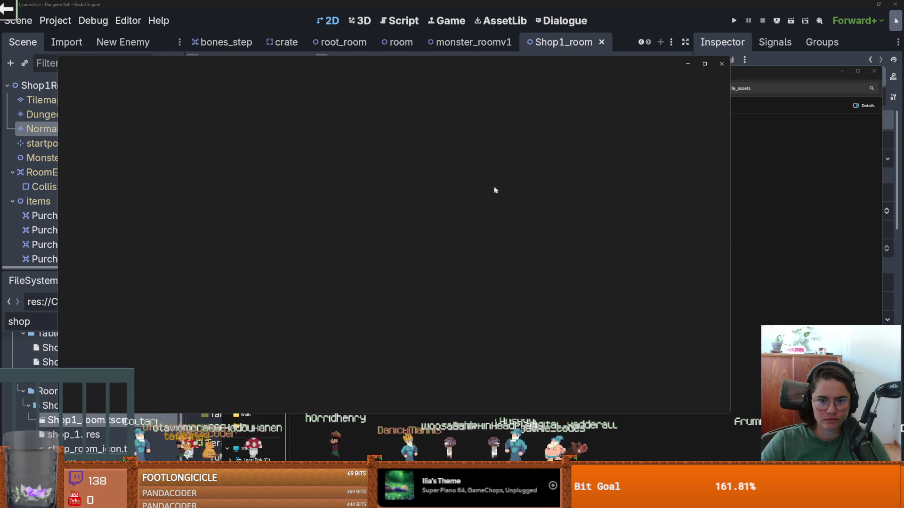
pyautogui.click(722, 63)
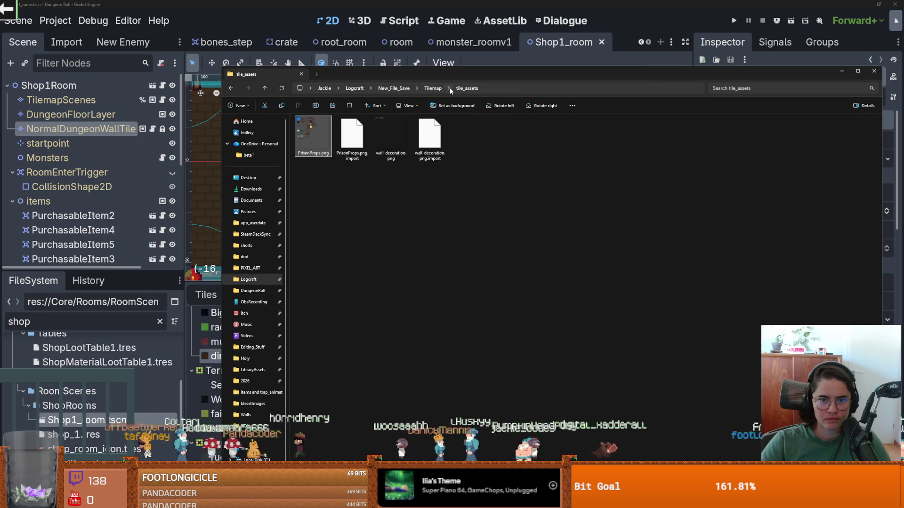
# Step: Look through the Tilemap tilesets folder and the Assets folder inside New_File_Save
pyautogui.click(433, 88)
pyautogui.click(319, 140)
pyautogui.doubleClick(319, 140)
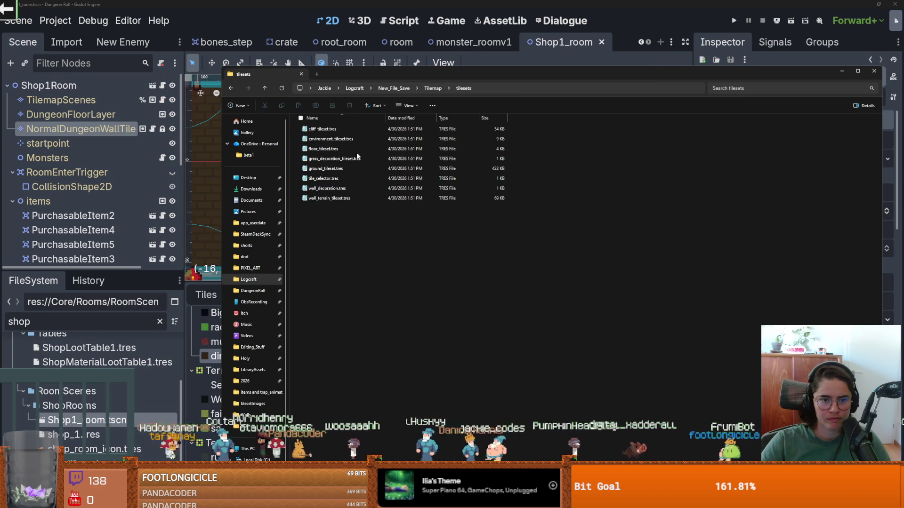
pyautogui.hotkey('alt', 'Up')
pyautogui.hotkey('alt', 'Up')
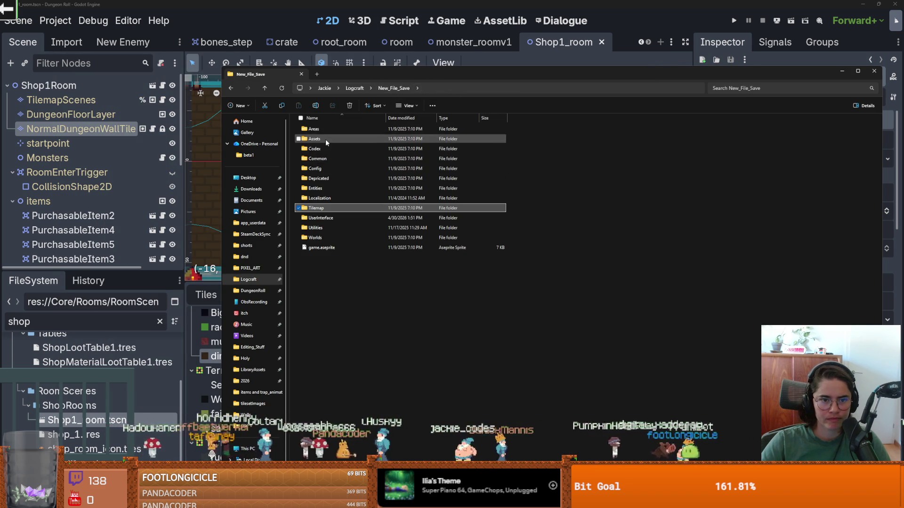
pyautogui.doubleClick(326, 139)
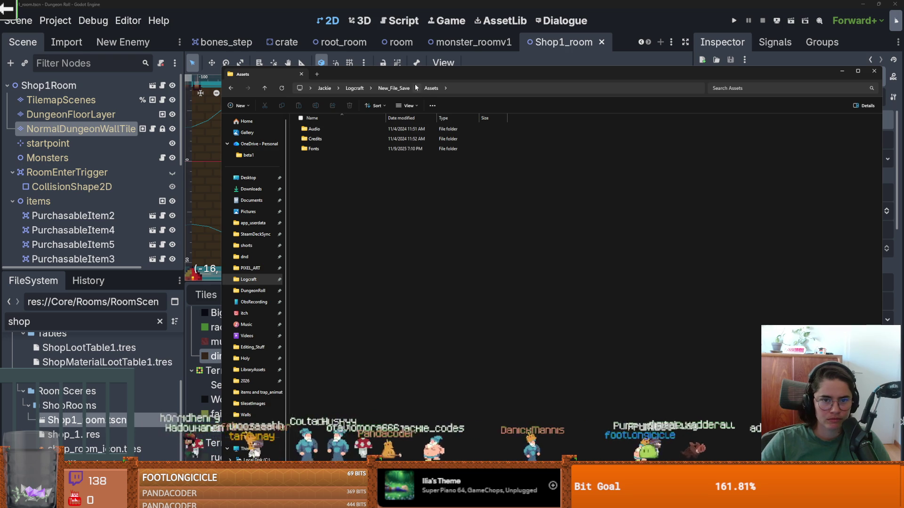
pyautogui.click(394, 88)
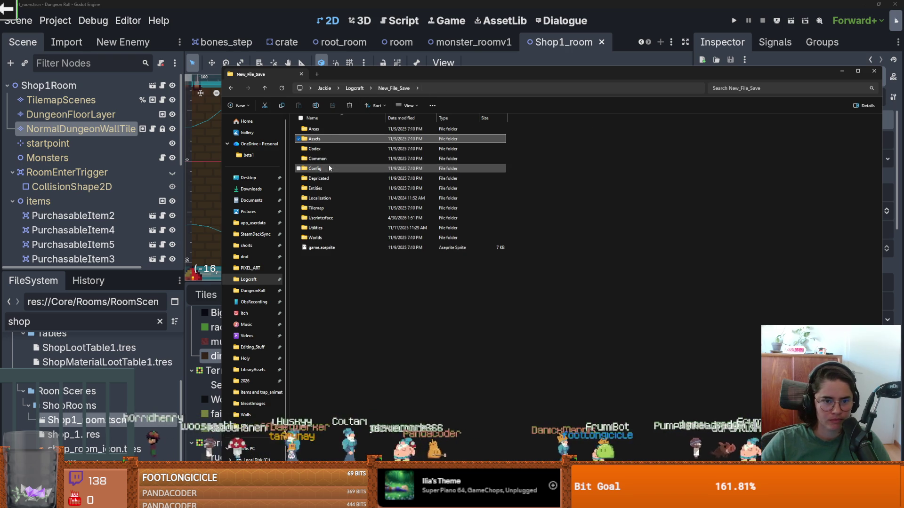
pyautogui.doubleClick(329, 208)
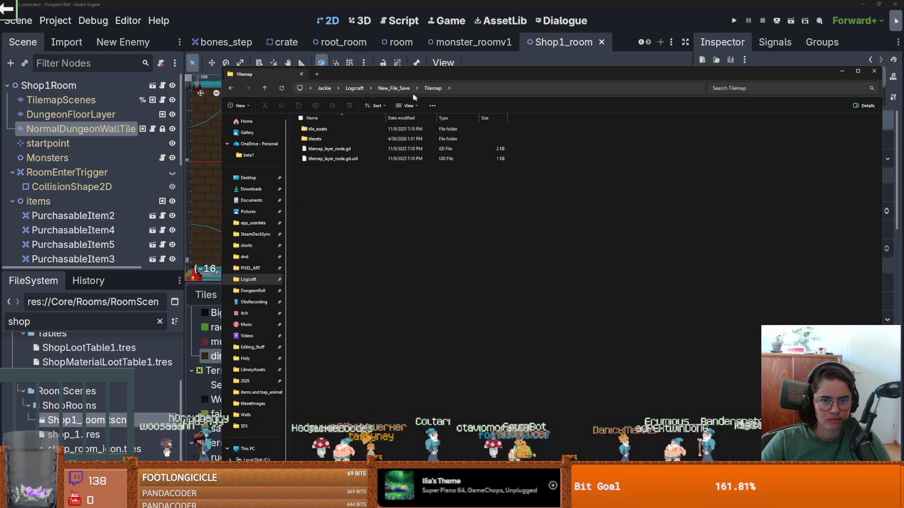
pyautogui.click(398, 88)
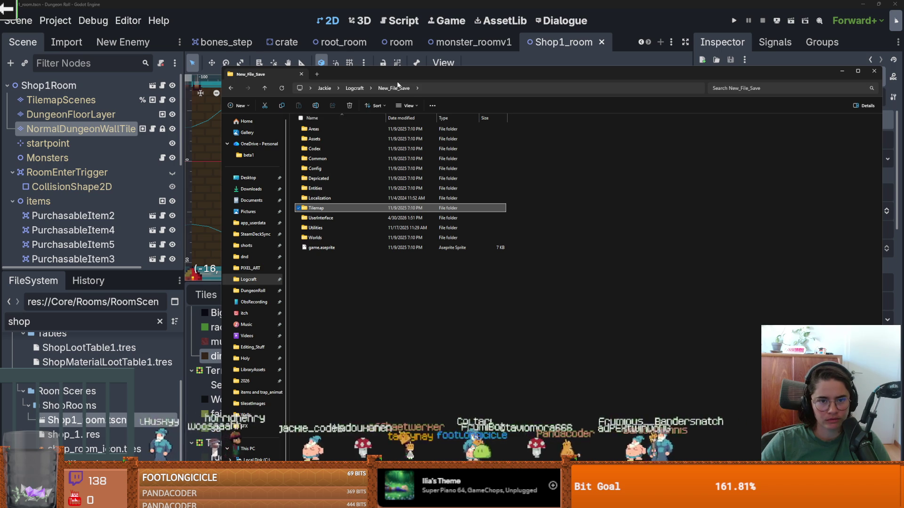
# Step: Go to Logcraft > Assets > Tiles, check the floor folder, and select ForestBiomeGround_Snow.aseprite
pyautogui.click(357, 89)
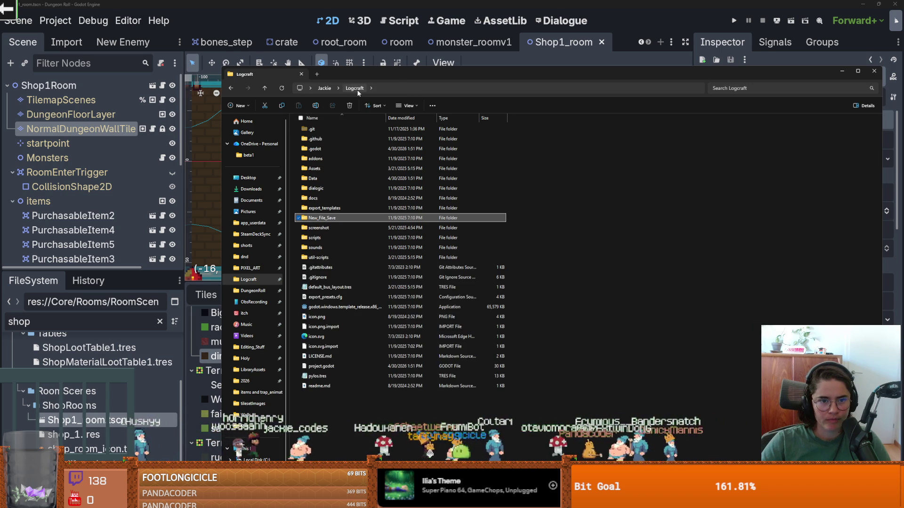
pyautogui.doubleClick(314, 169)
pyautogui.doubleClick(322, 228)
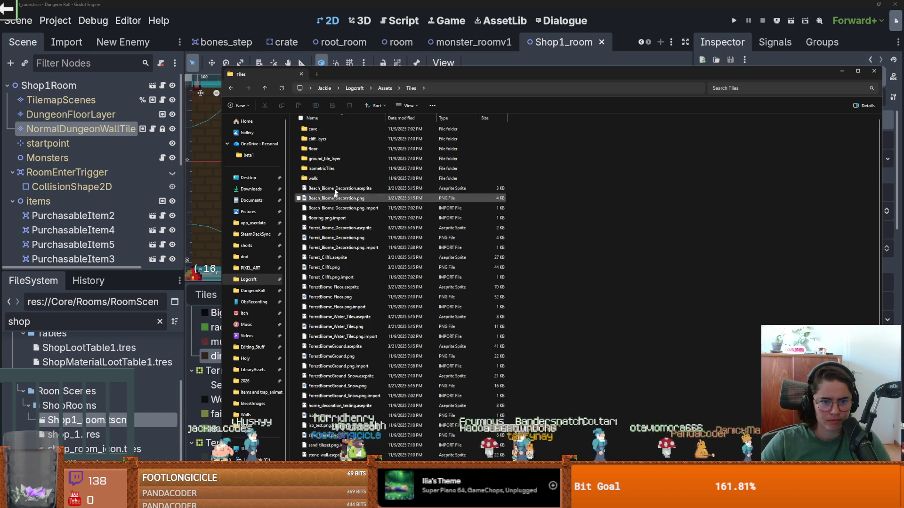
pyautogui.doubleClick(330, 148)
pyautogui.click(330, 129)
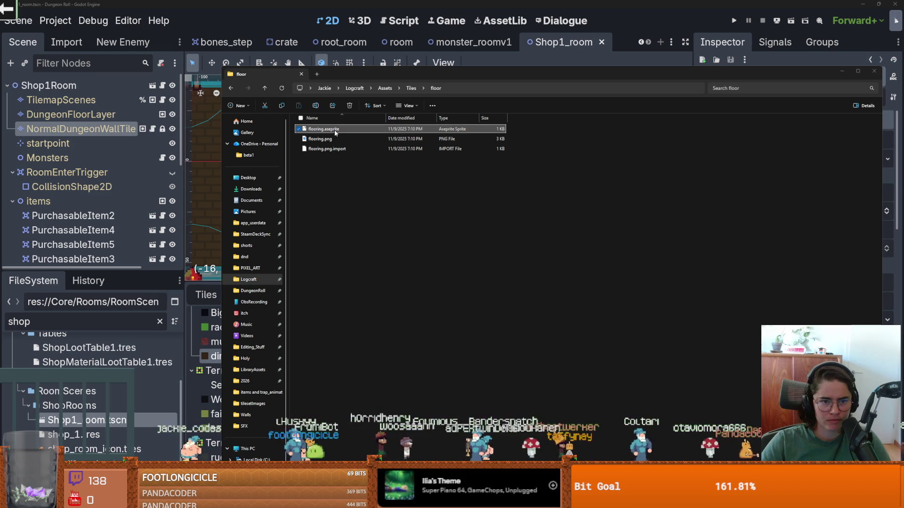
pyautogui.click(410, 89)
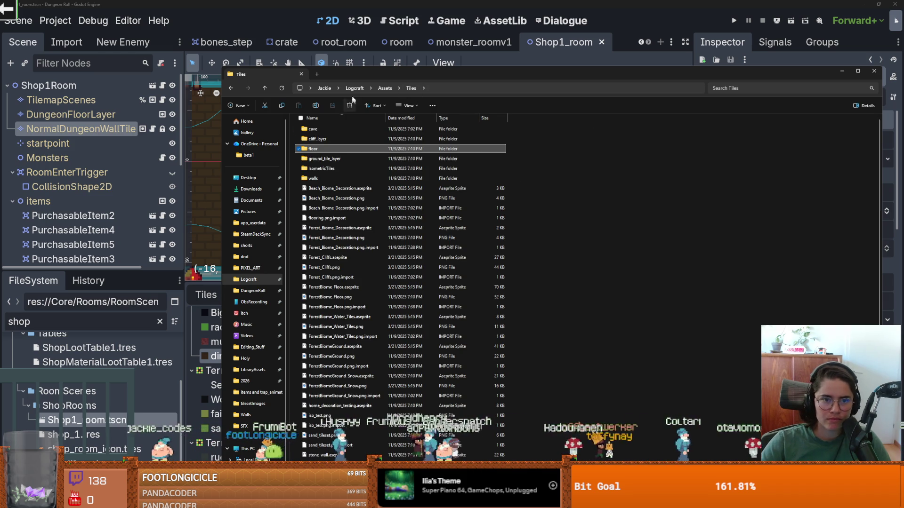
pyautogui.scroll(-2, 351, 208)
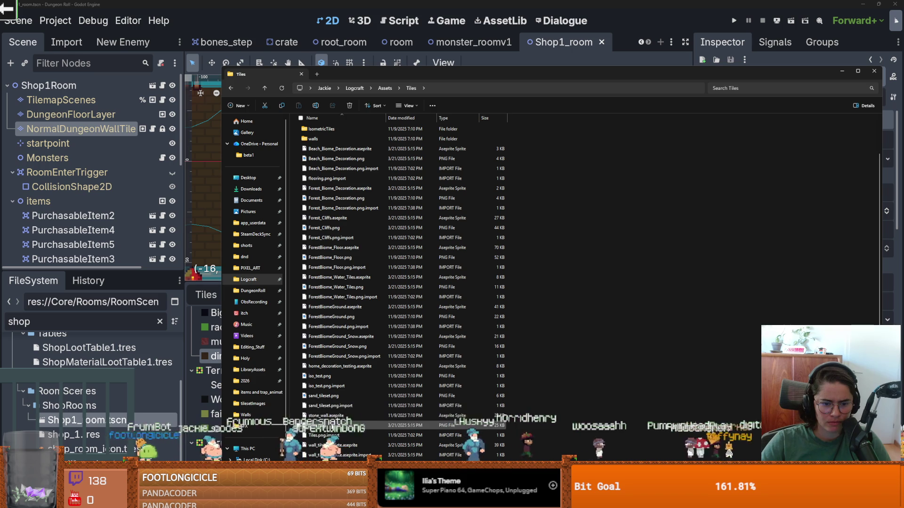
pyautogui.click(332, 337)
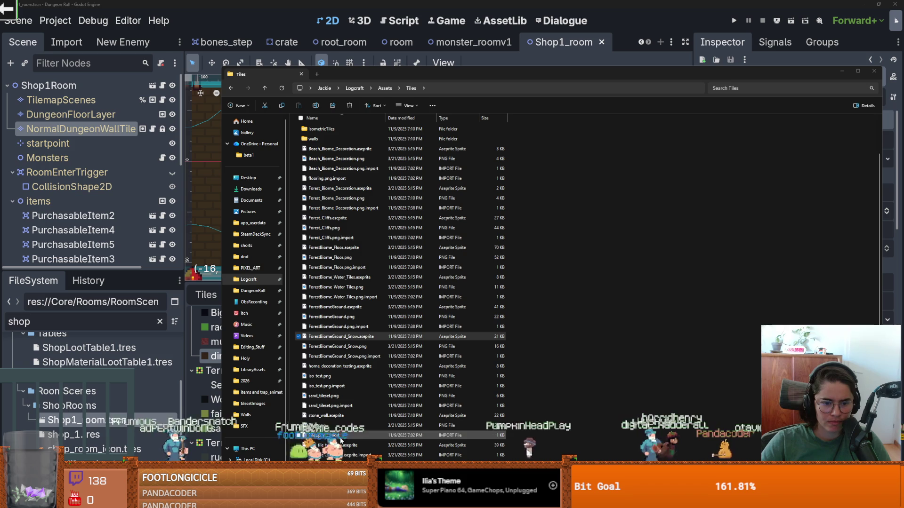
# Step: Preview the Tiles.png tileset image and close it
pyautogui.doubleClick(329, 425)
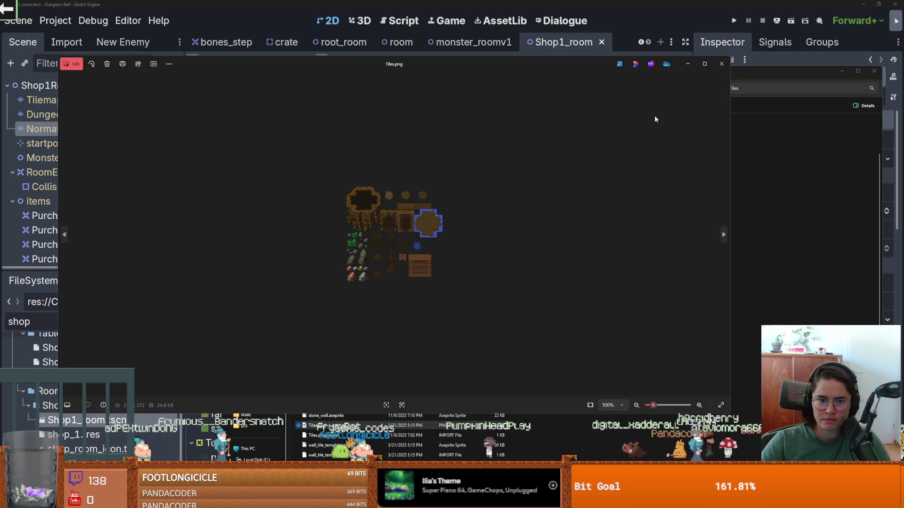
pyautogui.click(722, 64)
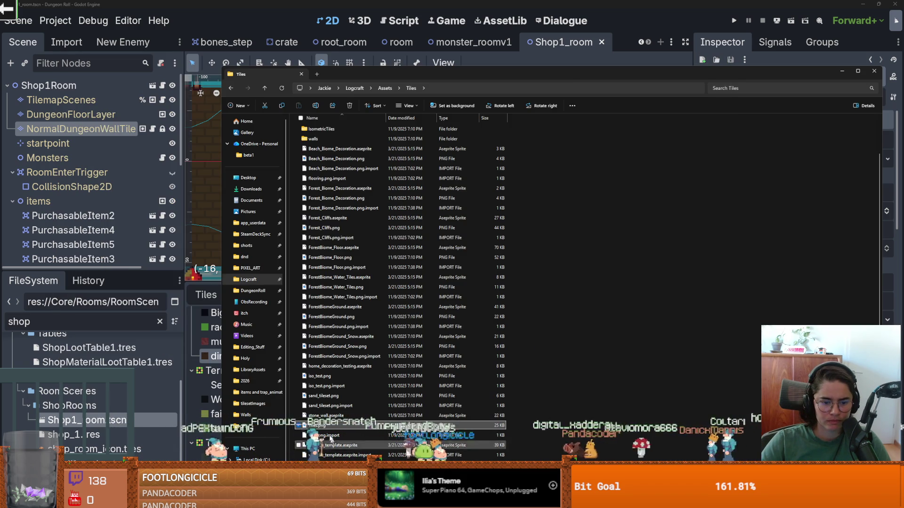
pyautogui.scroll(2, 330, 377)
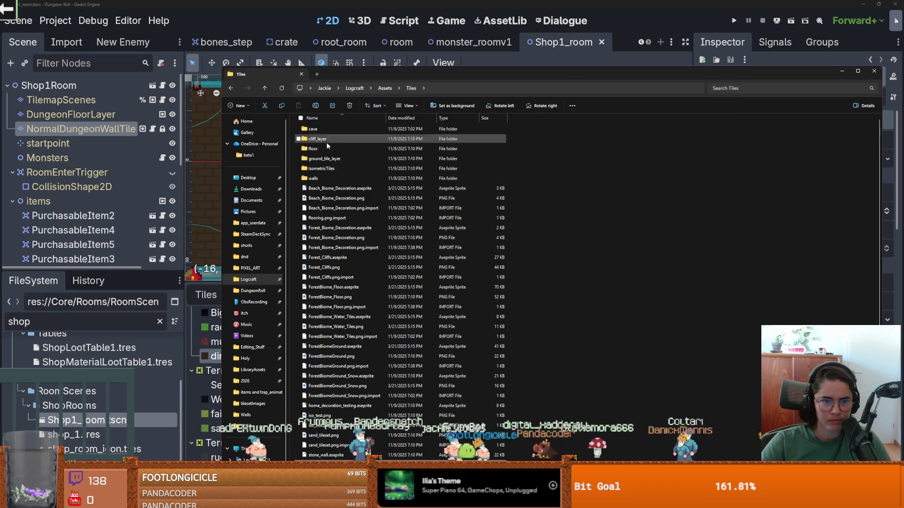
# Step: Go into ground_tile_layer > dirt and preview dirt_0.png, leaving its .import file unopened
pyautogui.doubleClick(325, 159)
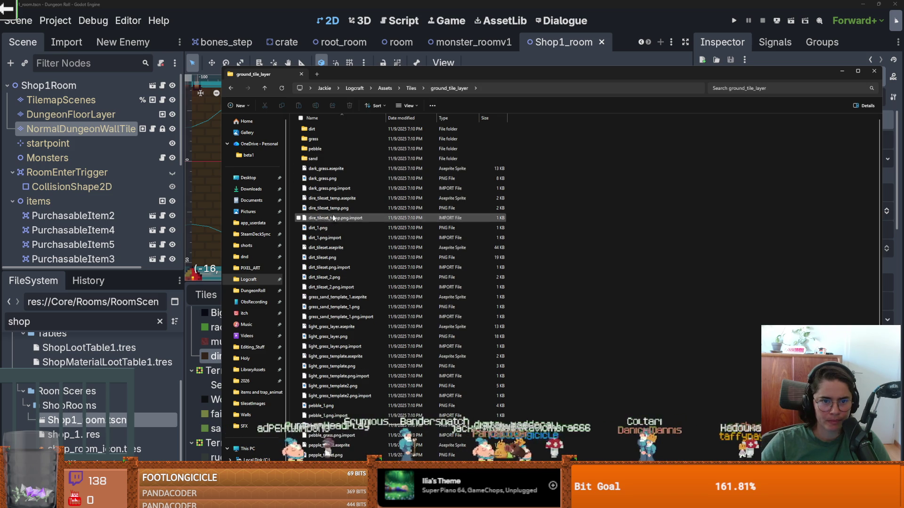
pyautogui.doubleClick(327, 129)
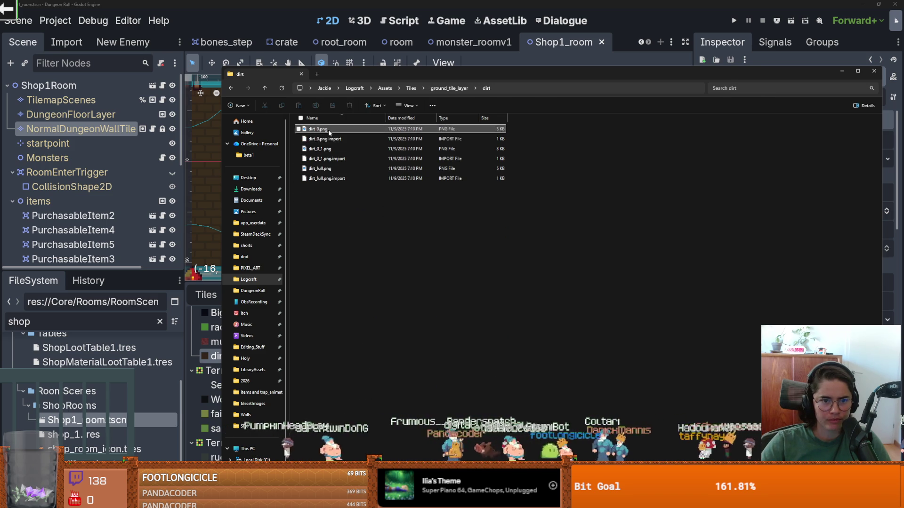
pyautogui.doubleClick(328, 130)
pyautogui.click(722, 64)
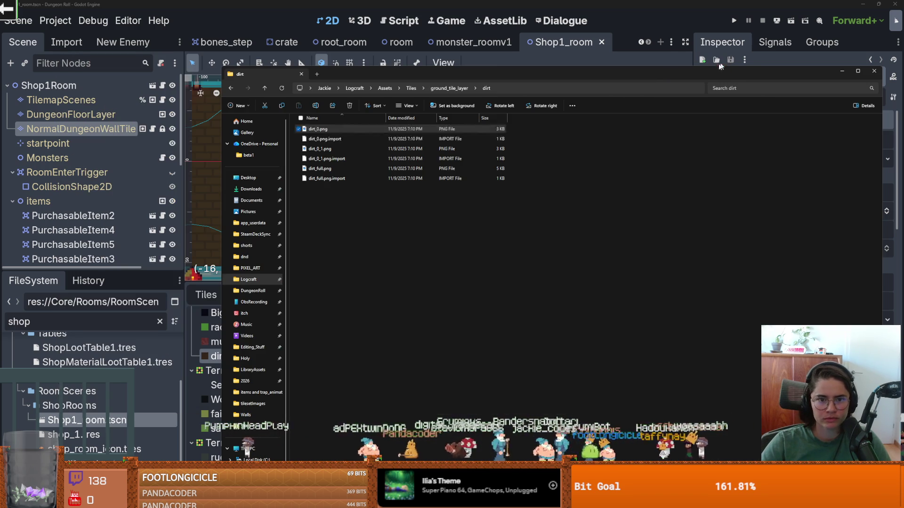
pyautogui.click(340, 140)
pyautogui.doubleClick(340, 141)
pyautogui.press('Escape')
# Step: Preview dirt_0_1.png and dirt_full.png, repositioning the dirt_full preview window
pyautogui.click(329, 150)
pyautogui.doubleClick(329, 151)
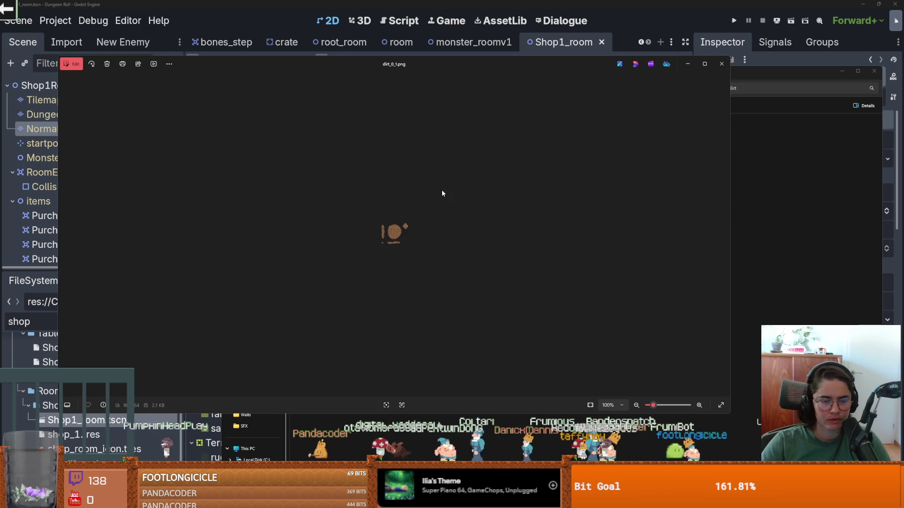
pyautogui.click(721, 64)
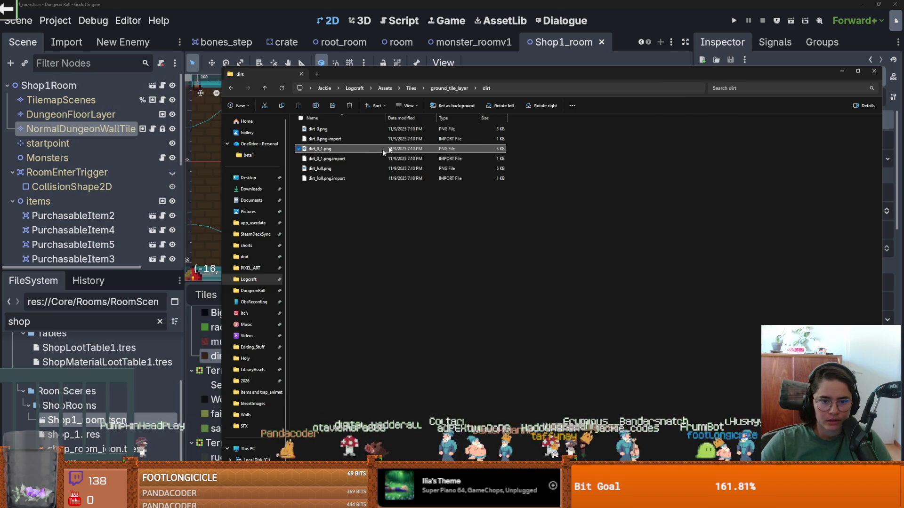
pyautogui.doubleClick(329, 168)
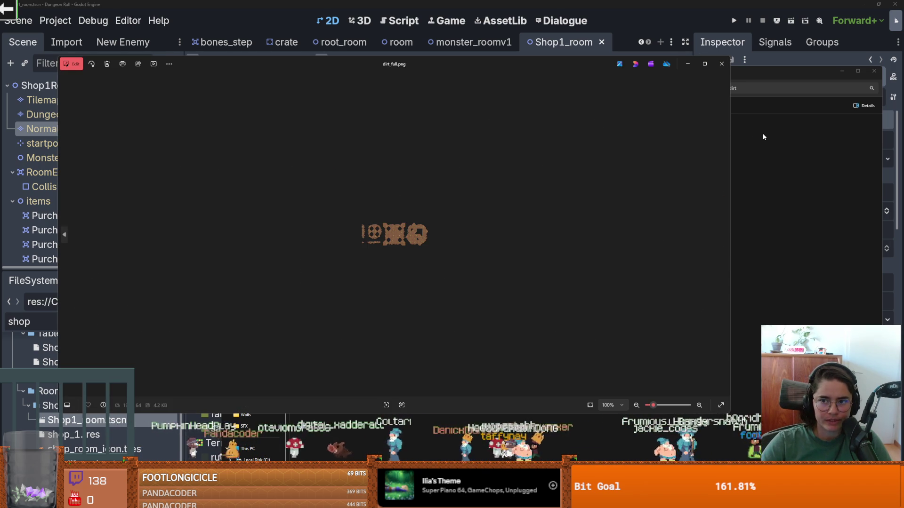
pyautogui.click(705, 63)
pyautogui.moveTo(659, 7); pyautogui.dragTo(492, 187)
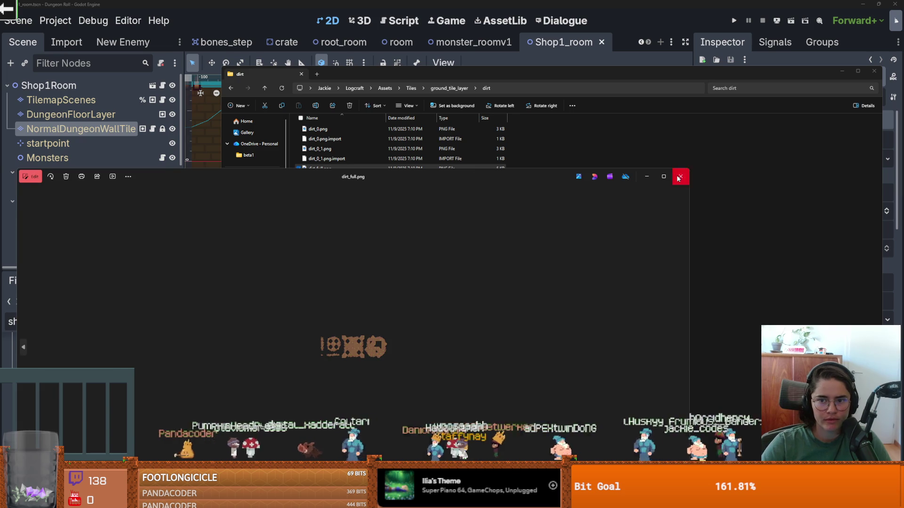
pyautogui.click(677, 178)
# Step: Compare dirt_0_1.png and dirt_full.png again, then go back up to ground_tile_layer
pyautogui.doubleClick(320, 148)
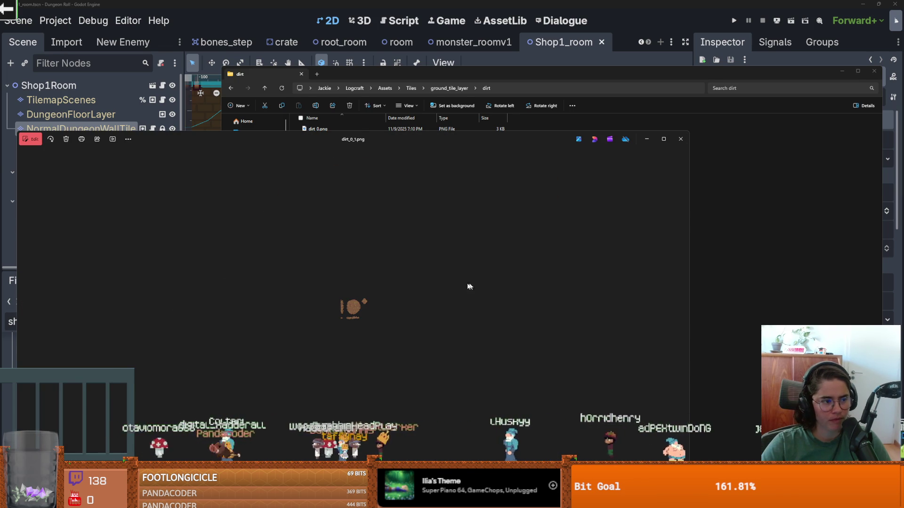
pyautogui.scroll(4, 365, 313)
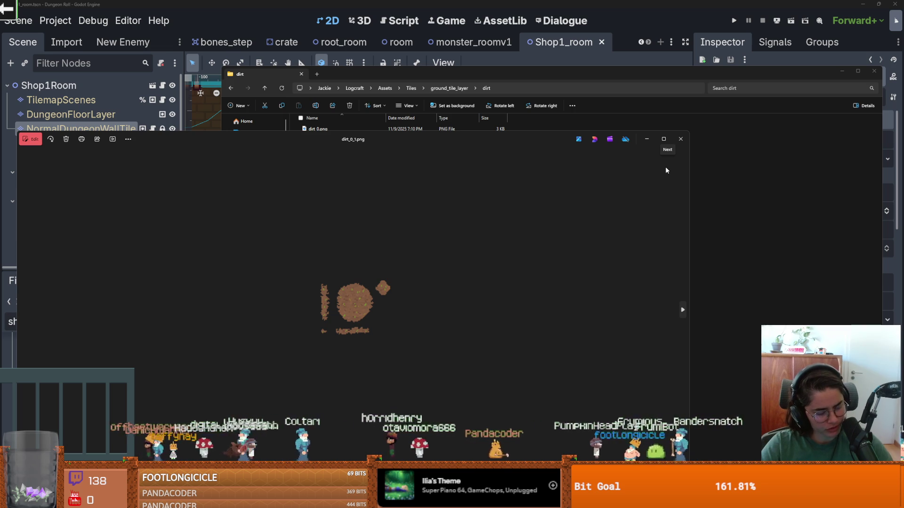
pyautogui.click(685, 143)
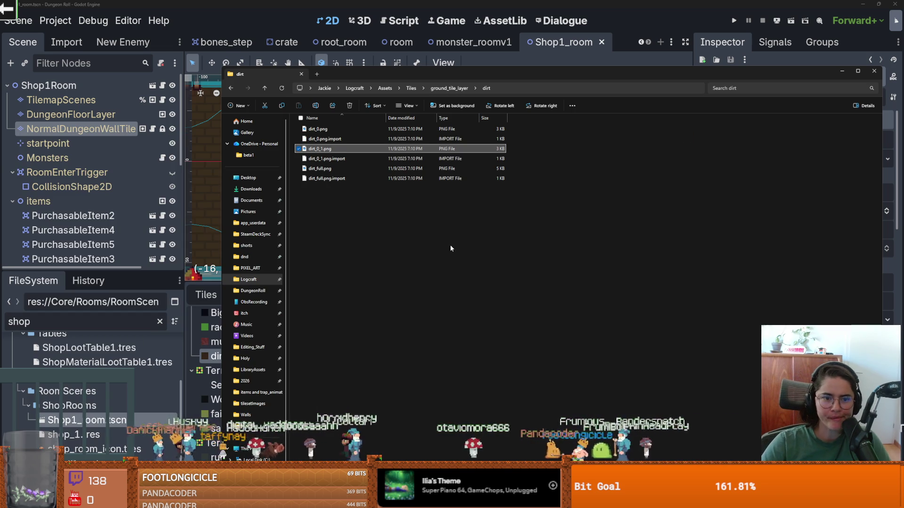
pyautogui.doubleClick(330, 168)
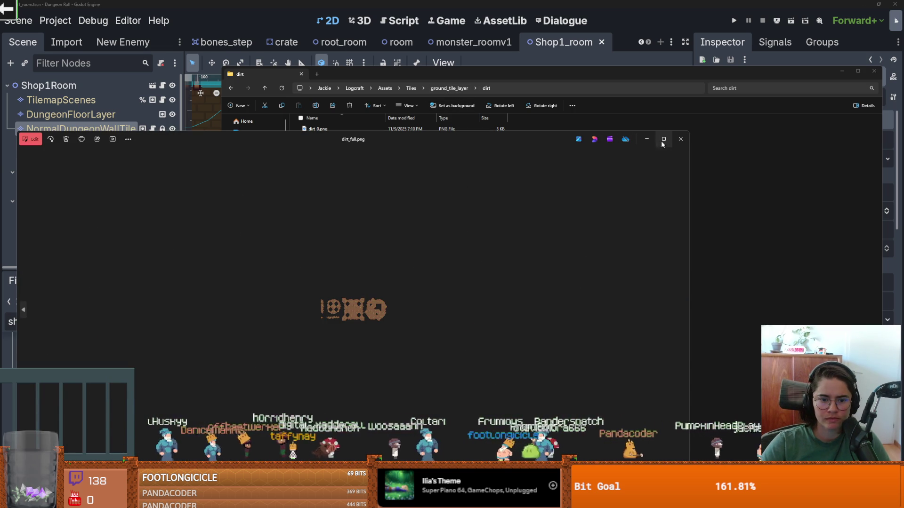
pyautogui.click(679, 140)
pyautogui.click(444, 89)
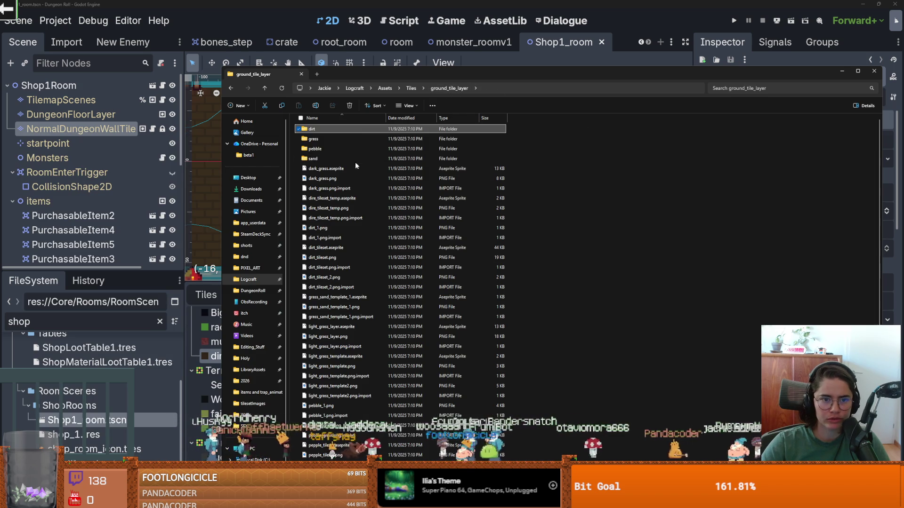
# Step: Glance at the grass folder, then open dirt_tileset.aseprite from ground_tile_layer in Aseprite
pyautogui.doubleClick(335, 140)
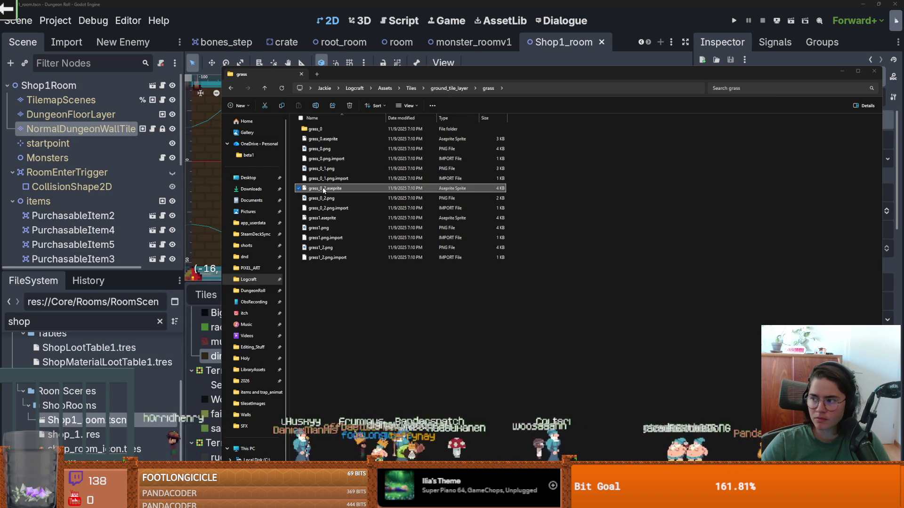
pyautogui.click(448, 89)
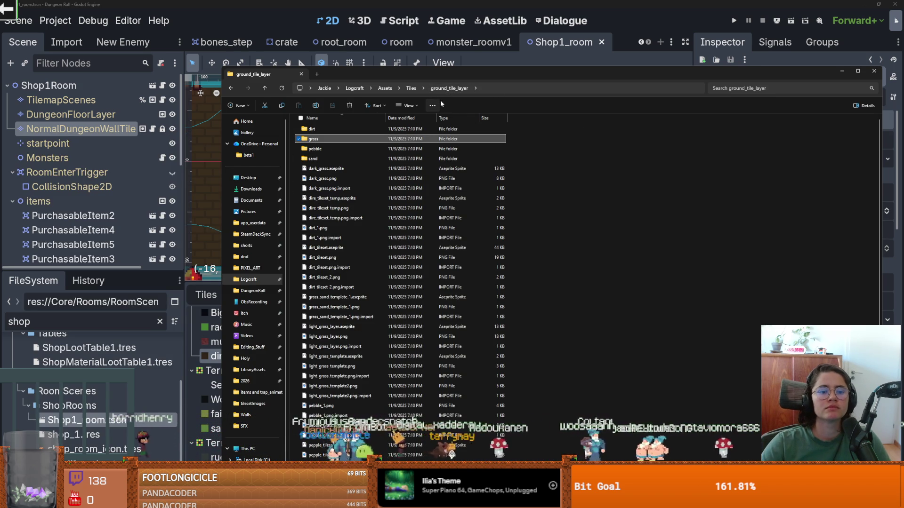
pyautogui.click(346, 248)
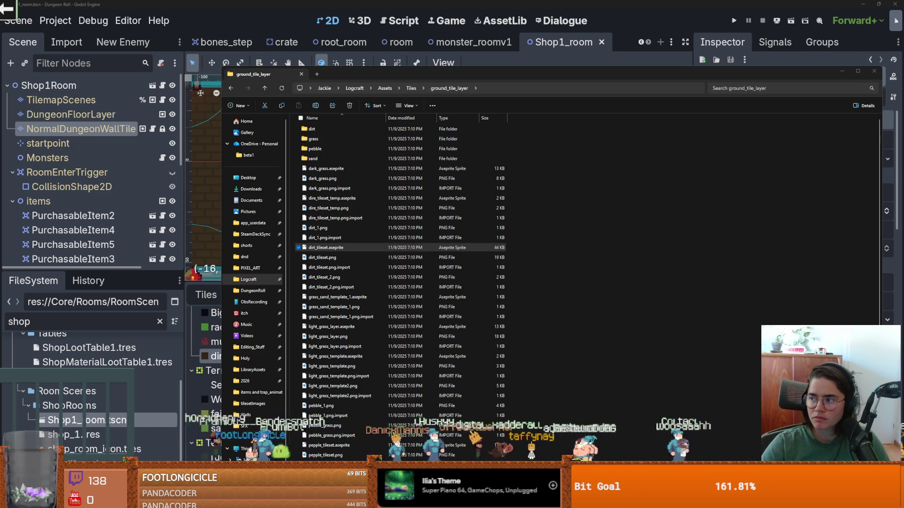
pyautogui.press('Return')
pyautogui.scroll(4, 493, 275)
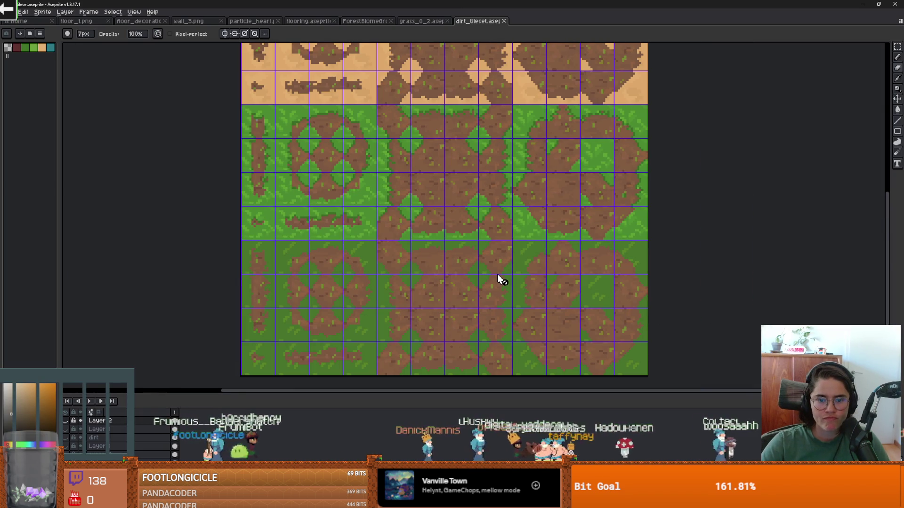
# Step: Hide Aseprite with Alt+F4 and close the File Explorer window
pyautogui.hotkey('alt', 'F4')
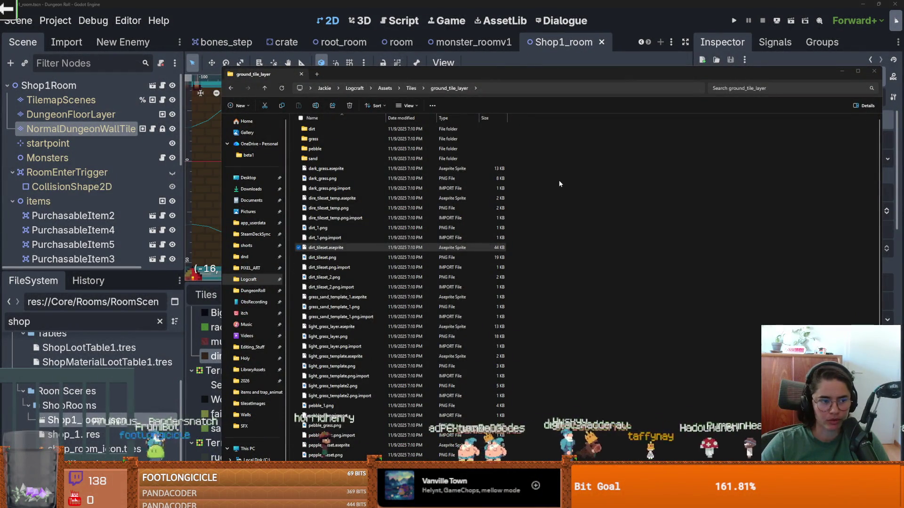
pyautogui.click(874, 72)
# Step: Enlarge the FileSystem panel, clear the shop filter, and check room.tscn
pyautogui.moveTo(151, 272); pyautogui.dragTo(151, 99)
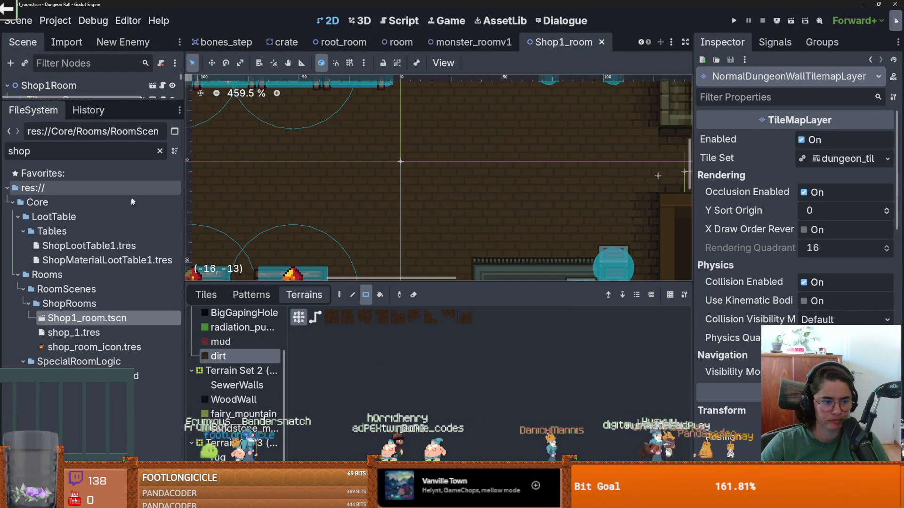
pyautogui.click(159, 151)
pyautogui.scroll(-2, 86, 320)
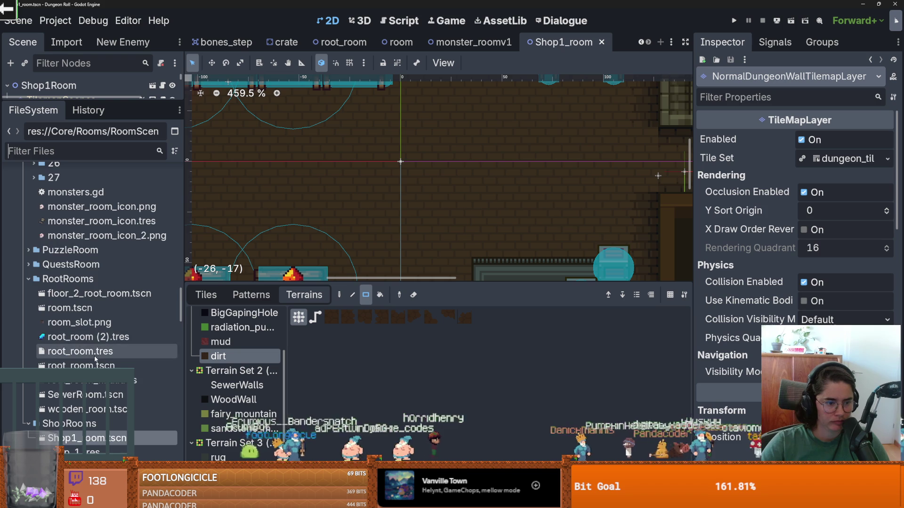
pyautogui.scroll(2, 85, 355)
pyautogui.click(85, 355)
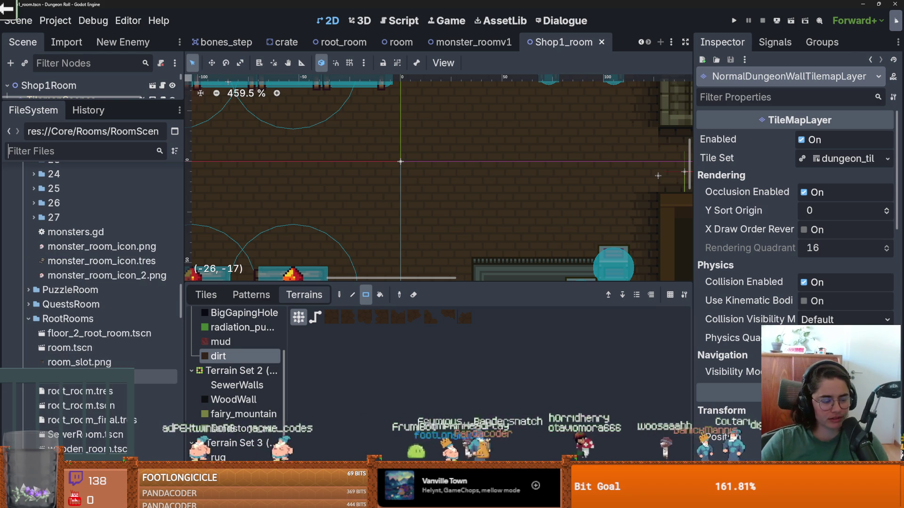
# Step: Collapse the Rooms, ItemDataItems, Items, Doors, Destroyable and tilesetImages folders
pyautogui.scroll(5, 89, 343)
pyautogui.scroll(5, 89, 236)
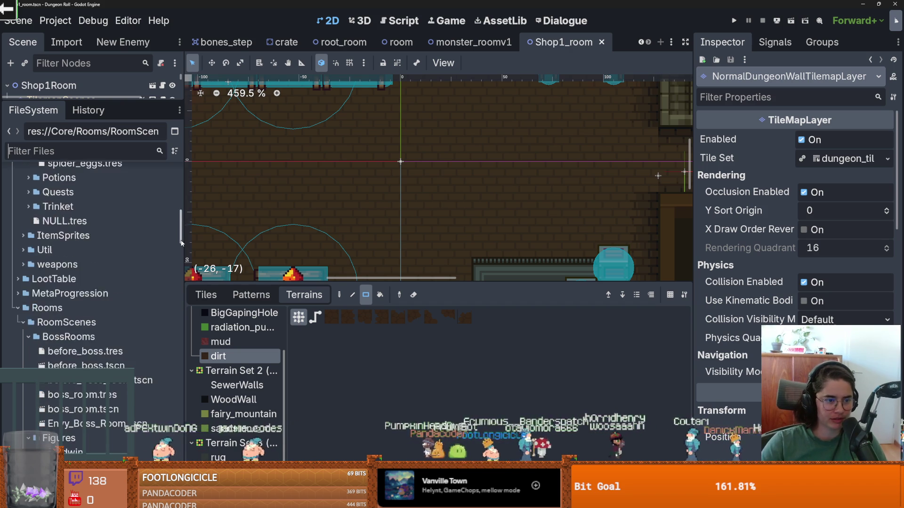
pyautogui.click(18, 241)
pyautogui.scroll(10, 18, 259)
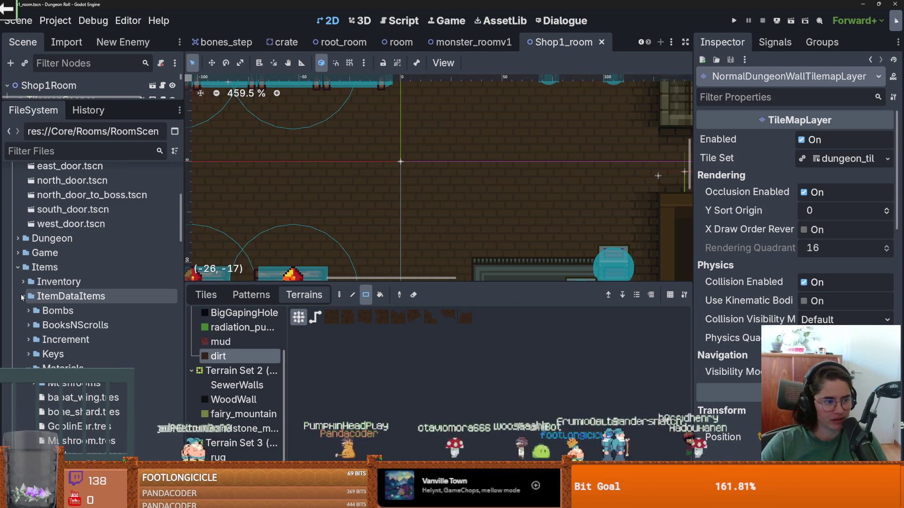
pyautogui.click(23, 296)
pyautogui.click(18, 267)
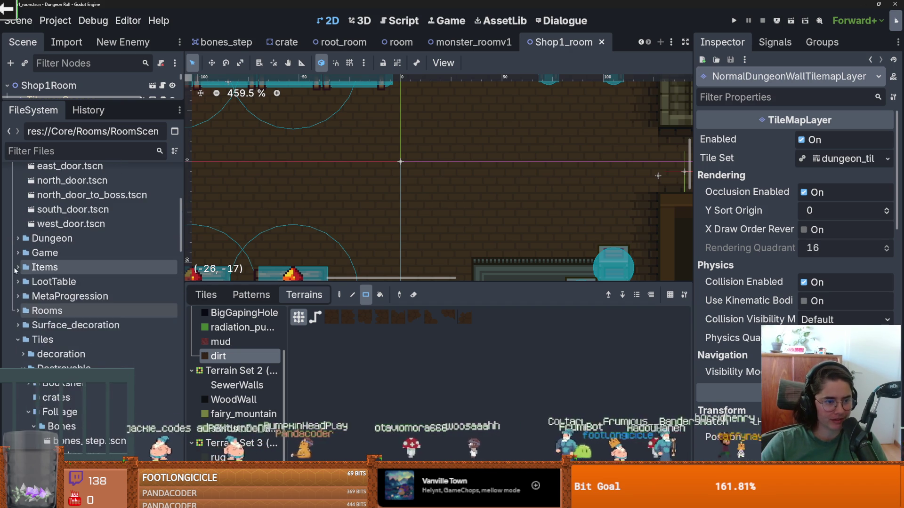
pyautogui.scroll(8, 16, 263)
pyautogui.click(18, 293)
pyautogui.scroll(-2, 19, 335)
pyautogui.scroll(-5, 19, 340)
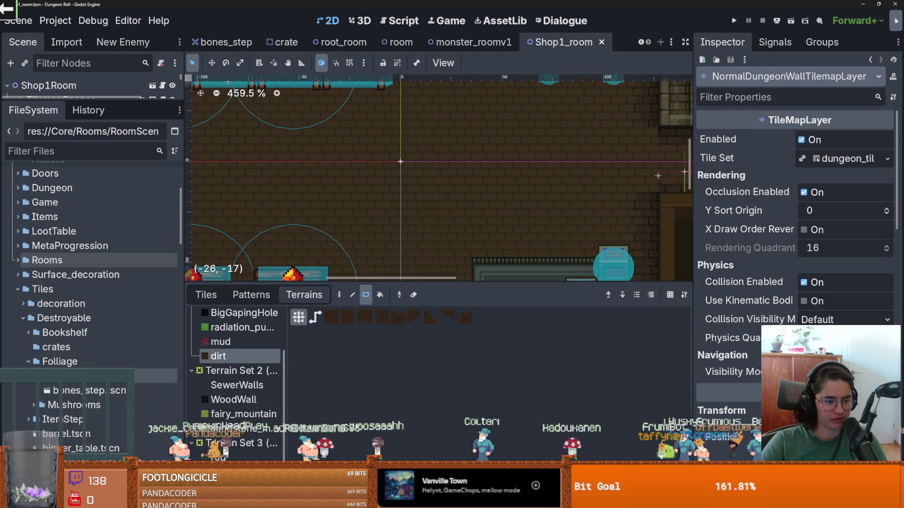
pyautogui.click(23, 318)
pyautogui.click(23, 362)
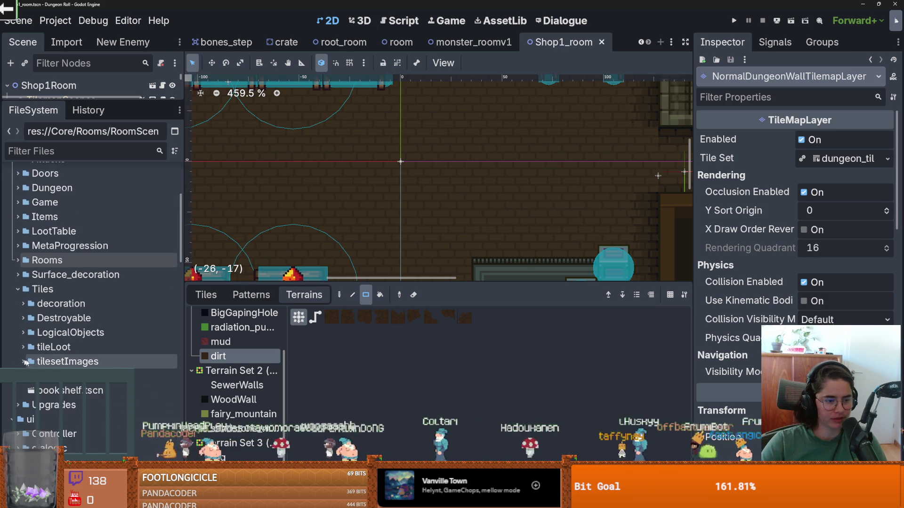
pyautogui.scroll(-3, 21, 339)
# Step: Re-expand tilesetImages and the decoration folder, check Floor, and restore the Godot window size
pyautogui.click(21, 322)
pyautogui.scroll(-5, 19, 323)
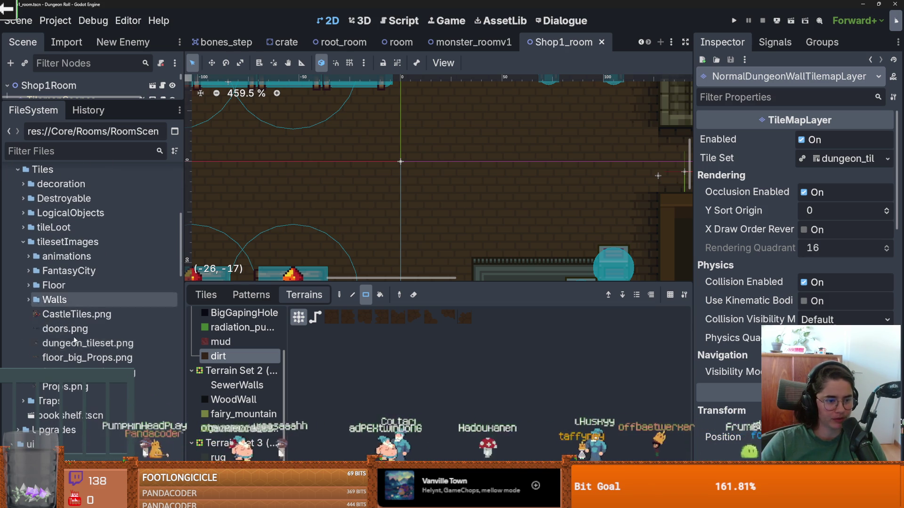
pyautogui.click(29, 286)
pyautogui.click(27, 285)
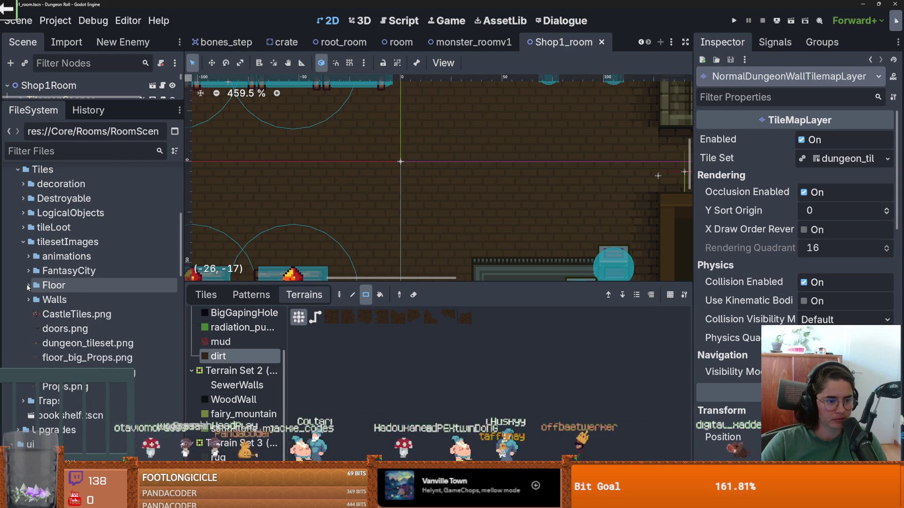
pyautogui.scroll(3, 29, 286)
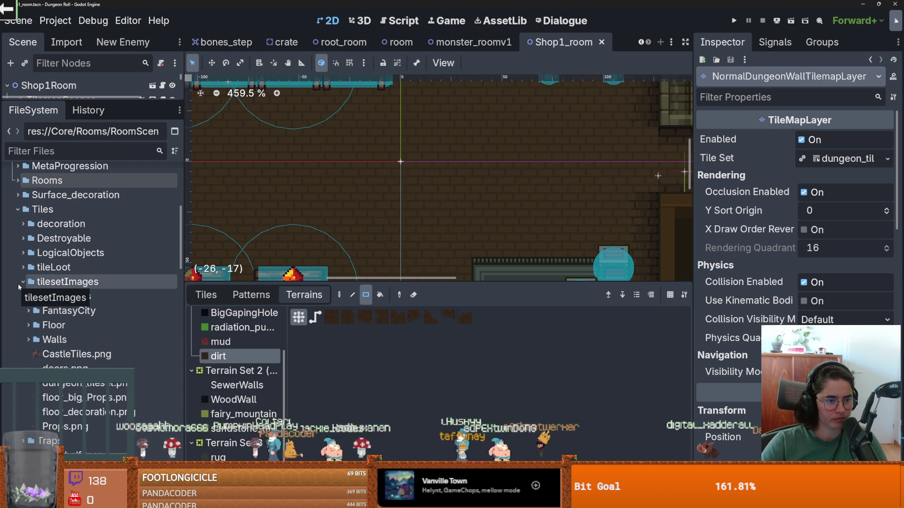
pyautogui.click(24, 224)
pyautogui.click(24, 225)
pyautogui.click(23, 225)
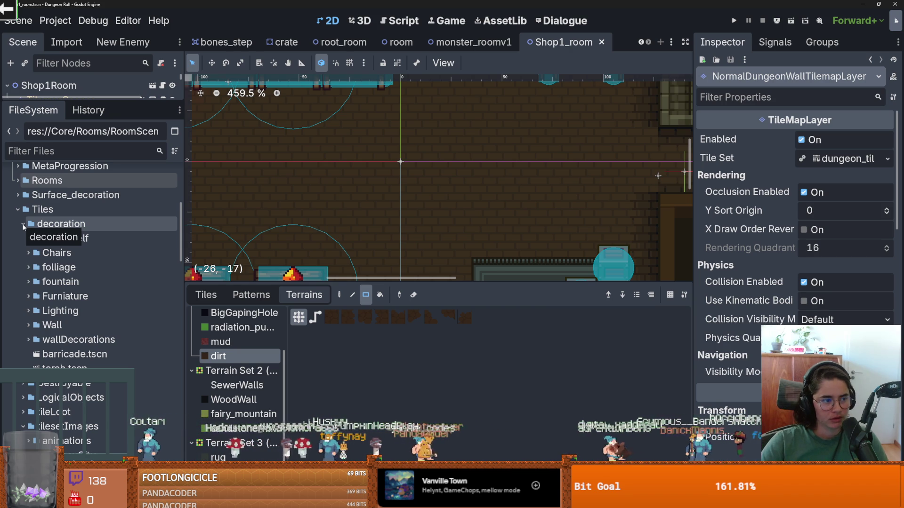
pyautogui.click(879, 4)
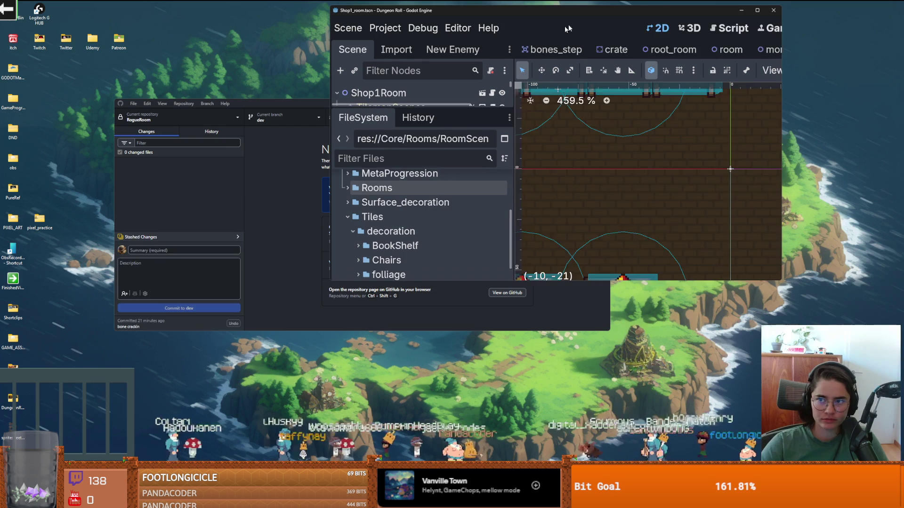
# Step: Close the Dungeon Roll editor and enter 'shop' as the GitHub Desktop commit summary
pyautogui.click(774, 10)
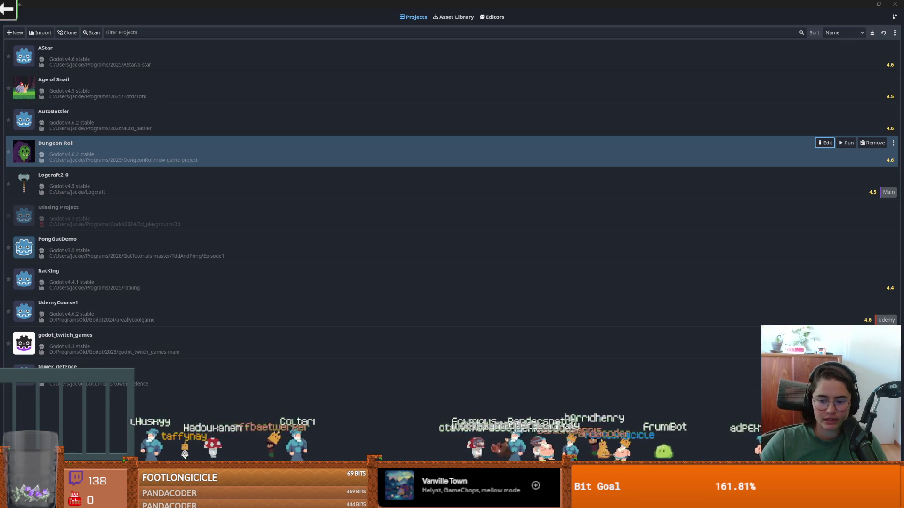
pyautogui.hotkey('alt', 'Tab')
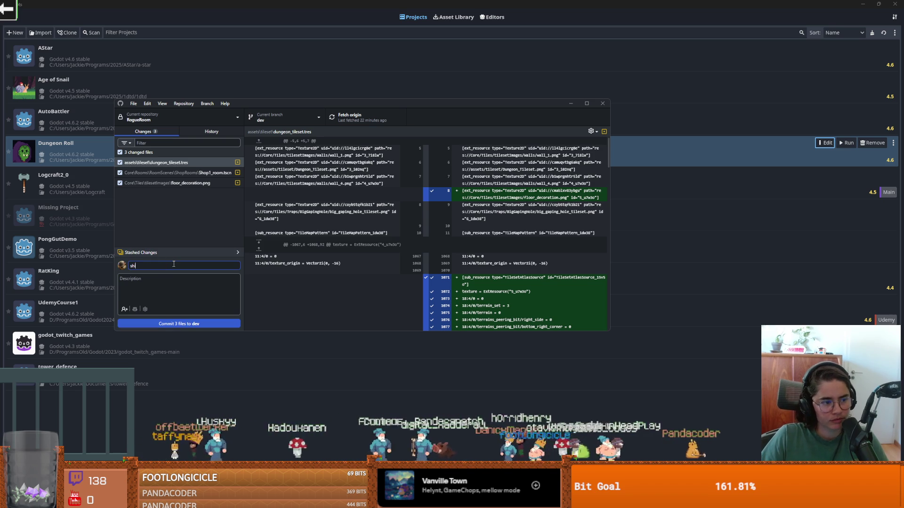
pyautogui.write('op')
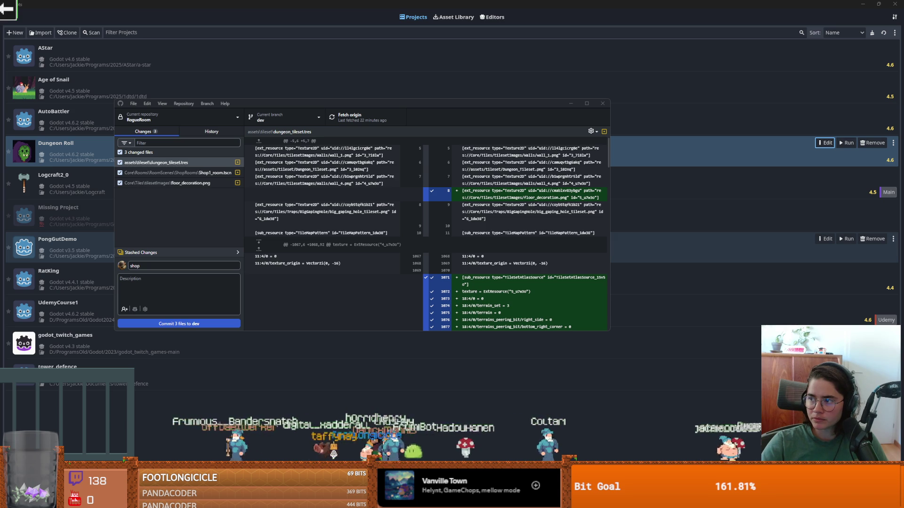
pyautogui.hotkey('alt', 'Tab')
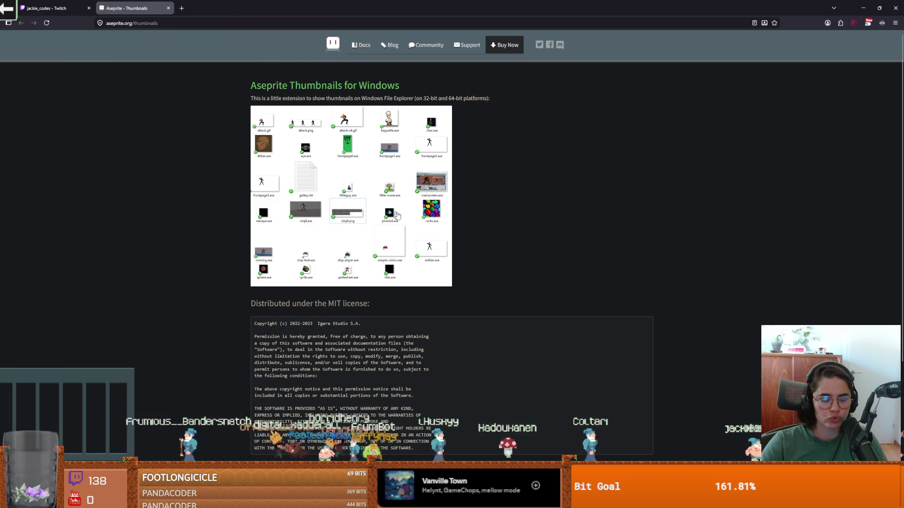
# Step: Scroll the Aseprite Thumbnails page's sample grid and license text, then return to GitHub Desktop
pyautogui.scroll(1, 451, 221)
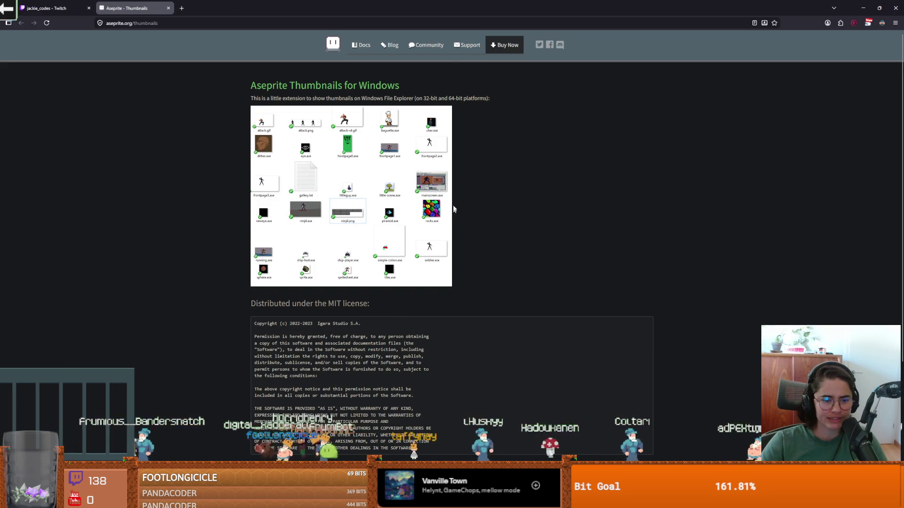
pyautogui.scroll(-2, 393, 207)
pyautogui.scroll(2, 393, 207)
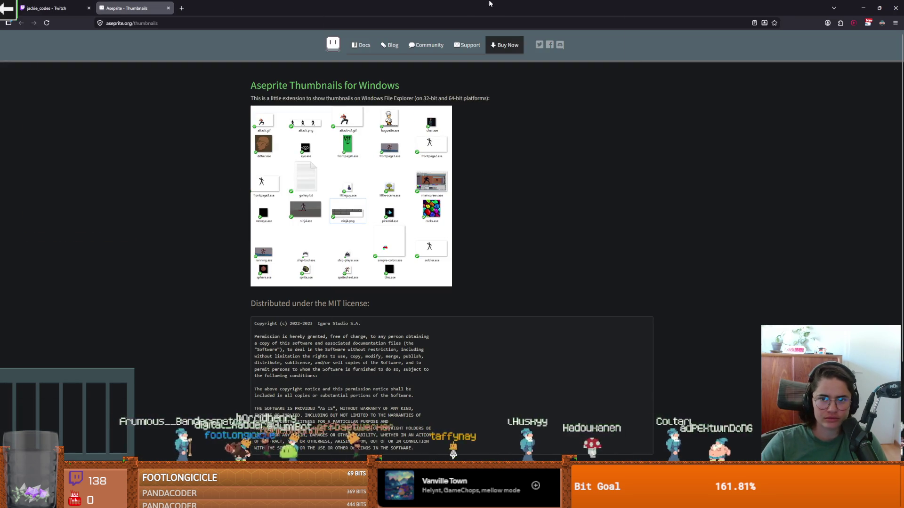
pyautogui.hotkey('alt', 'Tab')
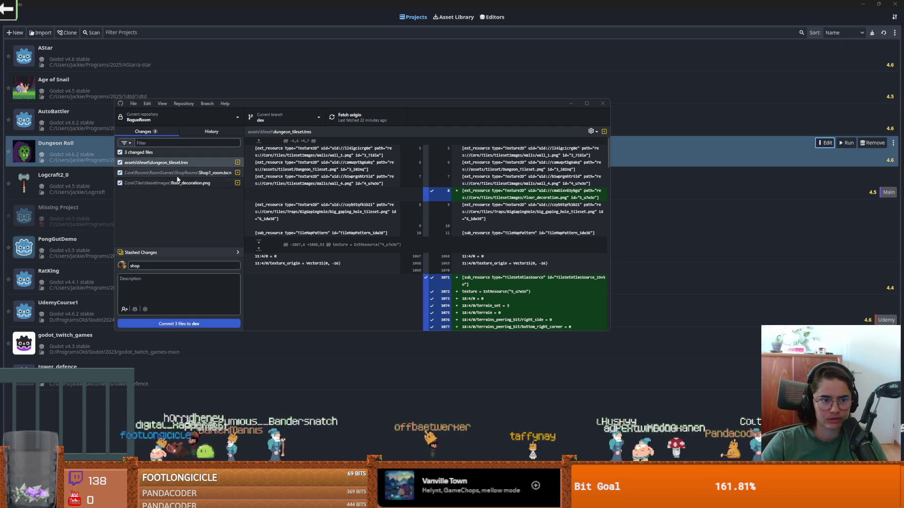
# Step: Commit the 3 changed files to dev, push to origin, and browse the commit history
pyautogui.click(179, 323)
pyautogui.click(354, 122)
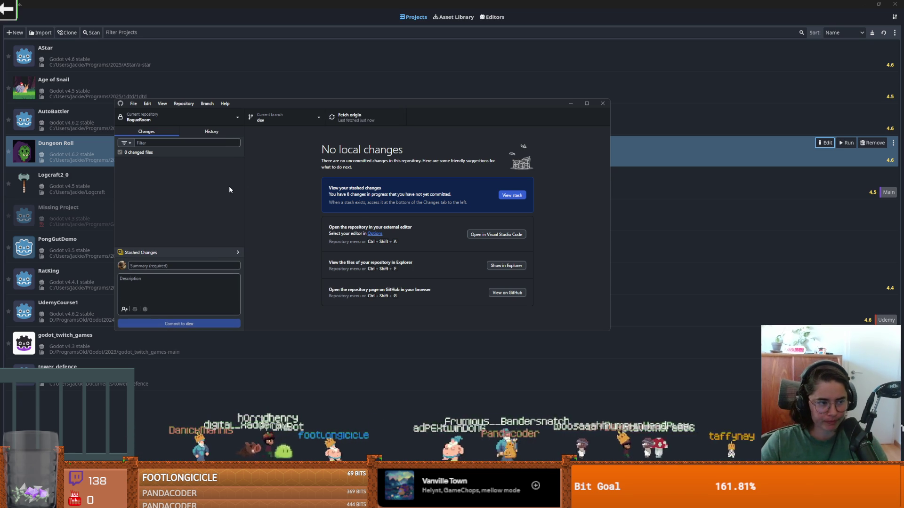
pyautogui.click(212, 131)
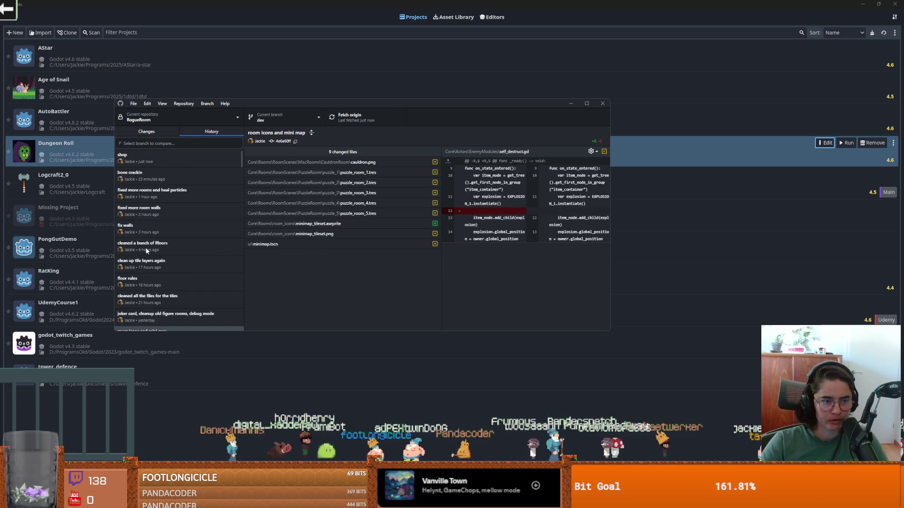
pyautogui.scroll(-4, 144, 247)
# Step: Check out the 'room icons and mini map' commit and reopen Dungeon Roll in Godot
pyautogui.rightClick(163, 165)
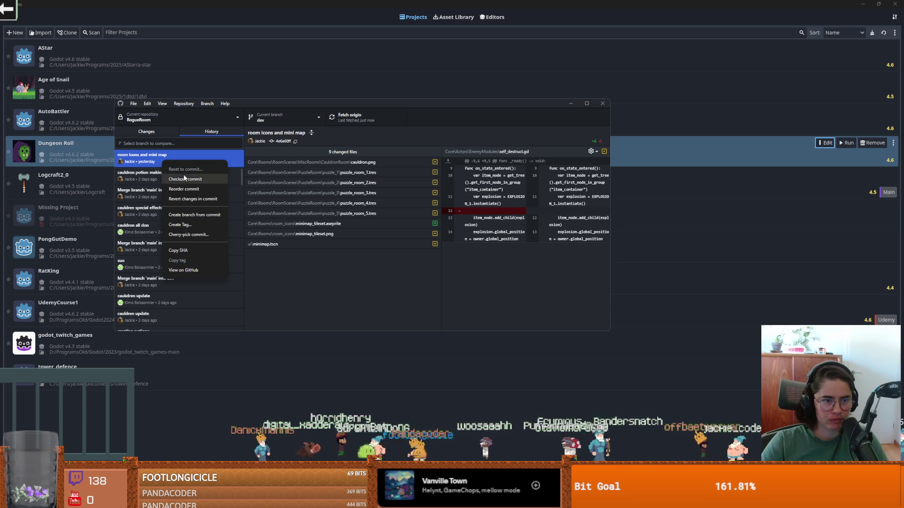
pyautogui.click(185, 179)
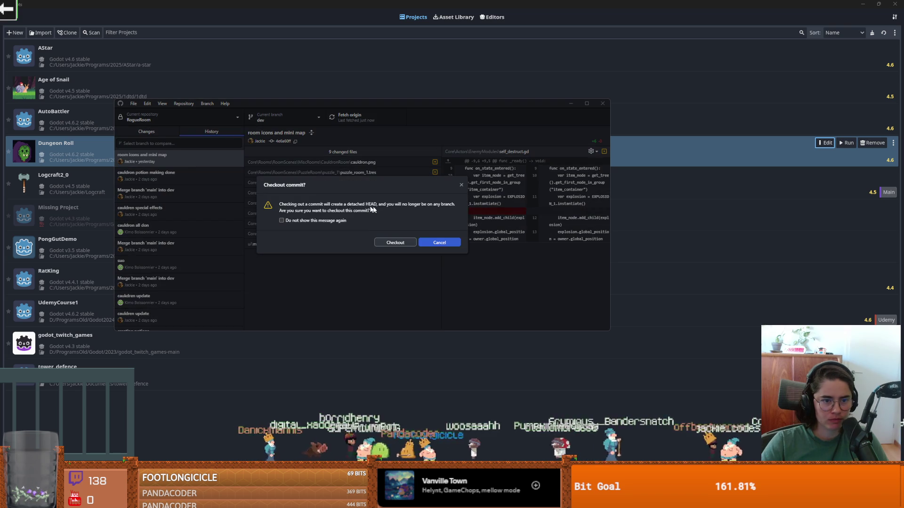
pyautogui.click(412, 242)
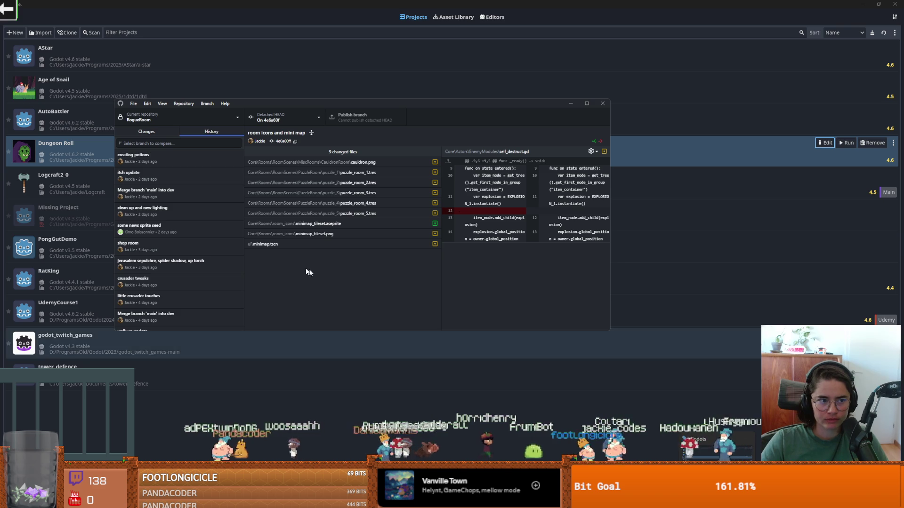
pyautogui.click(820, 143)
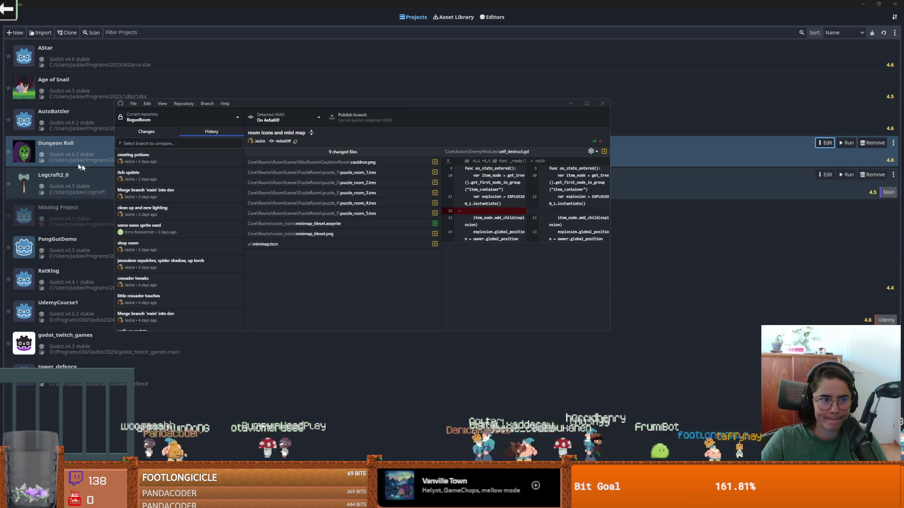
pyautogui.doubleClick(95, 160)
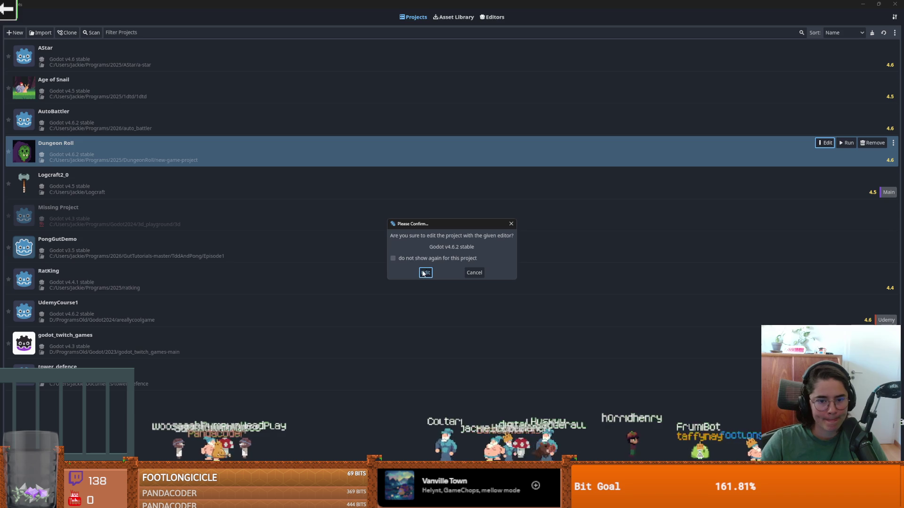
# Step: Open Dungeon Roll in the editor, dismiss three script error notices, and widen the scene and file panels
pyautogui.click(425, 273)
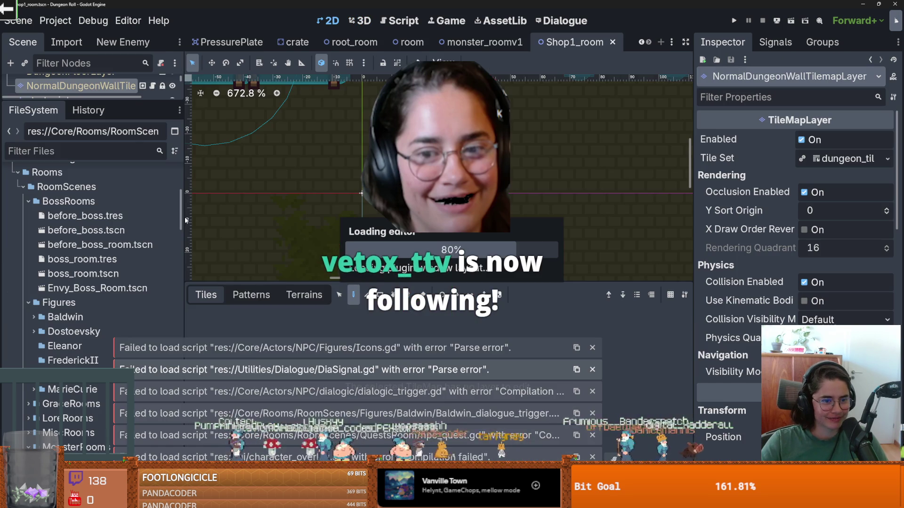
pyautogui.click(592, 391)
pyautogui.click(592, 414)
pyautogui.click(593, 456)
pyautogui.moveTo(117, 100)
pyautogui.mouseDown()
pyautogui.moveTo(115, 197)
pyautogui.moveTo(93, 173)
pyautogui.mouseUp()
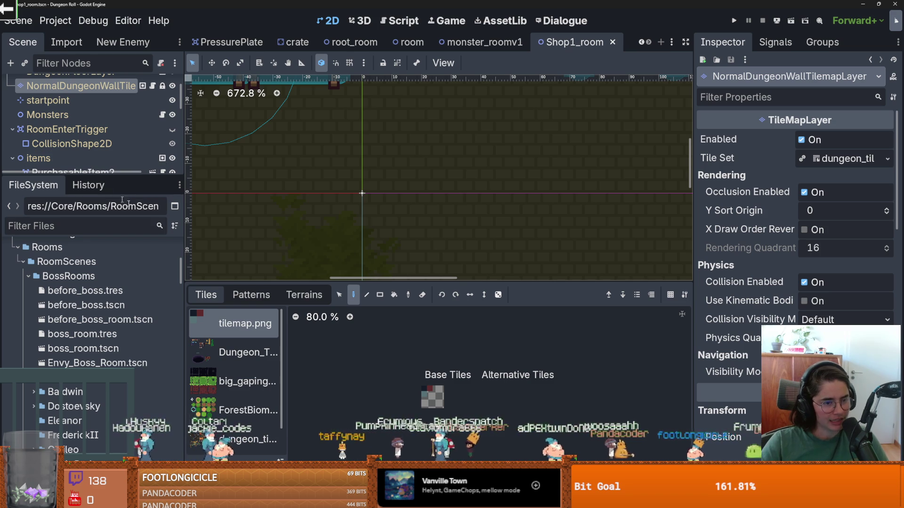
pyautogui.moveTo(187, 231); pyautogui.dragTo(202, 230)
# Step: Widen the left dock, collapse the Core folder, and select the ForestBiome tile source to show its atlas
pyautogui.click(127, 221)
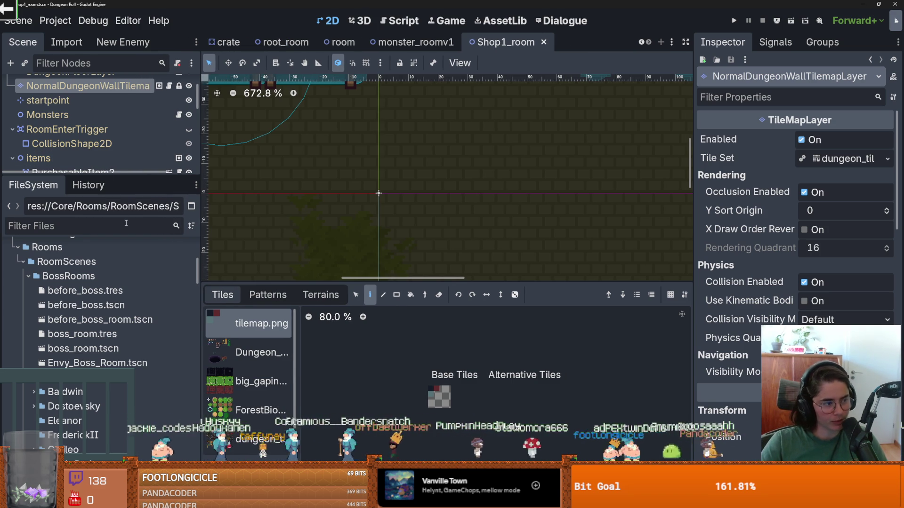
pyautogui.scroll(10, 55, 319)
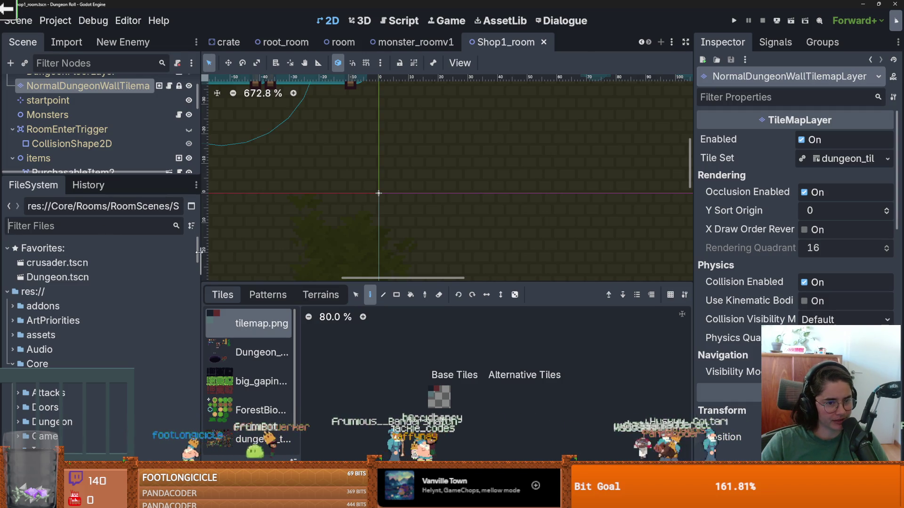
pyautogui.moveTo(202, 255); pyautogui.dragTo(227, 256)
pyautogui.scroll(-3, 125, 287)
pyautogui.scroll(2, 123, 302)
pyautogui.doubleClick(123, 301)
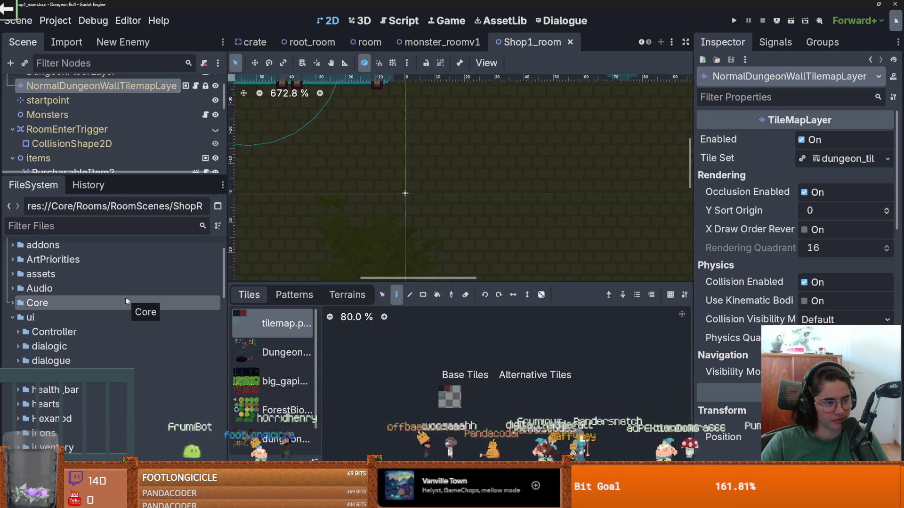
pyautogui.click(95, 227)
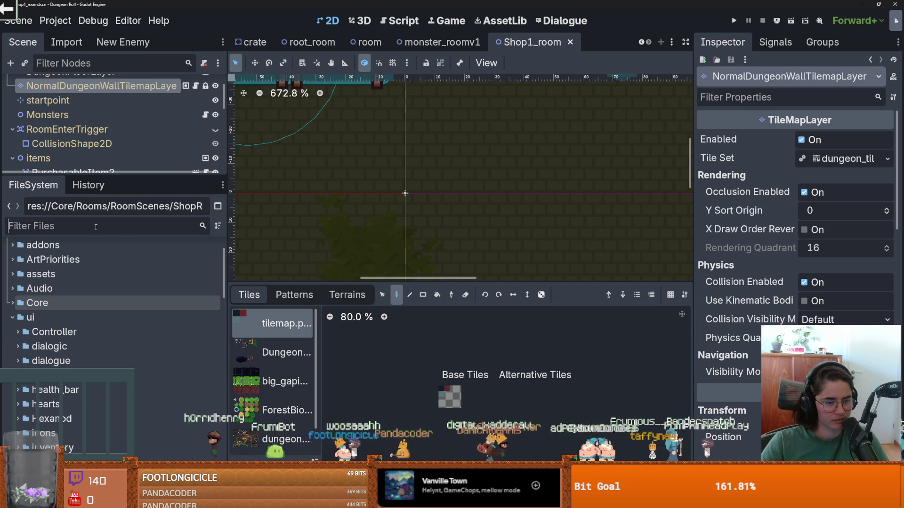
pyautogui.scroll(-1, 292, 375)
pyautogui.click(290, 391)
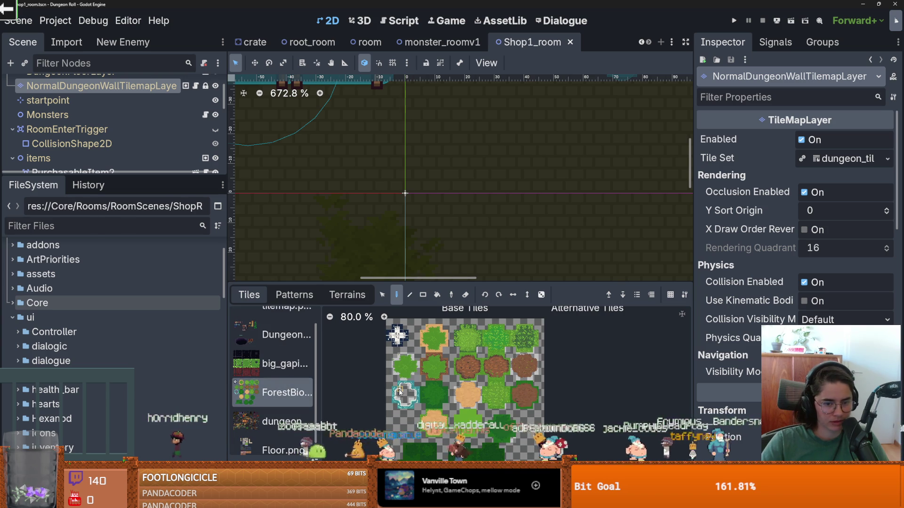
# Step: Reveal the ForestBiome atlas texture in the FileSystem and open its tileset folder in File Explorer
pyautogui.scroll(-1, 487, 385)
pyautogui.scroll(2, 535, 410)
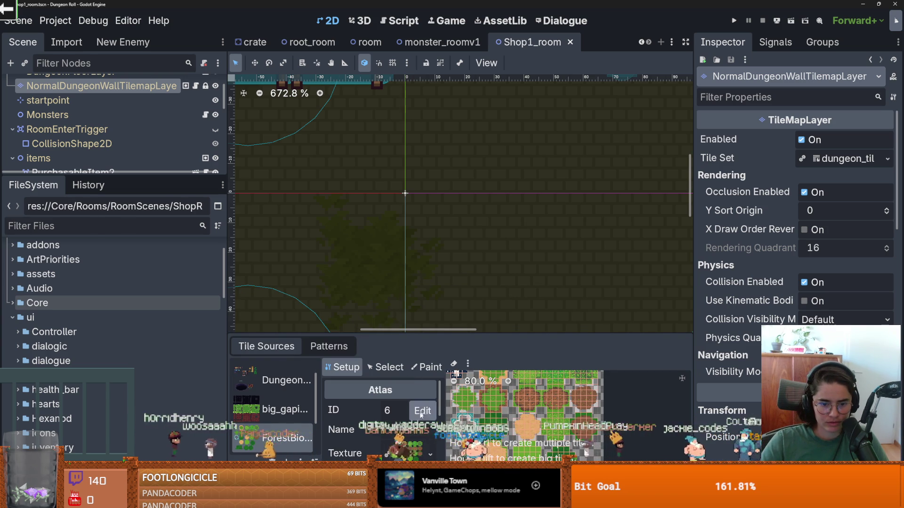
pyautogui.click(365, 454)
pyautogui.click(364, 459)
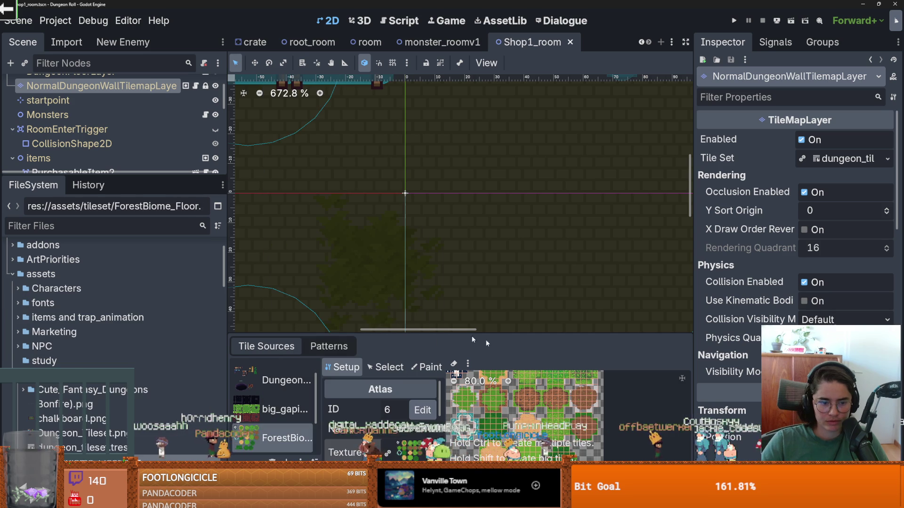
pyautogui.rightClick(132, 433)
pyautogui.click(188, 466)
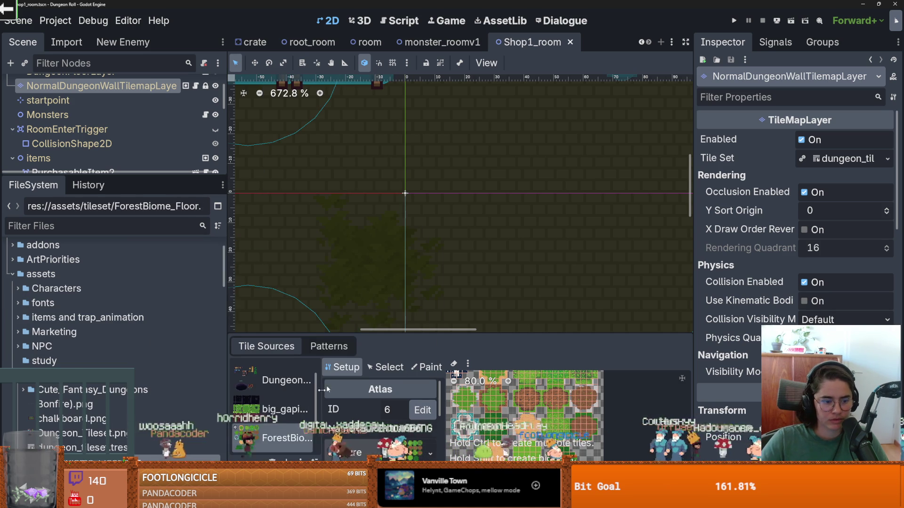
# Step: Close the File Explorer window and close the Godot editor
pyautogui.scroll(-1, 643, 284)
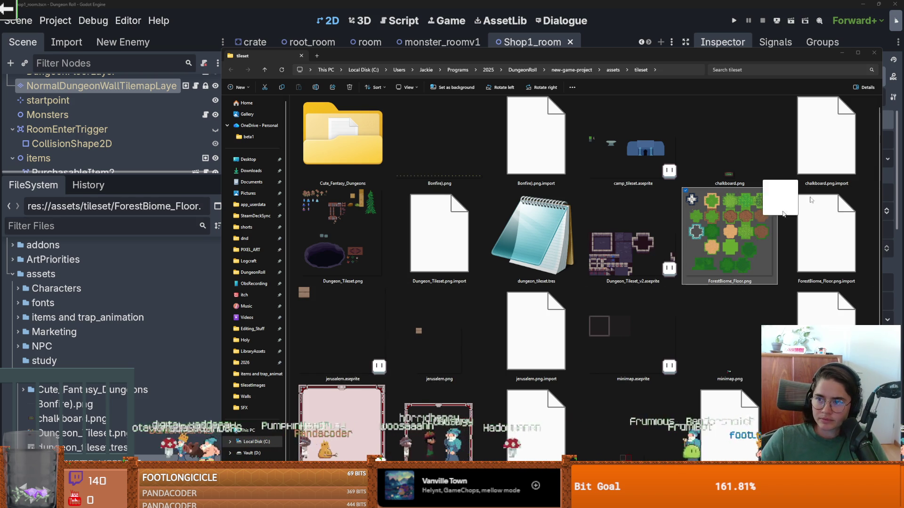
pyautogui.click(875, 53)
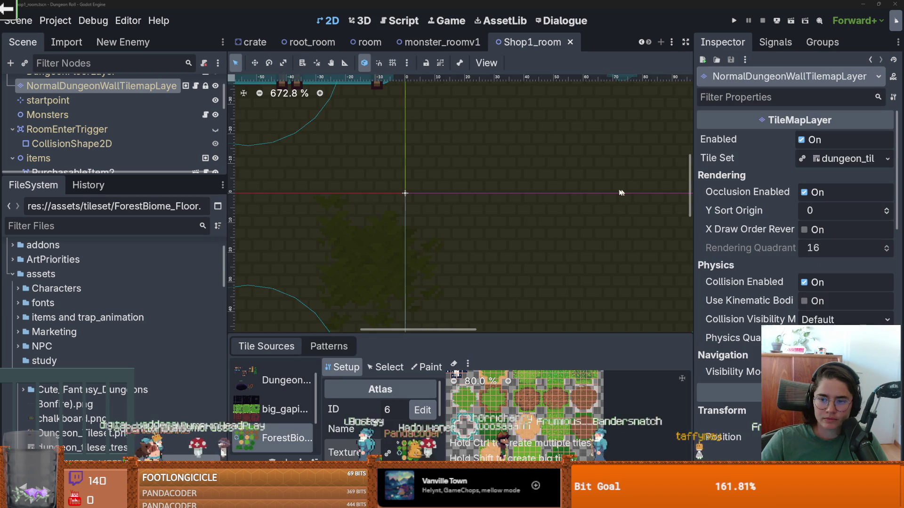
pyautogui.click(893, 4)
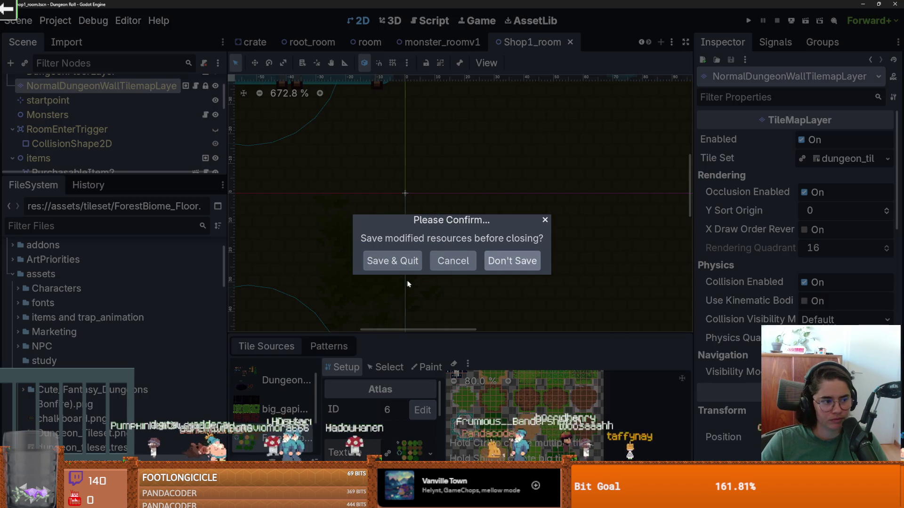
# Step: Save & Quit the Godot editor, then bring the GitHub Desktop window forward
pyautogui.click(413, 264)
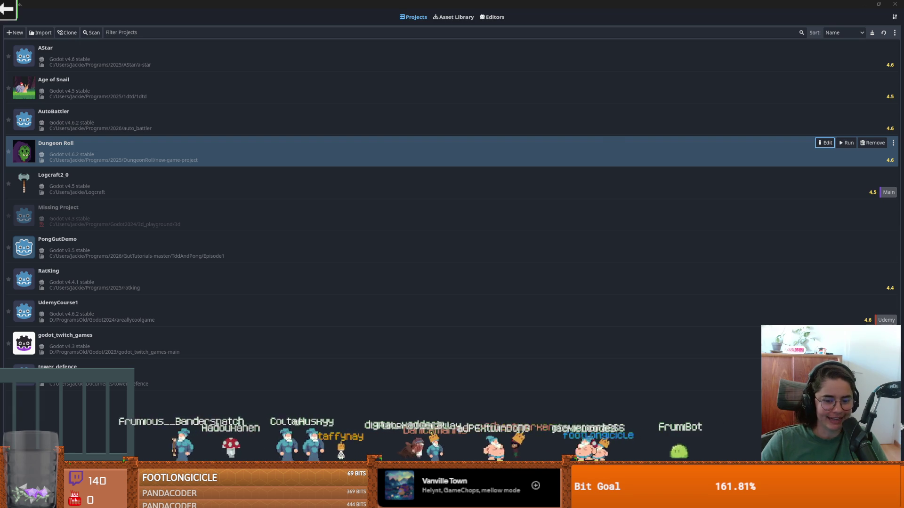
pyautogui.hotkey('alt', 'Tab')
# Step: Check out the dev branch of RogueRoom in GitHub Desktop, then return to Godot's project list
pyautogui.click(278, 117)
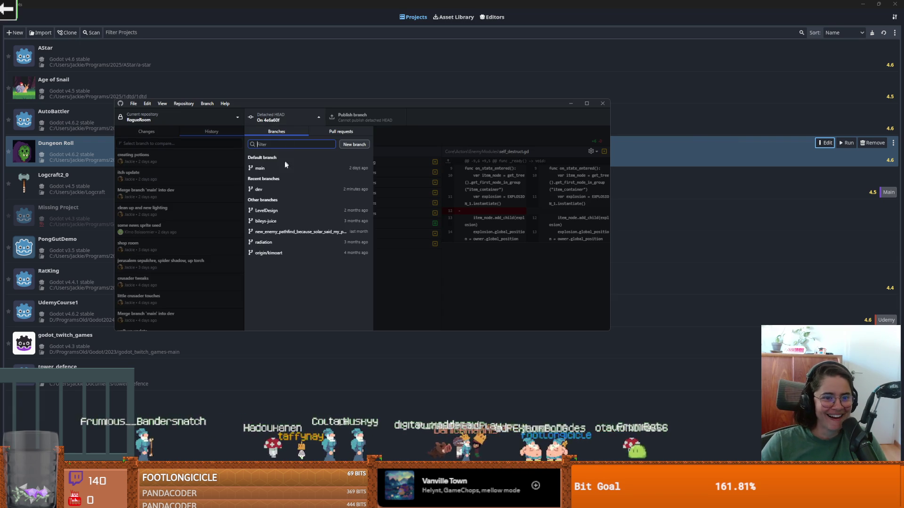
pyautogui.click(272, 189)
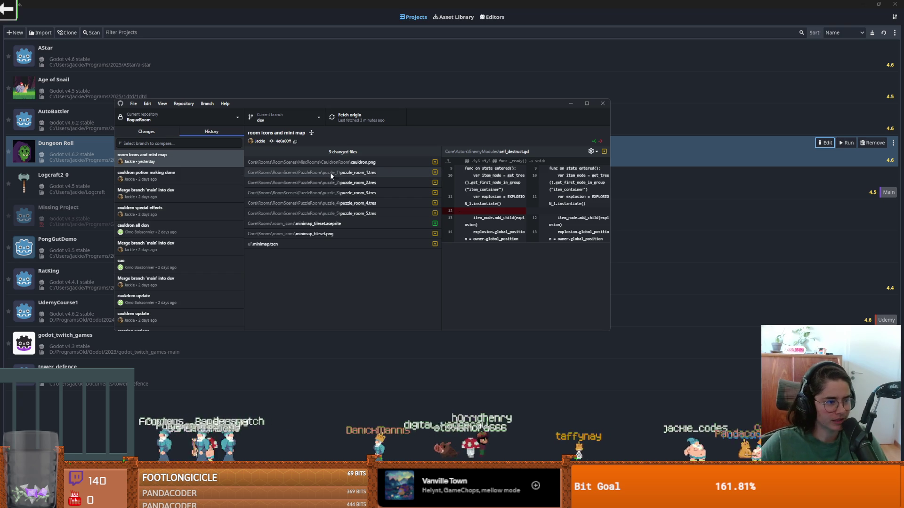
pyautogui.click(826, 146)
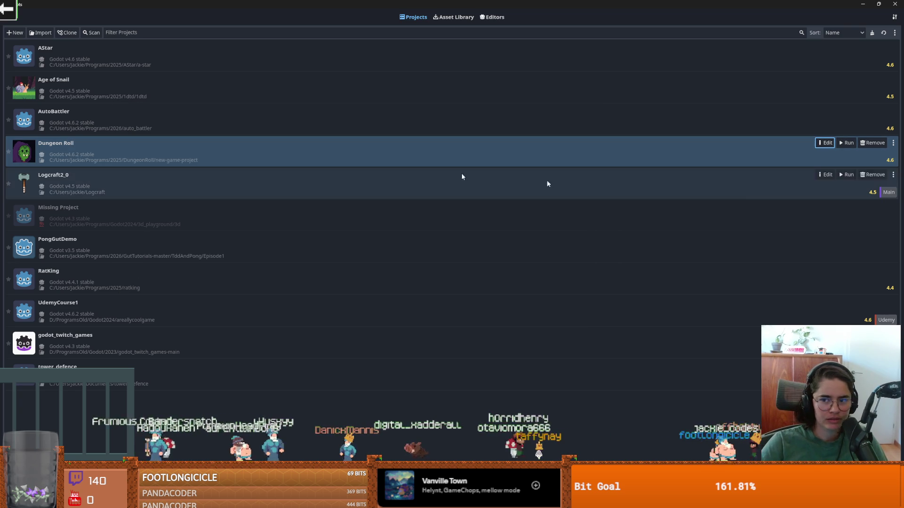
# Step: Open the Dungeon Roll project for editing with Godot v4.6.2 stable
pyautogui.click(826, 146)
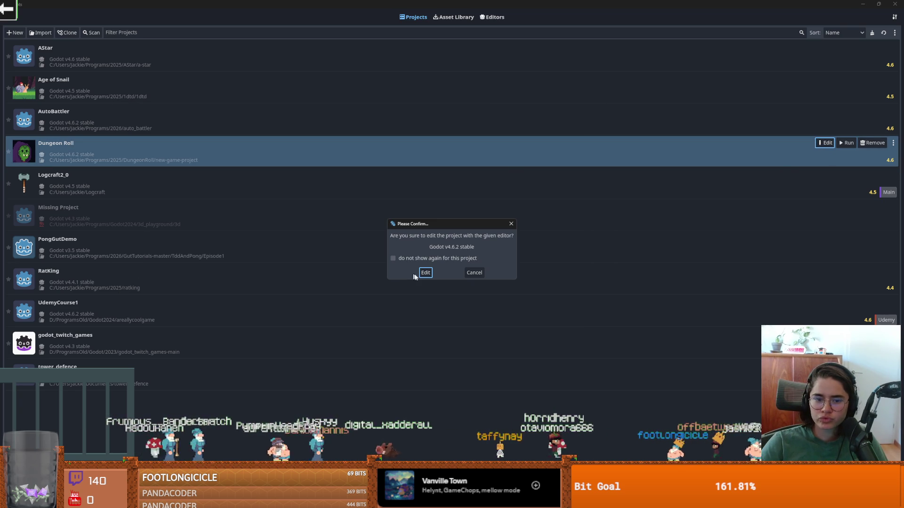
pyautogui.click(424, 274)
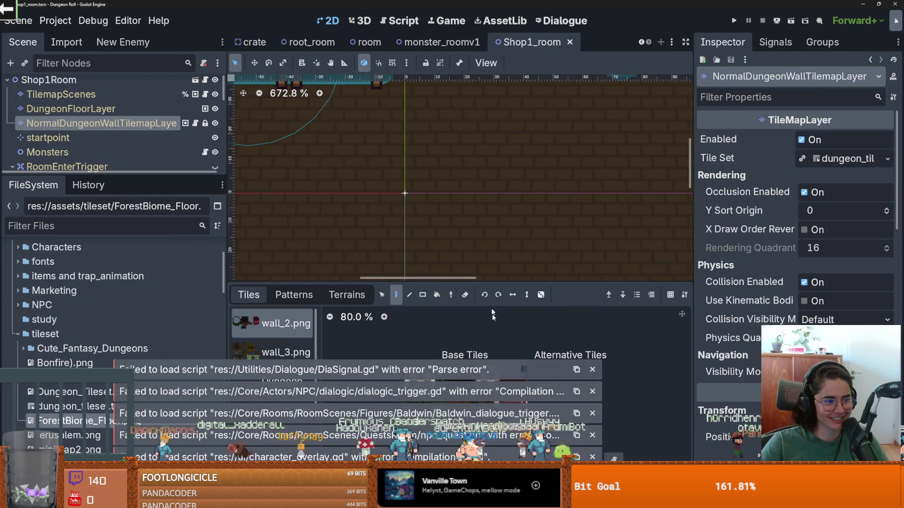
# Step: Dismiss the DiaSignal.gd and dialogic_trigger.gd error notices and resize the scene tree and left dock
pyautogui.click(592, 369)
pyautogui.click(592, 391)
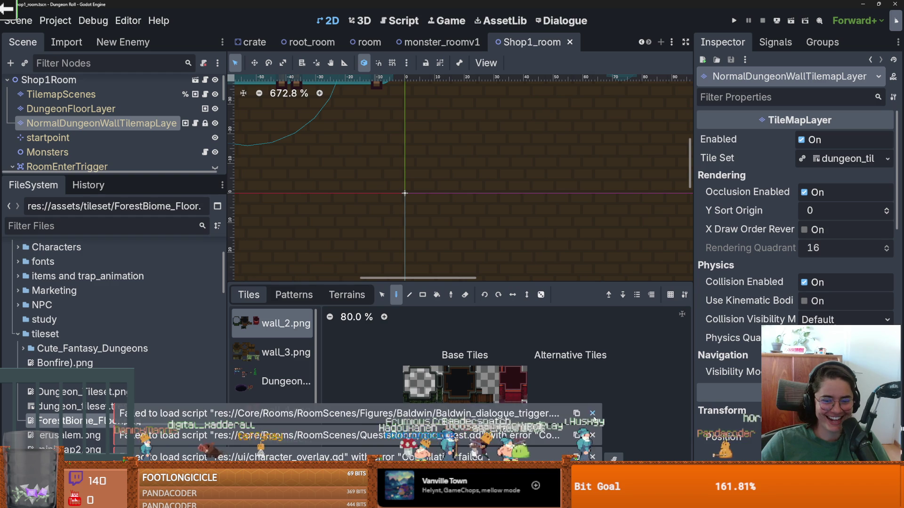
pyautogui.moveTo(149, 174)
pyautogui.mouseDown()
pyautogui.moveTo(149, 304)
pyautogui.moveTo(149, 193)
pyautogui.mouseUp()
pyautogui.moveTo(228, 231); pyautogui.dragTo(227, 230)
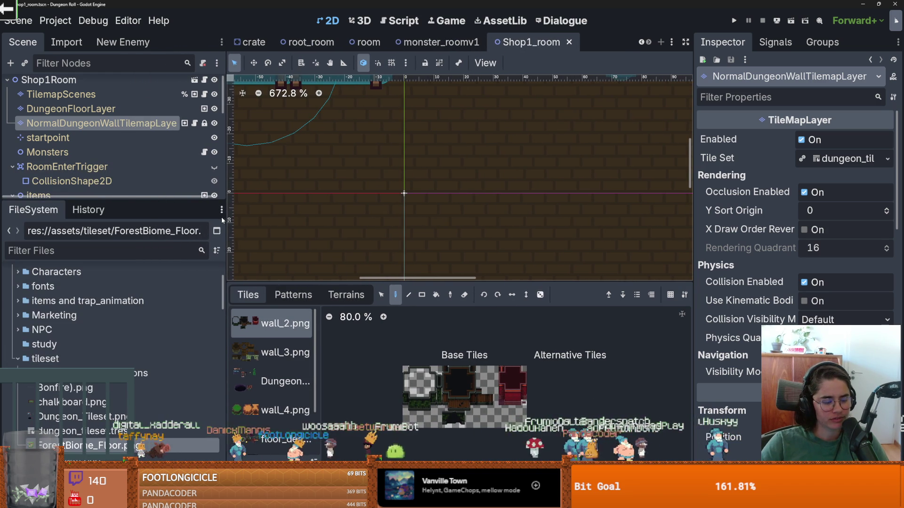
pyautogui.moveTo(146, 199); pyautogui.dragTo(146, 207)
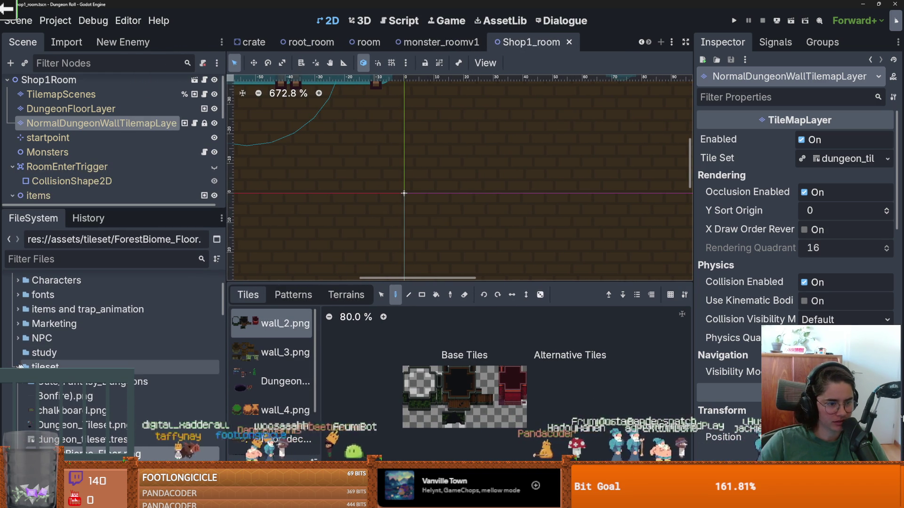
# Step: Collapse the tileset folder in the FileSystem, then switch over to Aseprite's forest floor tileset
pyautogui.scroll(-2, 29, 366)
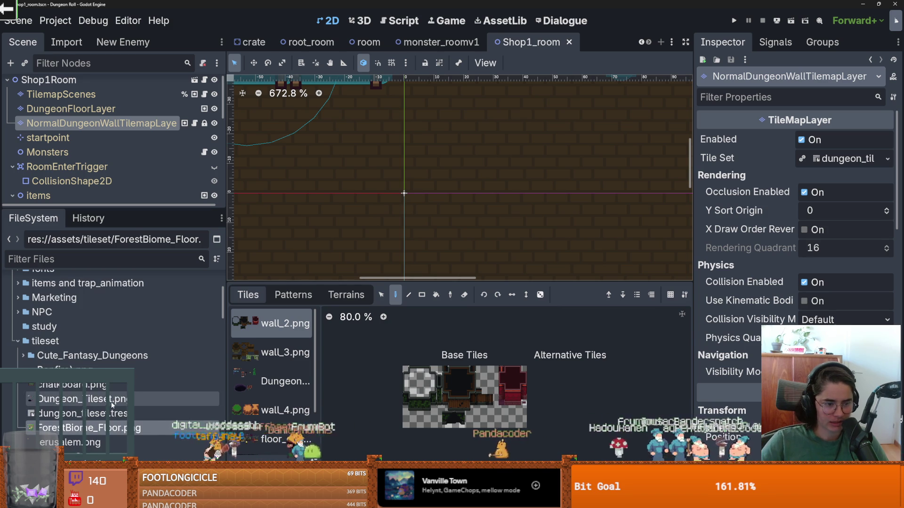
pyautogui.rightClick(105, 384)
pyautogui.press('Escape')
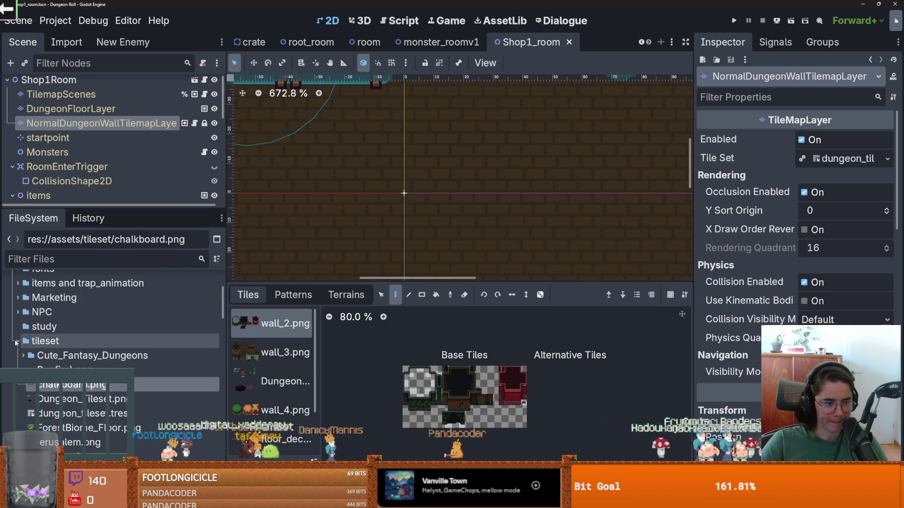
pyautogui.click(19, 340)
pyautogui.scroll(-2, 20, 339)
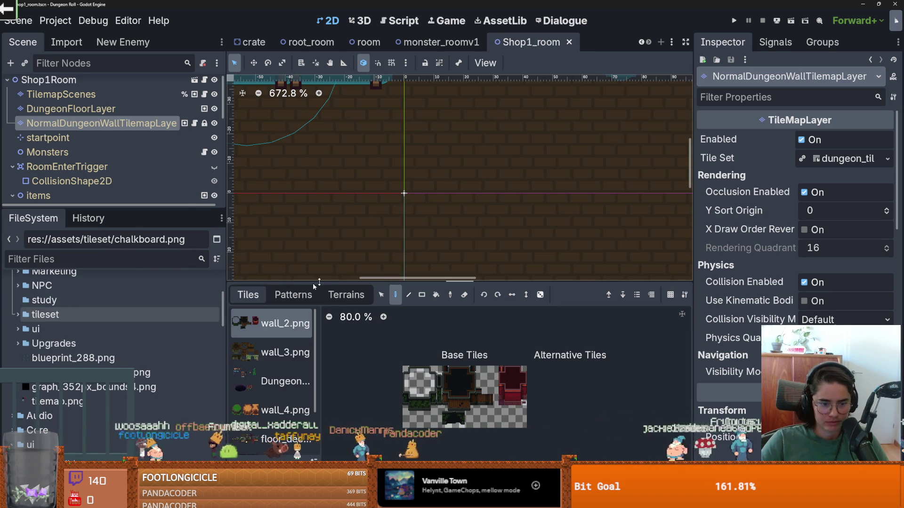
pyautogui.hotkey('alt', 'Tab')
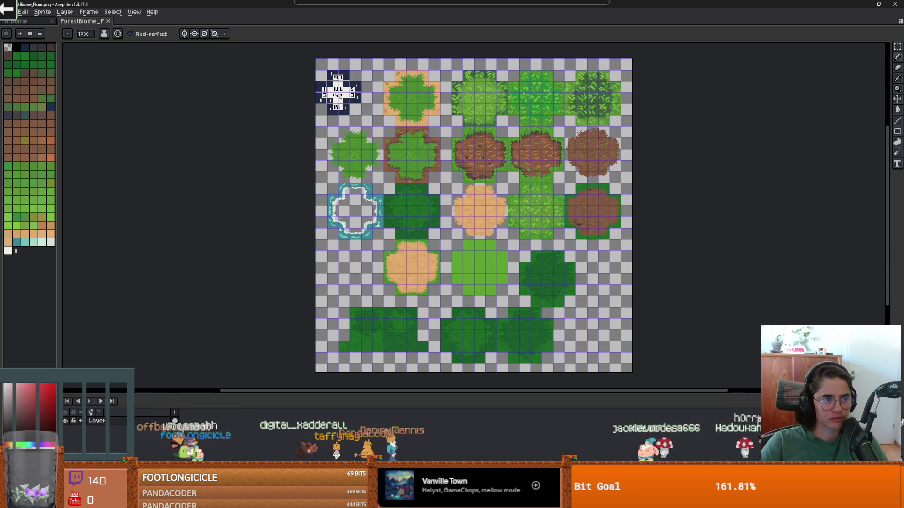
# Step: Look through Aseprite's Open Recent list without opening anything, then return to Godot and enlarge the file panel
pyautogui.click(10, 12)
pyautogui.moveTo(47, 38)
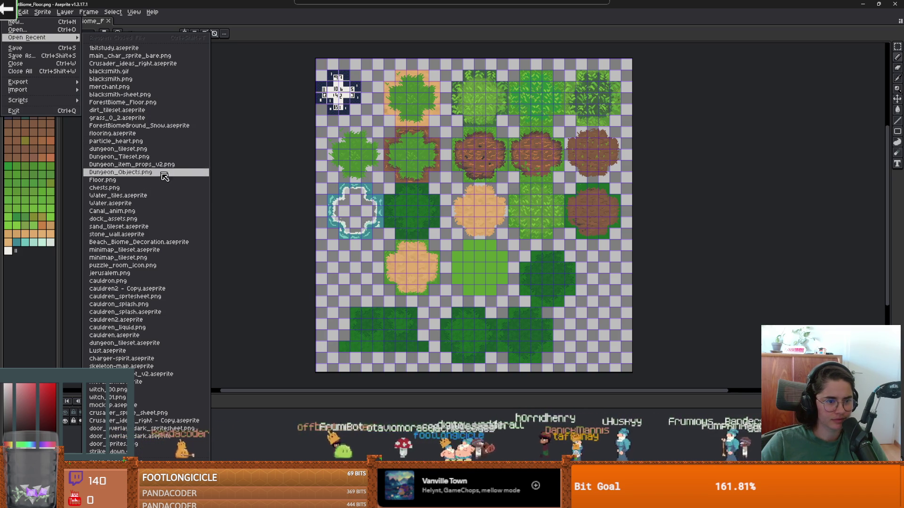
pyautogui.hotkey('alt', 'Tab')
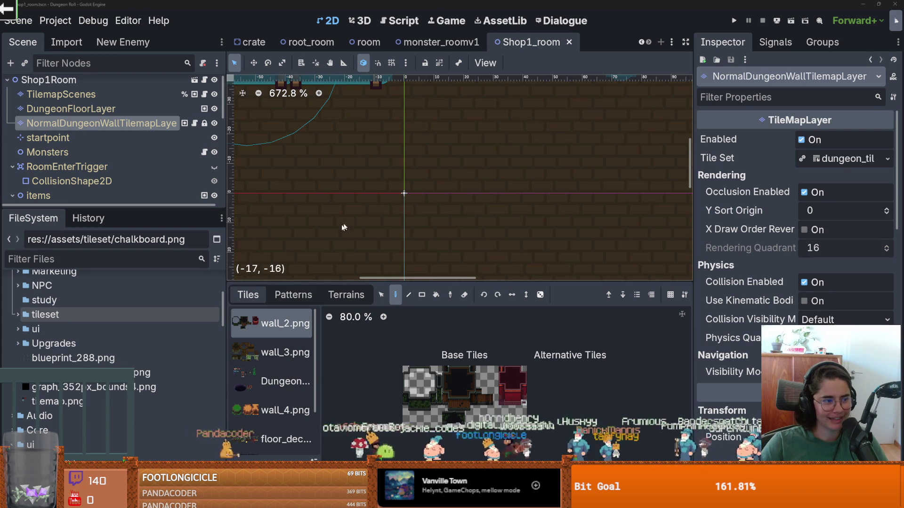
pyautogui.moveTo(130, 207); pyautogui.dragTo(152, 129)
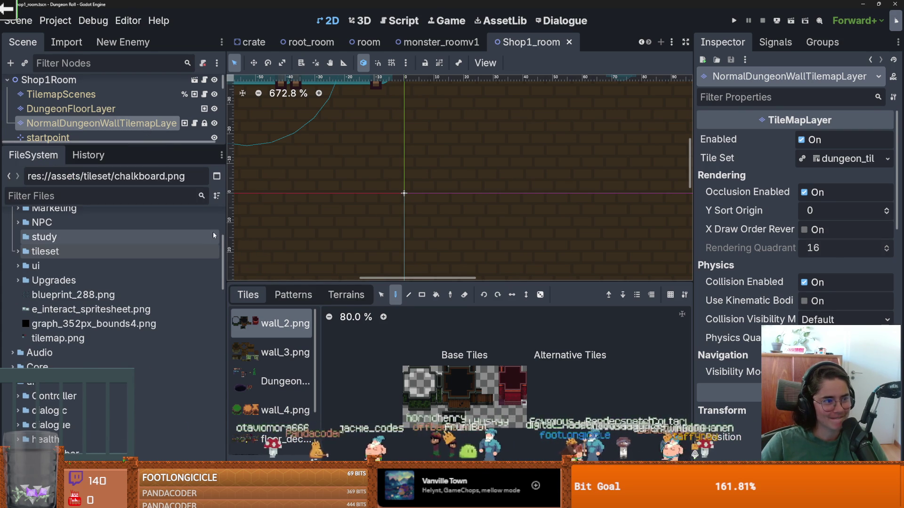
# Step: Collapse the ui folder and save the shop room scene with Ctrl+S
pyautogui.scroll(-5, 193, 279)
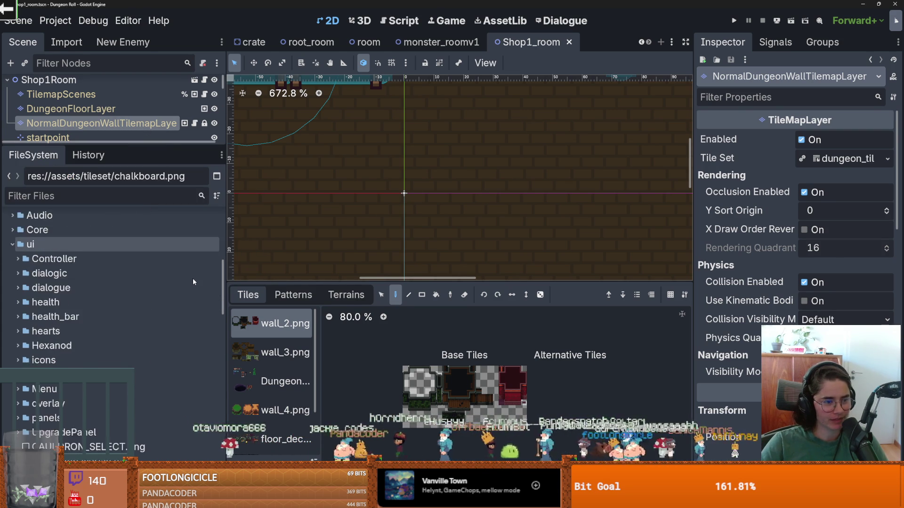
pyautogui.scroll(3, 193, 278)
pyautogui.click(12, 313)
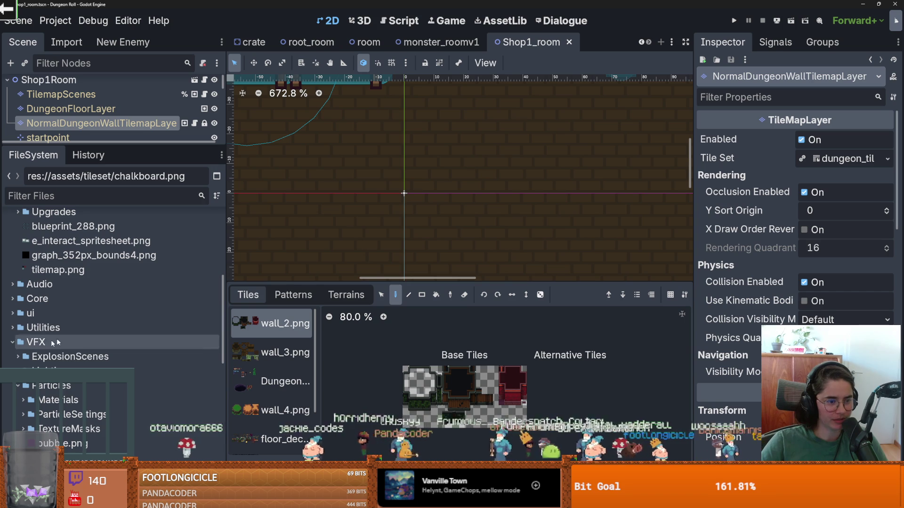
pyautogui.hotkey('ctrl', 's')
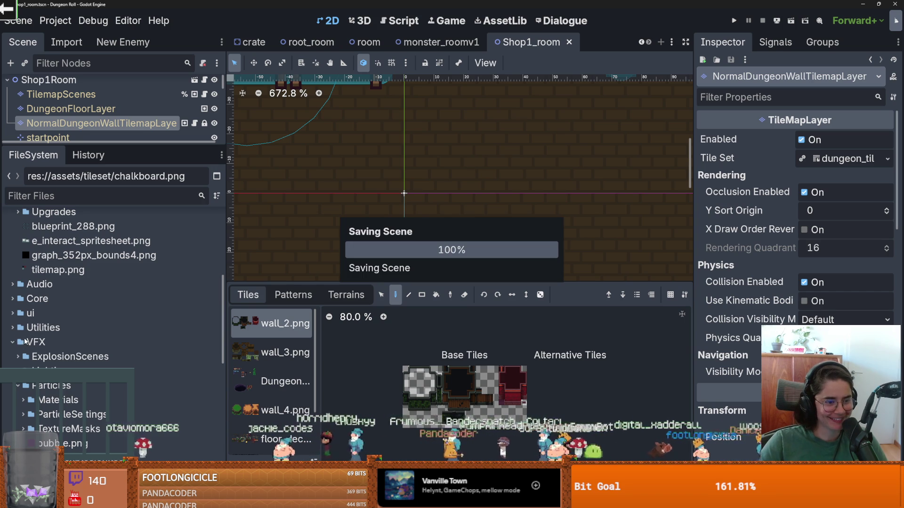
# Step: Collapse assets and expand Core > Tiles > tilesetImages in the FileSystem dock
pyautogui.scroll(5, 26, 340)
pyautogui.scroll(4, 26, 318)
pyautogui.click(13, 305)
pyautogui.click(12, 334)
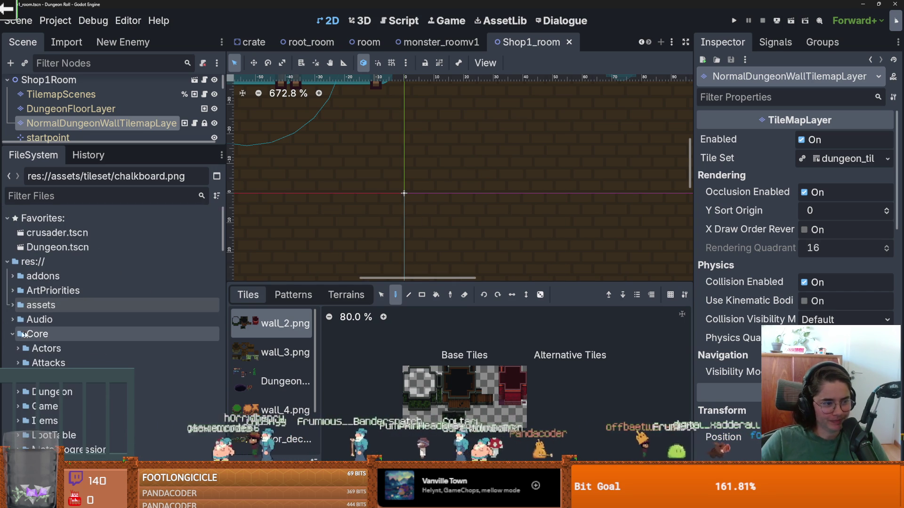
pyautogui.scroll(-4, 47, 334)
pyautogui.click(17, 390)
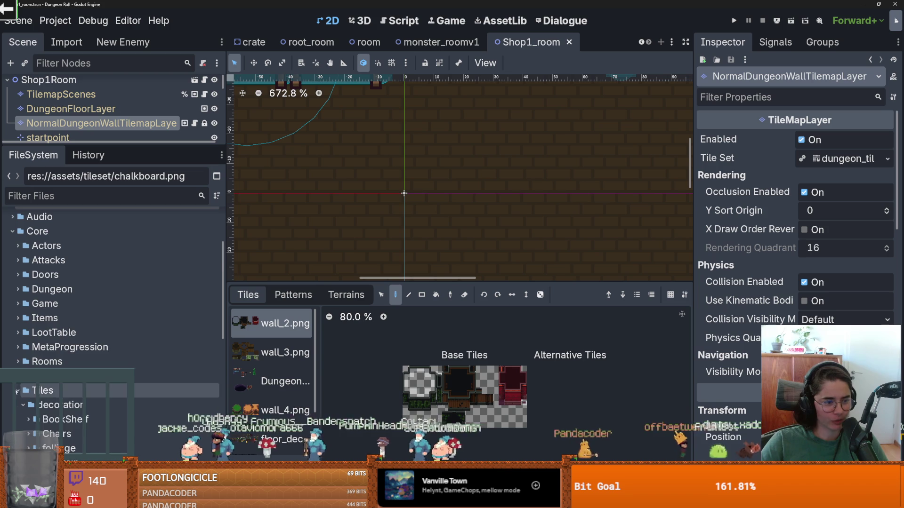
pyautogui.click(17, 391)
pyautogui.click(17, 333)
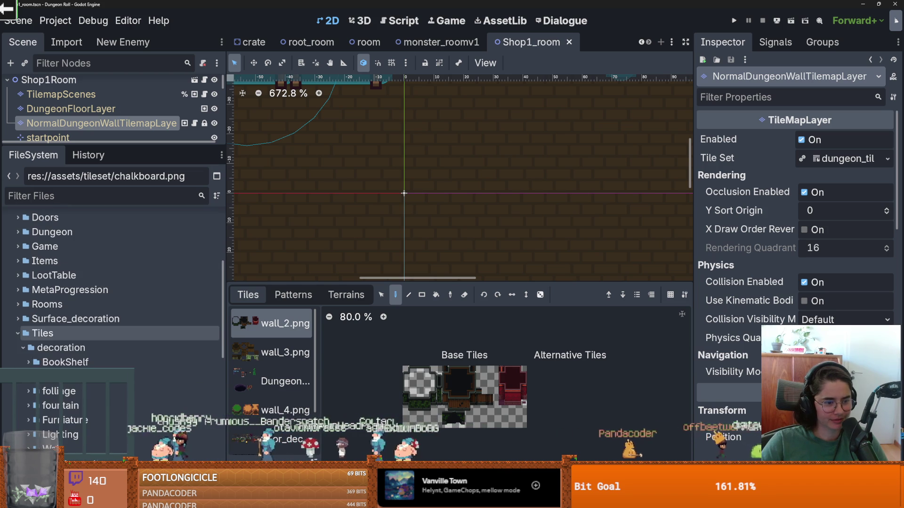
pyautogui.click(23, 348)
pyautogui.scroll(-3, 22, 337)
pyautogui.click(23, 337)
# Step: Expand the Walls and Floor folders and open Floor in the system file manager
pyautogui.click(20, 338)
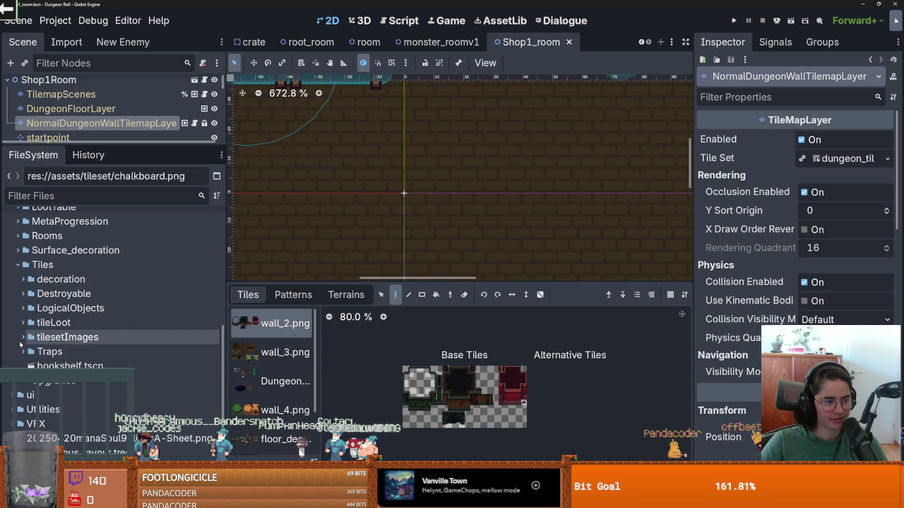
pyautogui.click(20, 338)
pyautogui.scroll(-2, 20, 338)
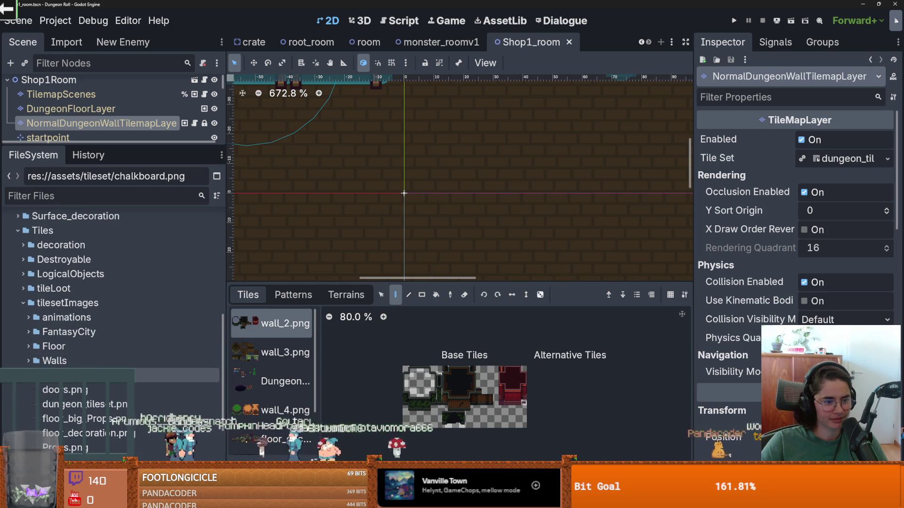
pyautogui.click(28, 360)
pyautogui.click(28, 346)
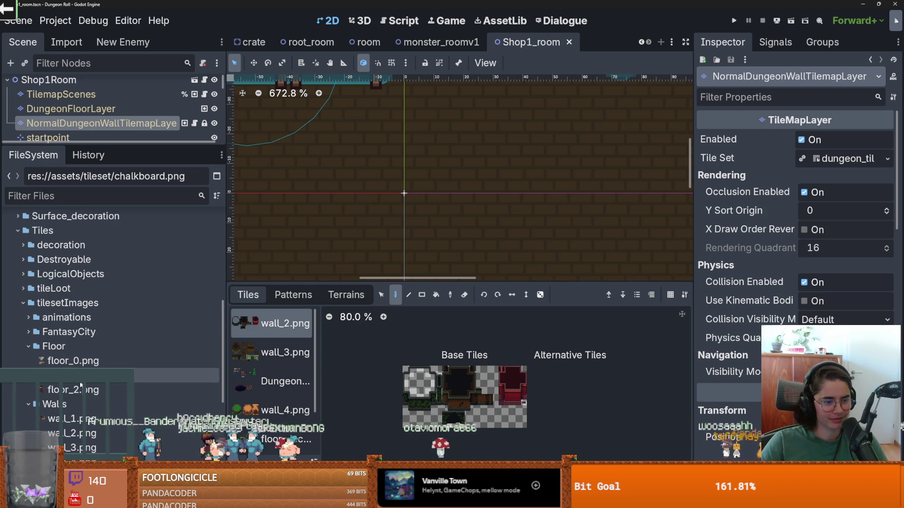
pyautogui.rightClick(81, 346)
pyautogui.click(167, 452)
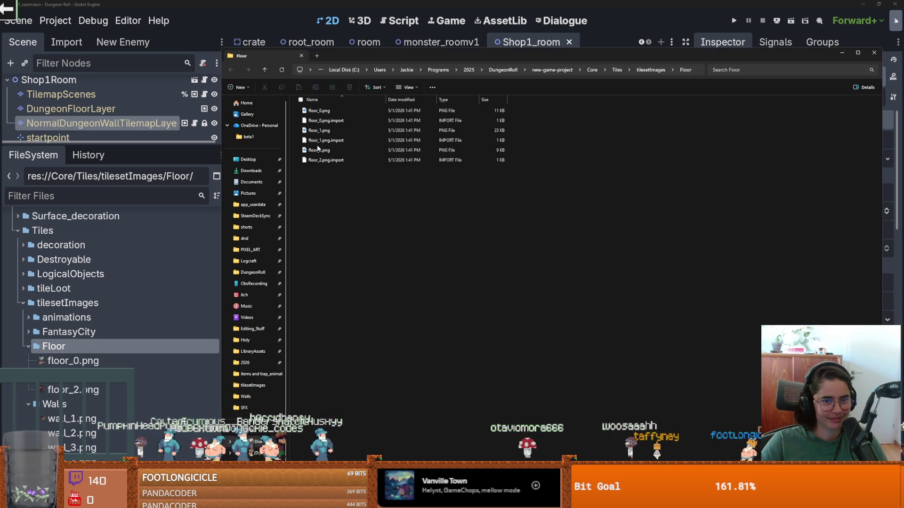
# Step: Open floor_2.png and floor_1.png in Aseprite, checking floor_1's tiles on frames 1 and 2
pyautogui.click(319, 149)
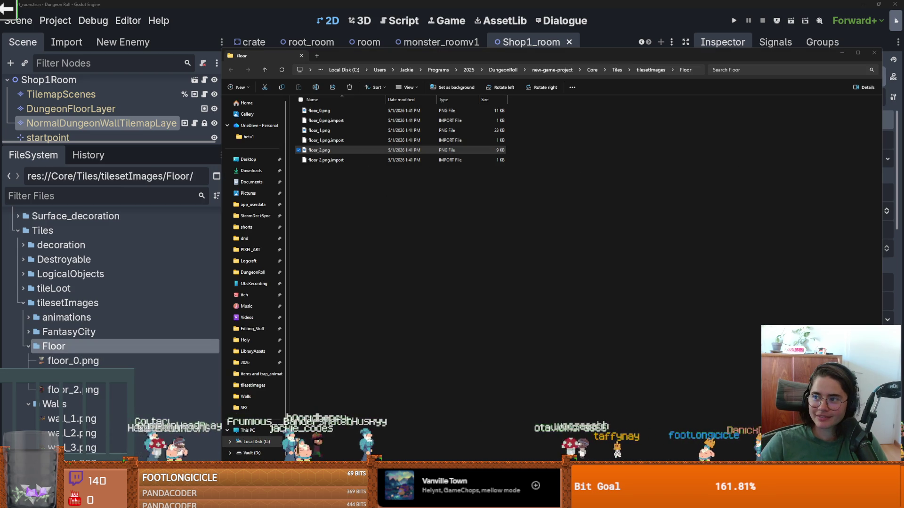
pyautogui.doubleClick(318, 150)
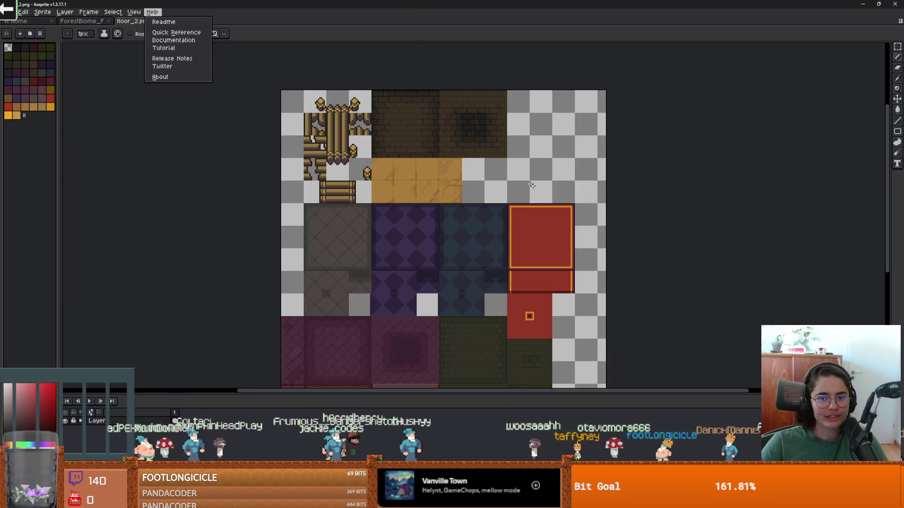
pyautogui.hotkey('alt', 'Tab')
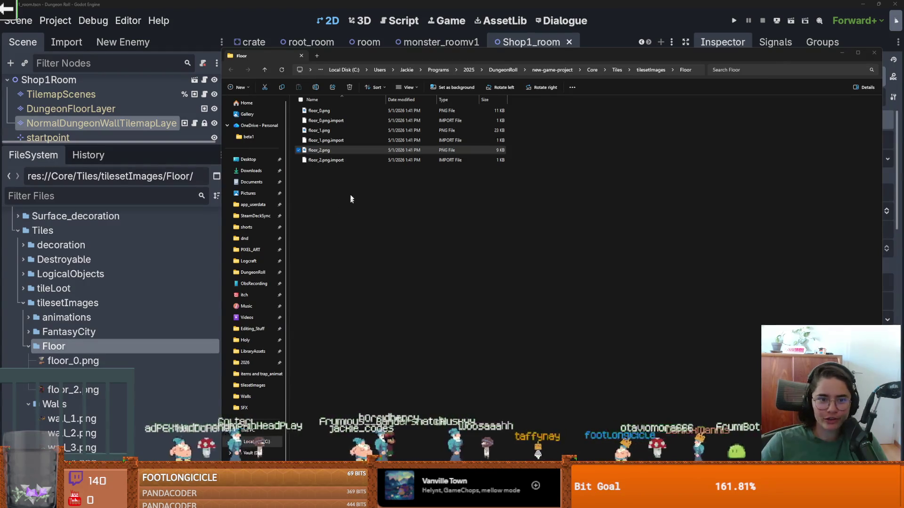
pyautogui.click(324, 130)
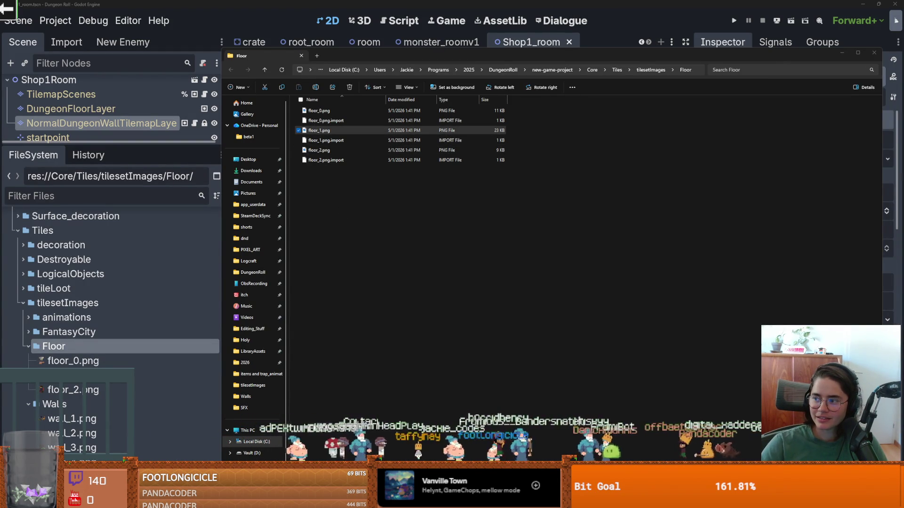
pyautogui.press('Return')
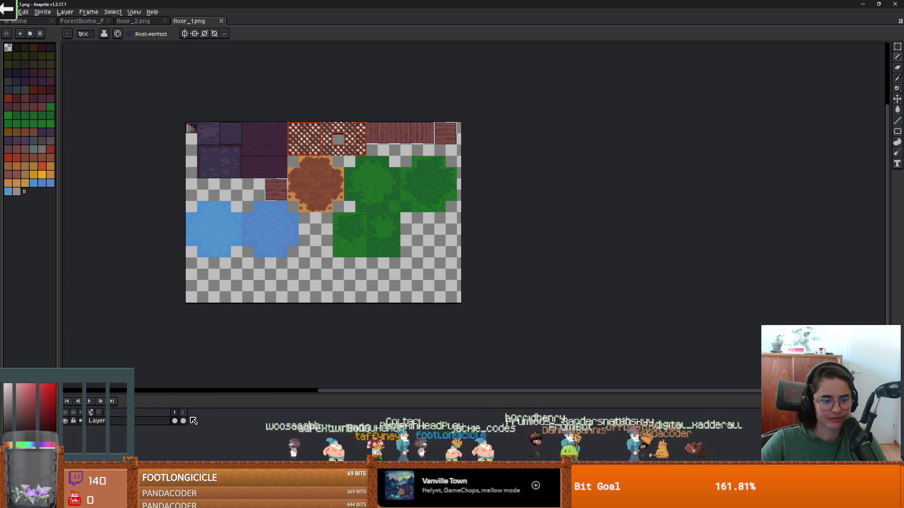
pyautogui.click(184, 419)
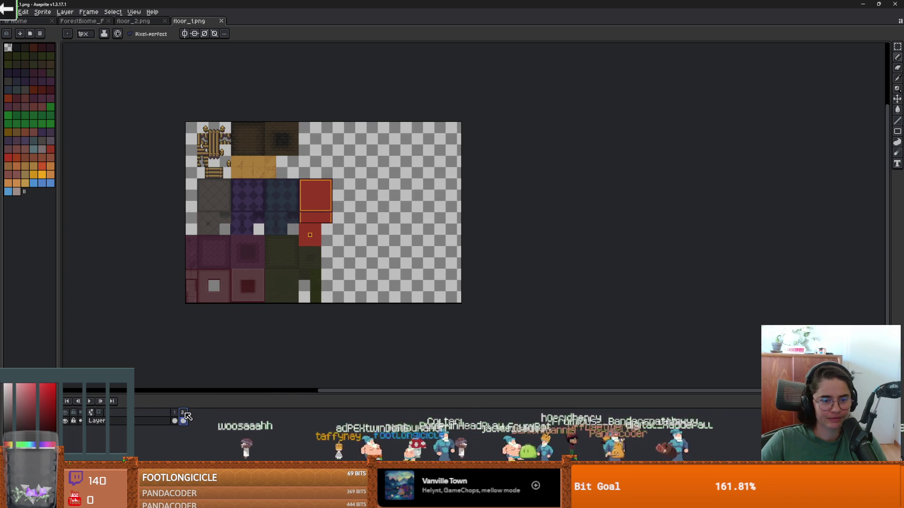
pyautogui.click(178, 419)
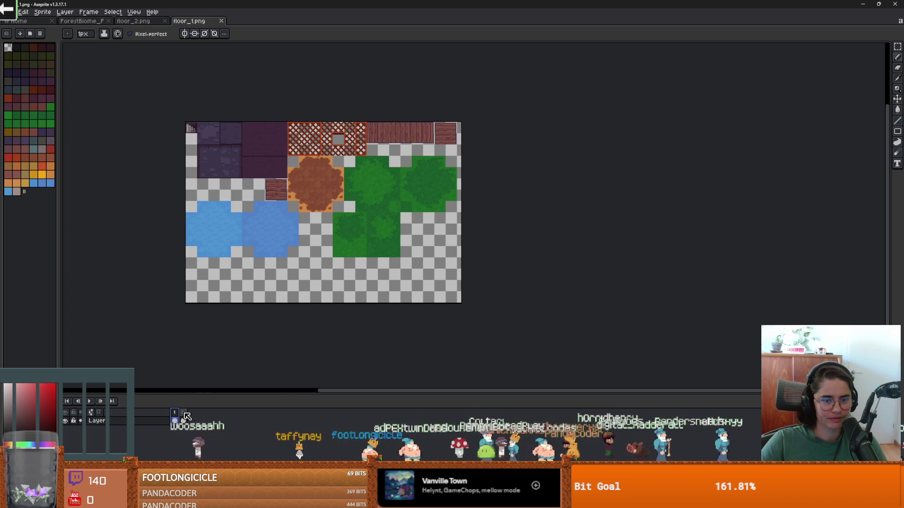
# Step: Preview floor_1.png in the image viewer, close it, and return to Aseprite's ForestBiome tileset tab
pyautogui.hotkey('alt', 'Tab')
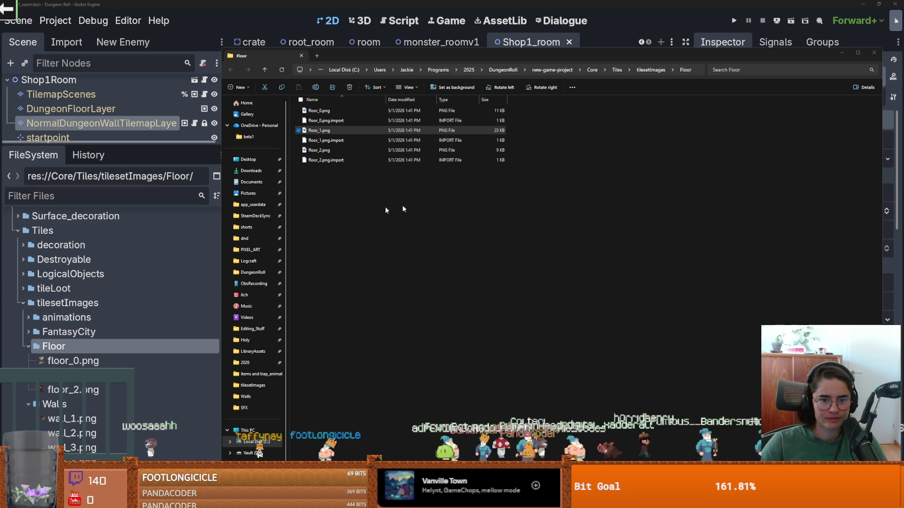
pyautogui.doubleClick(323, 133)
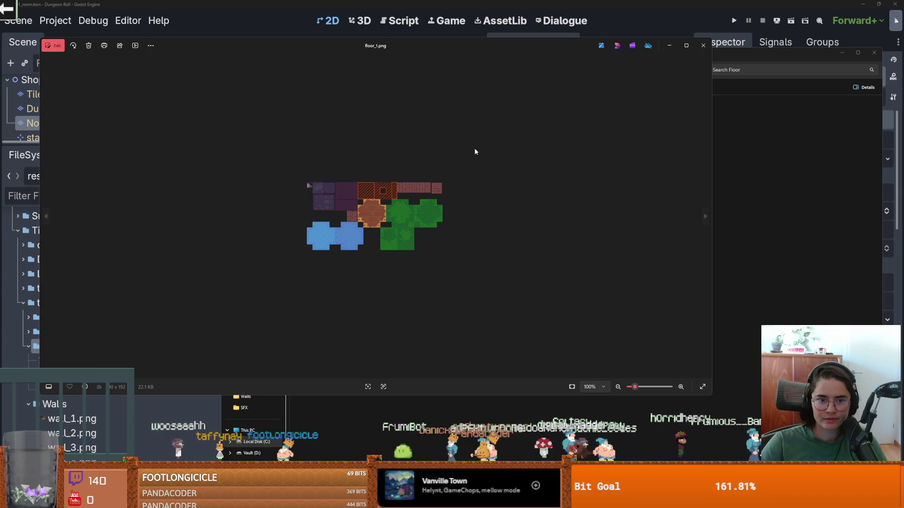
pyautogui.click(703, 49)
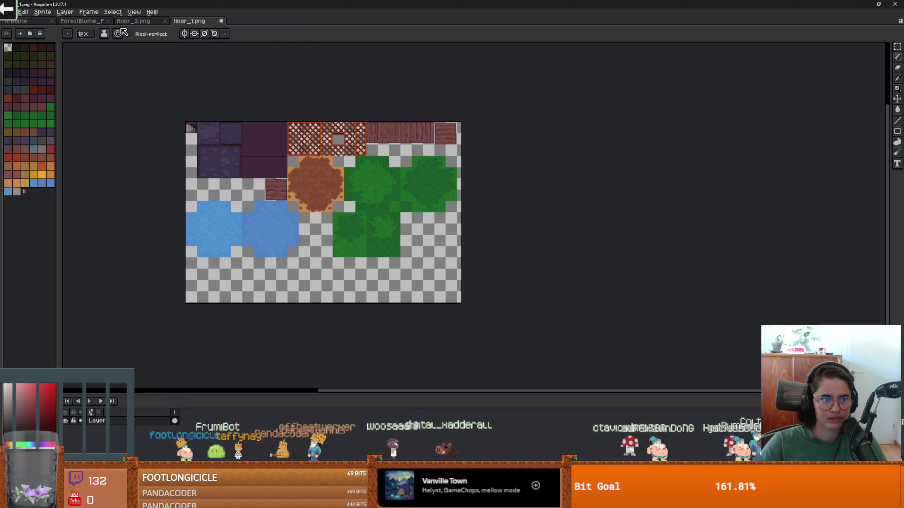
pyautogui.click(133, 21)
pyautogui.click(82, 21)
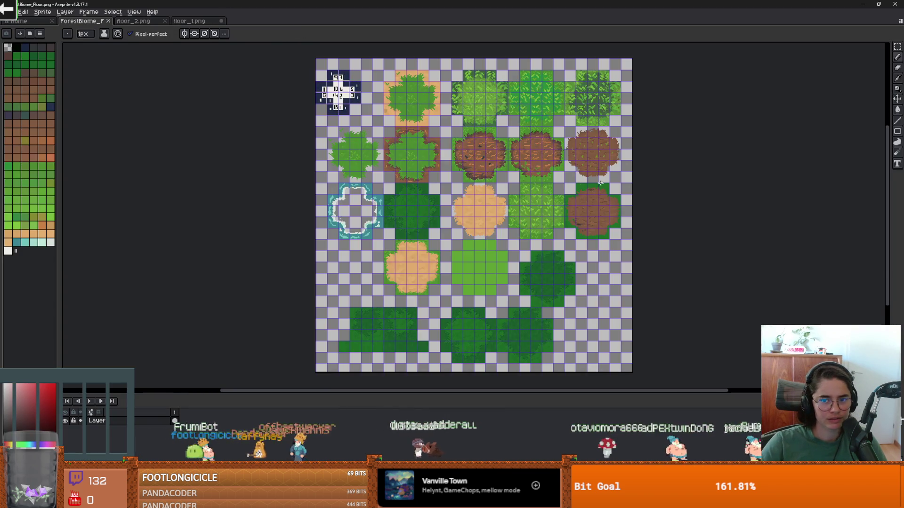
# Step: Select the dirt-on-grass tile block in the ForestBiome tileset with the rectangular marquee
pyautogui.scroll(5, 479, 253)
pyautogui.moveTo(479, 254); pyautogui.dragTo(501, 212)
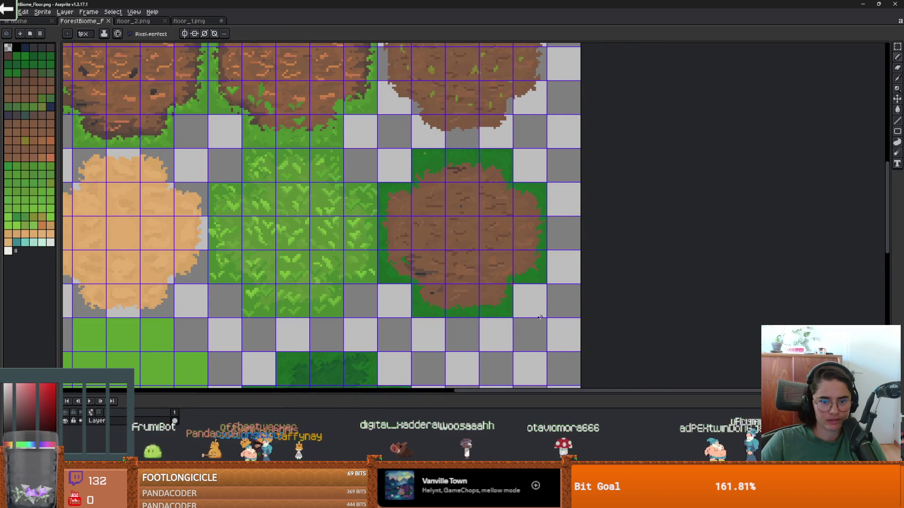
pyautogui.scroll(-2, 540, 317)
pyautogui.press('m')
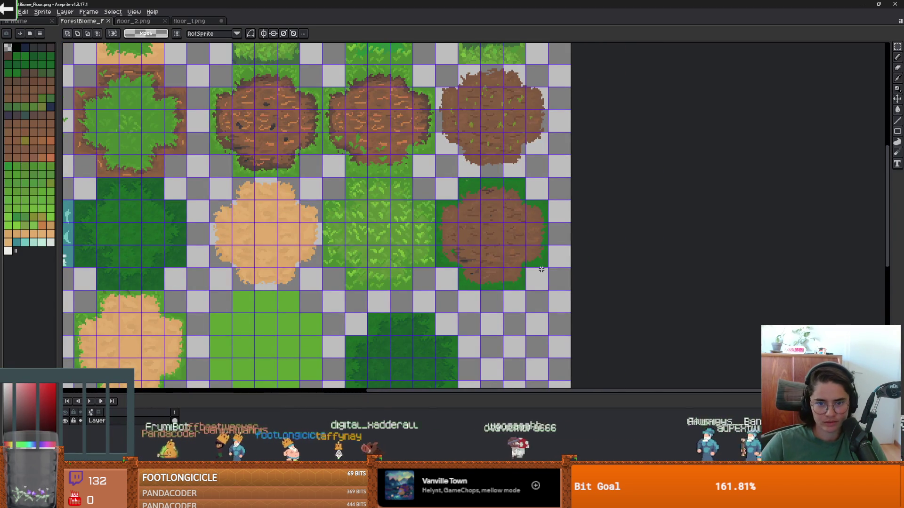
pyautogui.scroll(2, 541, 278)
pyautogui.scroll(-4, 497, 185)
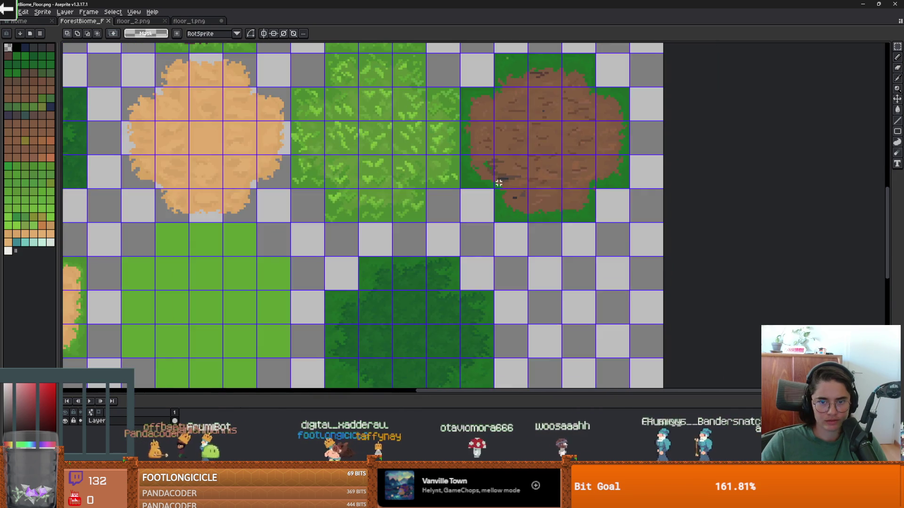
pyautogui.scroll(2, 499, 195)
pyautogui.moveTo(498, 184)
pyautogui.mouseDown()
pyautogui.moveTo(469, 242)
pyautogui.moveTo(498, 252)
pyautogui.mouseUp()
pyautogui.scroll(-2, 498, 253)
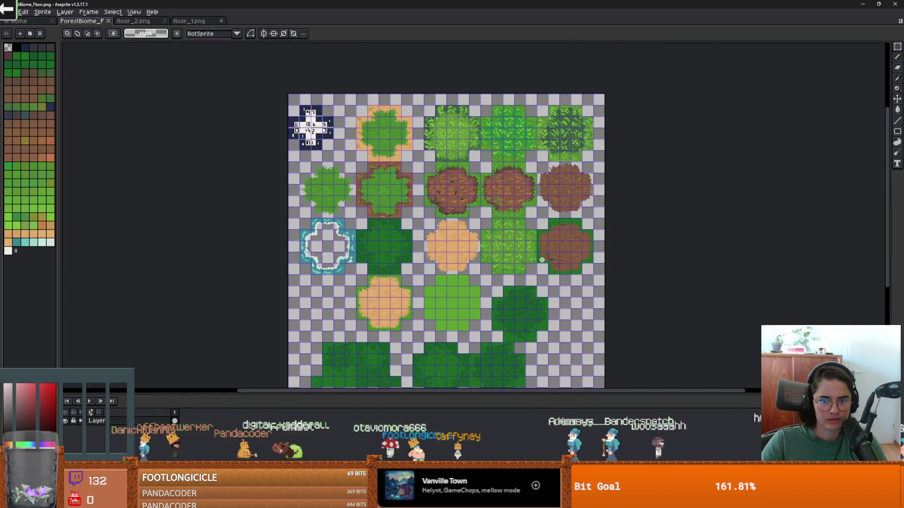
pyautogui.scroll(3, 460, 290)
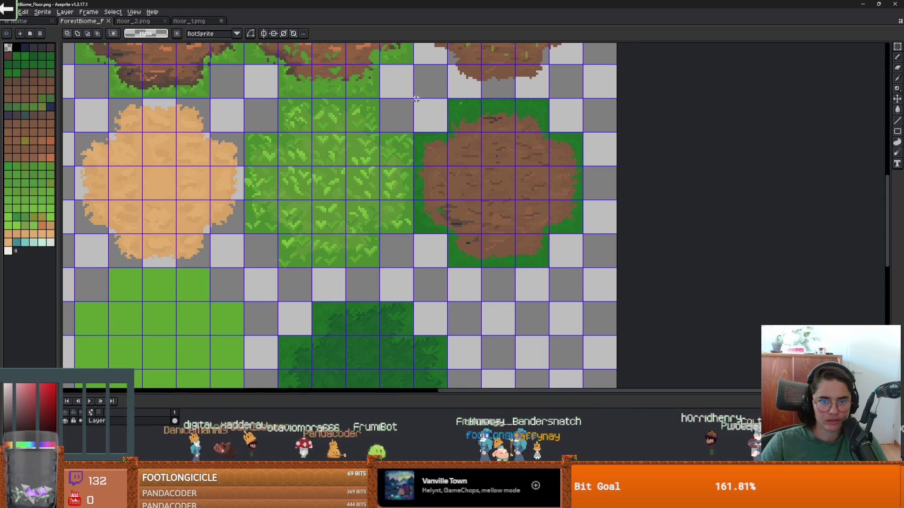
pyautogui.moveTo(414, 99); pyautogui.dragTo(583, 267)
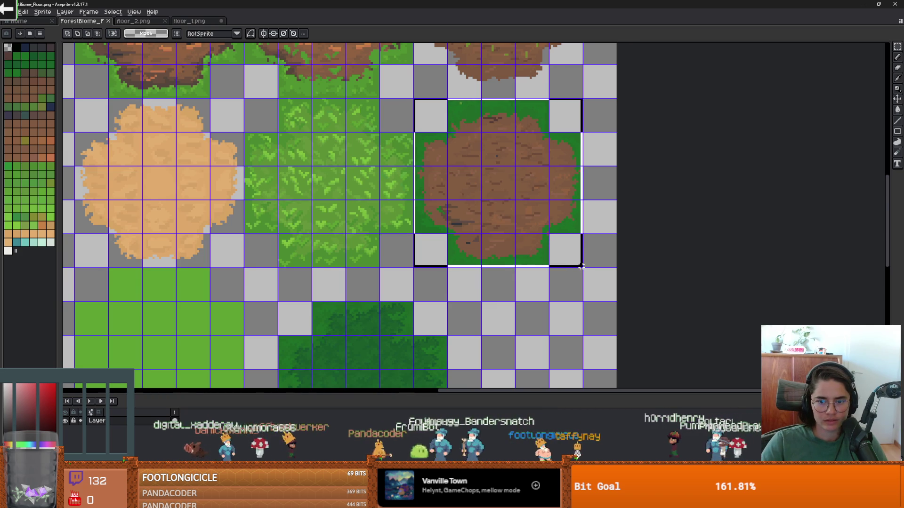
pyautogui.scroll(2, 565, 259)
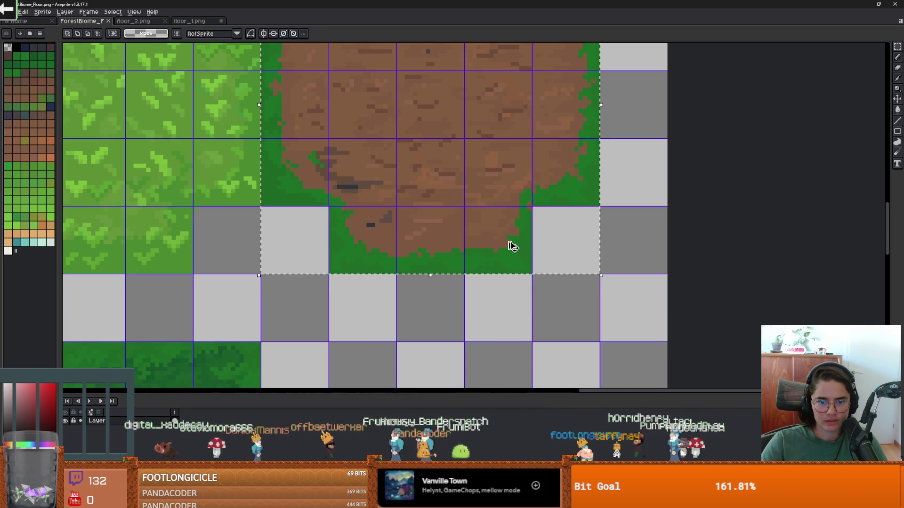
# Step: Paste the dirt tile into floor_1.png beside its grass tiles and drop it in place
pyautogui.click(188, 21)
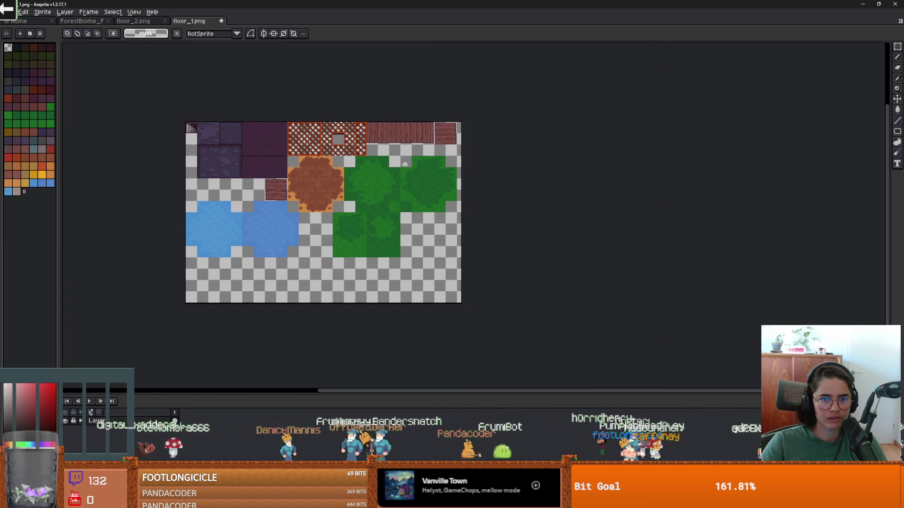
pyautogui.hotkey('ctrl', 'v')
pyautogui.moveTo(449, 268); pyautogui.dragTo(419, 235)
pyautogui.scroll(3, 427, 240)
pyautogui.scroll(2, 419, 234)
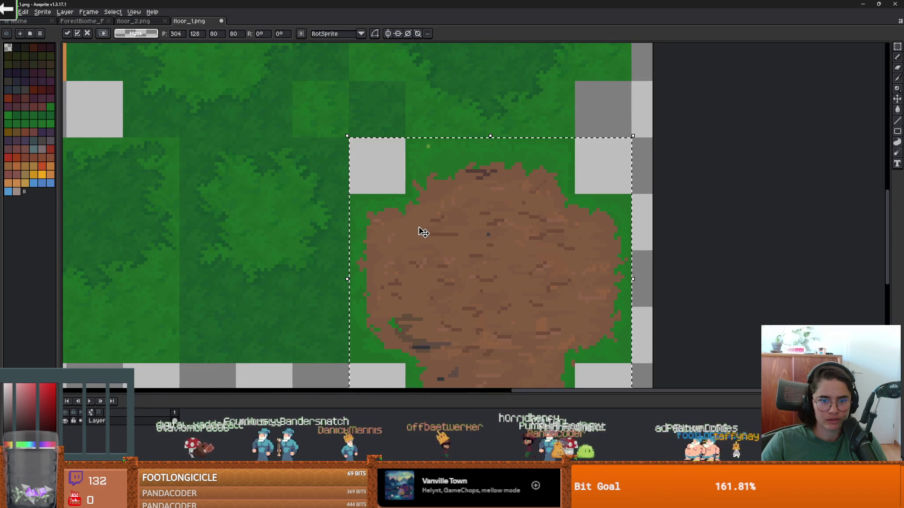
pyautogui.click(616, 126)
pyautogui.scroll(-3, 615, 183)
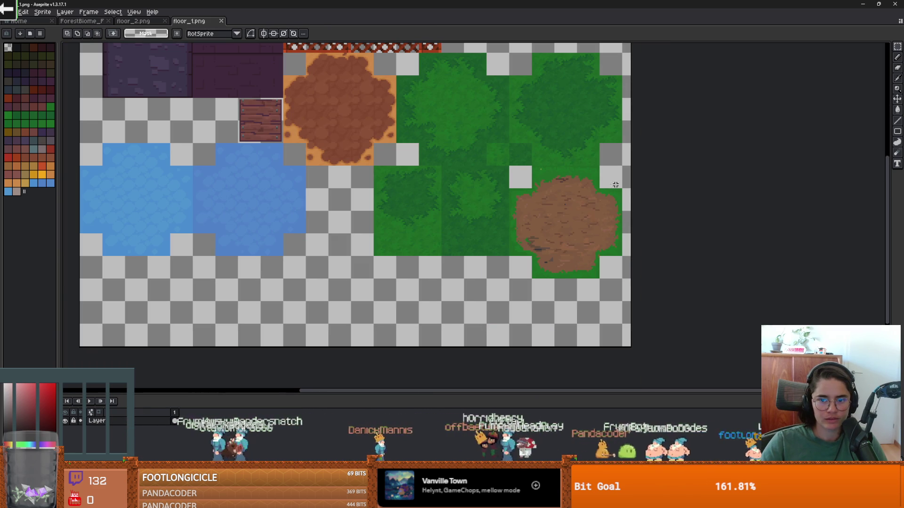
pyautogui.hotkey('alt', 'Tab')
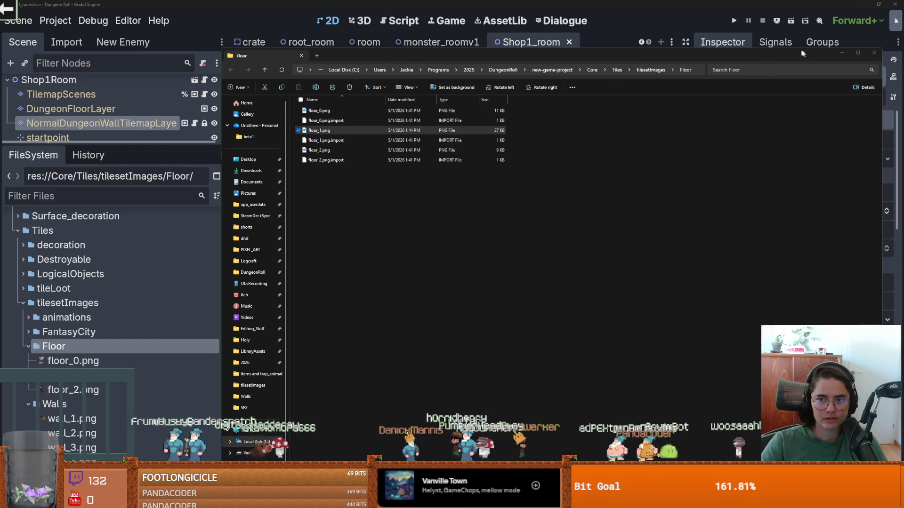
# Step: In Godot, browse the wall_3 and wall_4 tile atlases in the TileSet editor
pyautogui.click(751, 57)
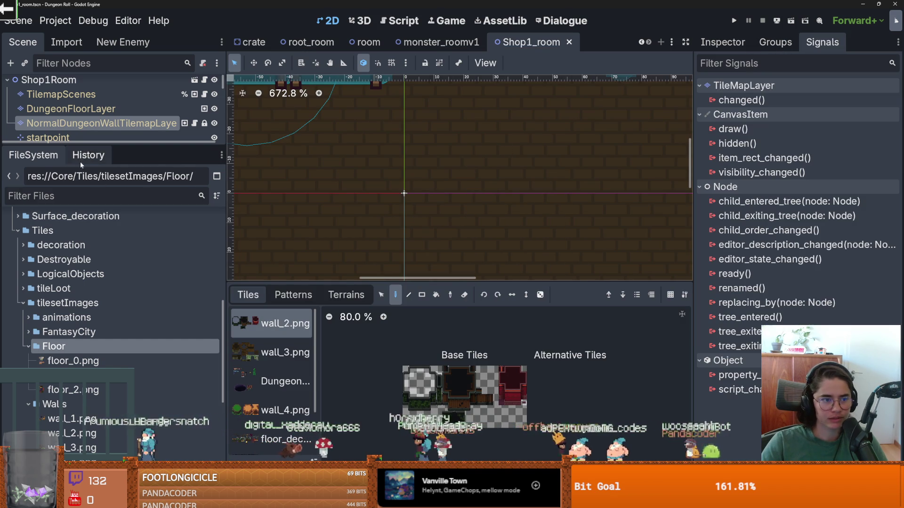
pyautogui.click(88, 199)
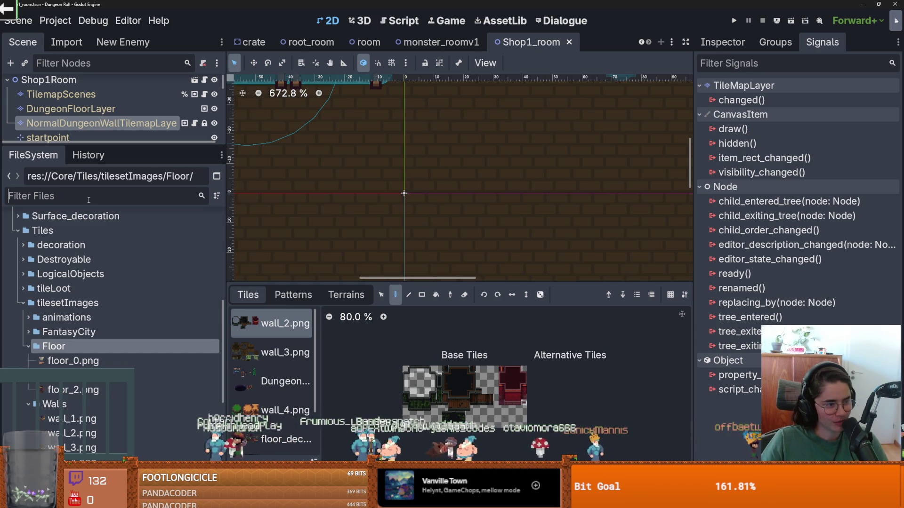
pyautogui.click(277, 361)
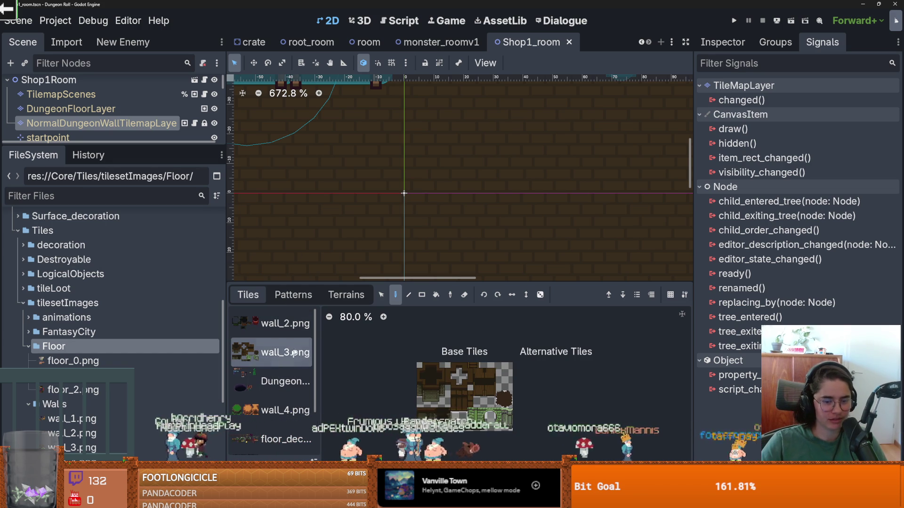
pyautogui.moveTo(474, 283); pyautogui.dragTo(473, 117)
pyautogui.click(283, 247)
pyautogui.click(282, 189)
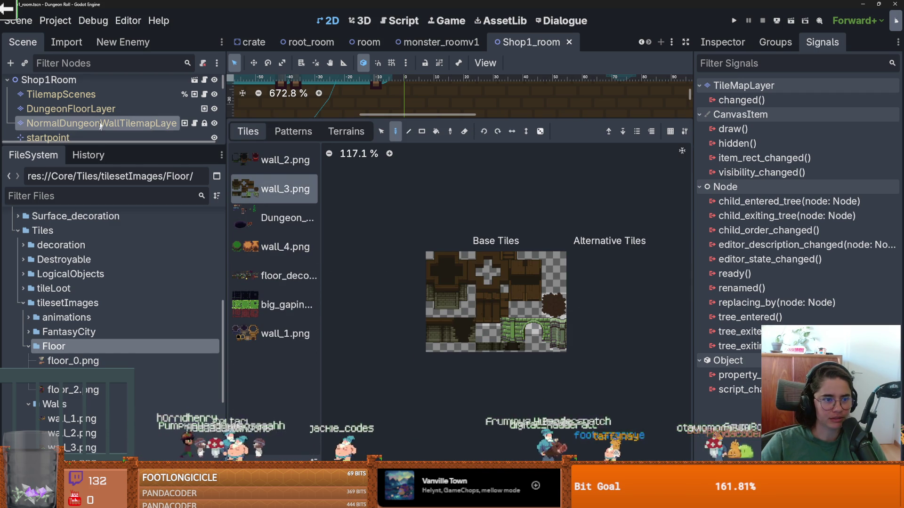
# Step: Select DungeonFloorLayer and create tiles over the floor_1.png dirt-on-grass area
pyautogui.click(89, 109)
pyautogui.scroll(3, 570, 339)
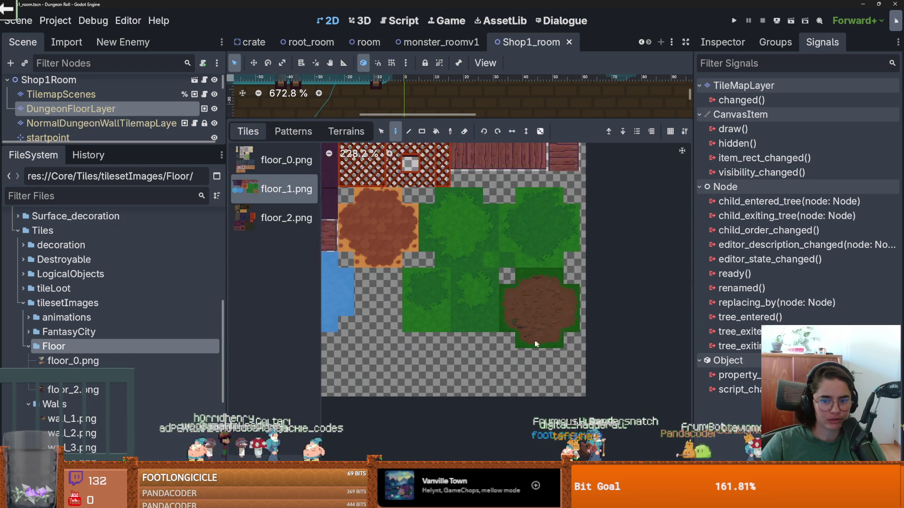
pyautogui.moveTo(559, 335); pyautogui.dragTo(559, 122)
pyautogui.scroll(5, 554, 272)
pyautogui.moveTo(554, 271)
pyautogui.mouseDown()
pyautogui.moveTo(593, 268)
pyautogui.moveTo(621, 306)
pyautogui.moveTo(546, 287)
pyautogui.moveTo(582, 328)
pyautogui.mouseUp()
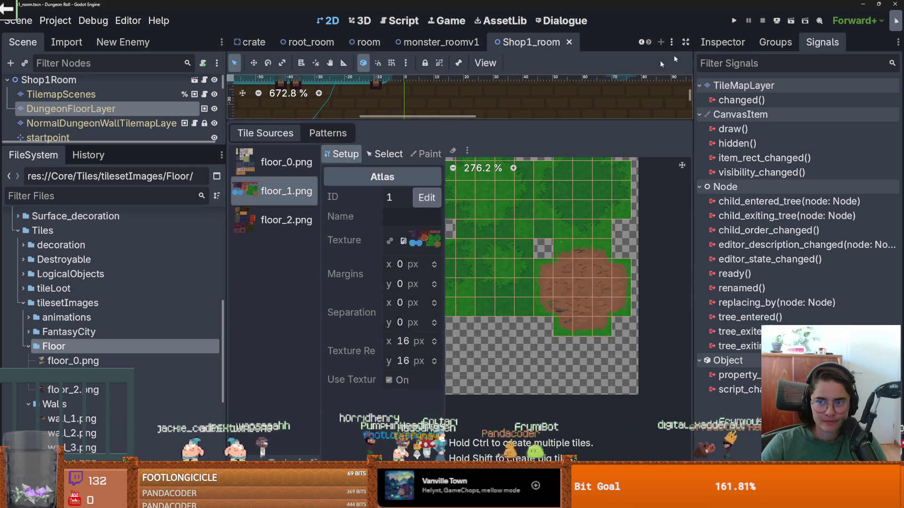
# Step: Expand the floor layer's TileSet properties in the Inspector and look through them
pyautogui.click(723, 42)
pyautogui.click(856, 165)
pyautogui.scroll(-10, 800, 292)
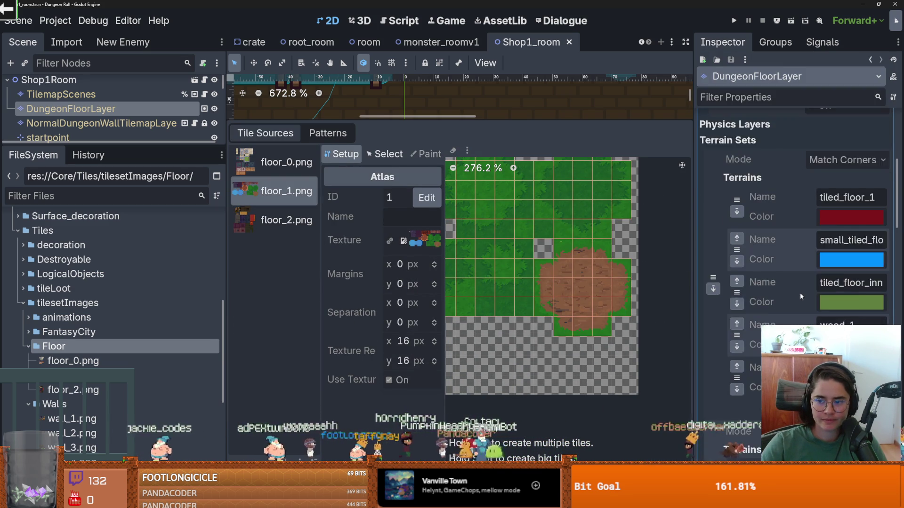
pyautogui.scroll(-5, 808, 293)
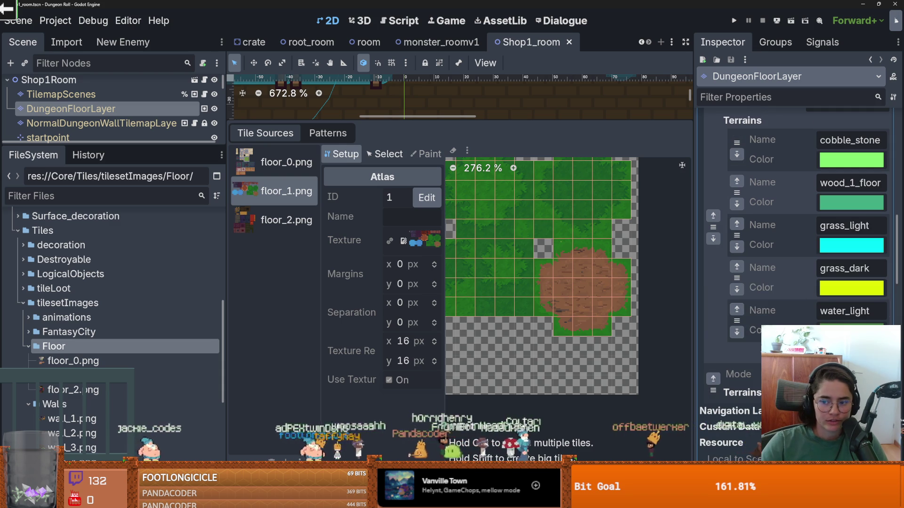
pyautogui.scroll(-5, 808, 292)
pyautogui.scroll(3, 808, 321)
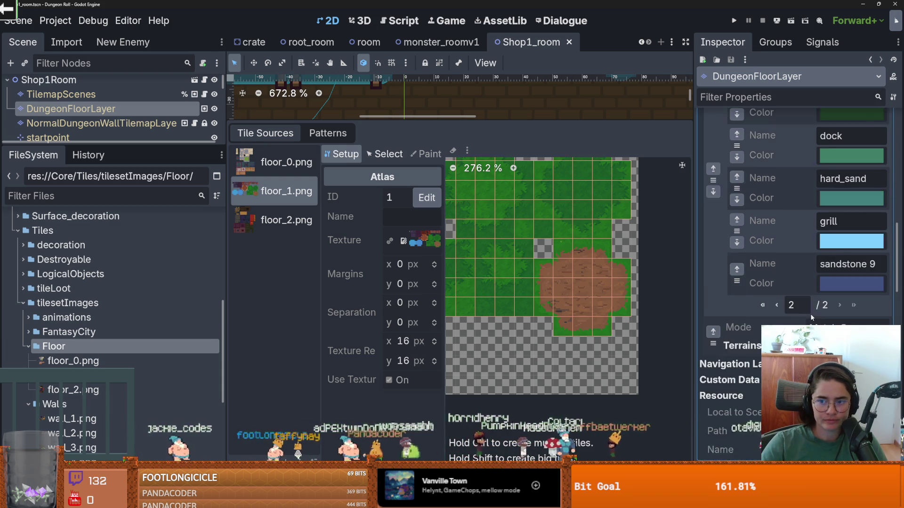
# Step: In the room scene, select the dungeon floor layer and open its floor tileset
pyautogui.click(194, 81)
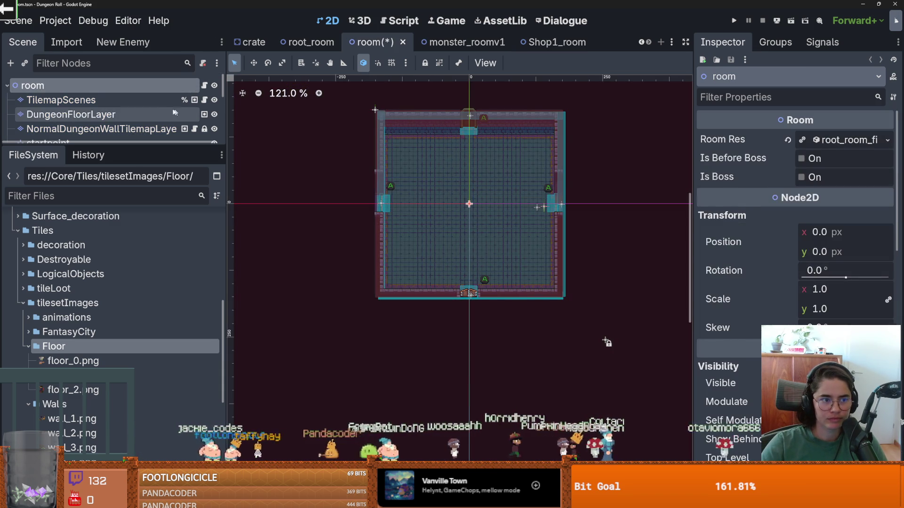
pyautogui.click(182, 113)
pyautogui.click(842, 162)
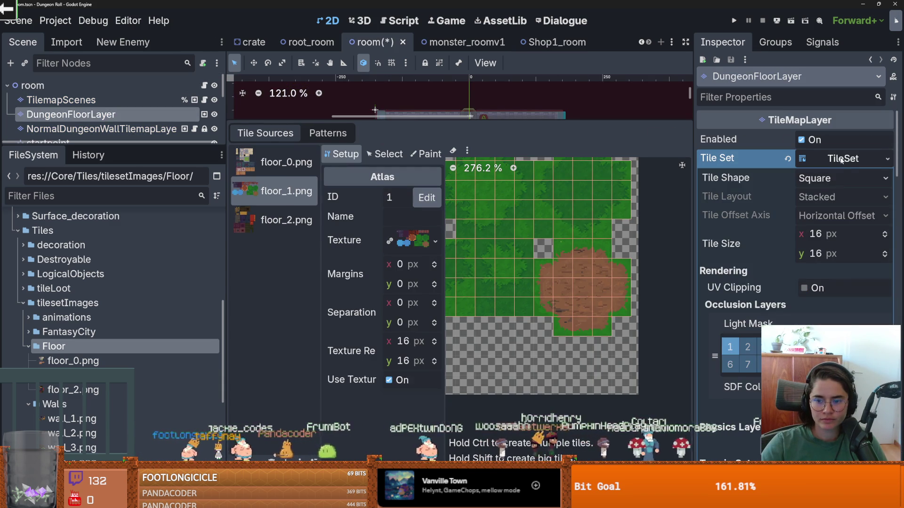
pyautogui.scroll(-10, 789, 233)
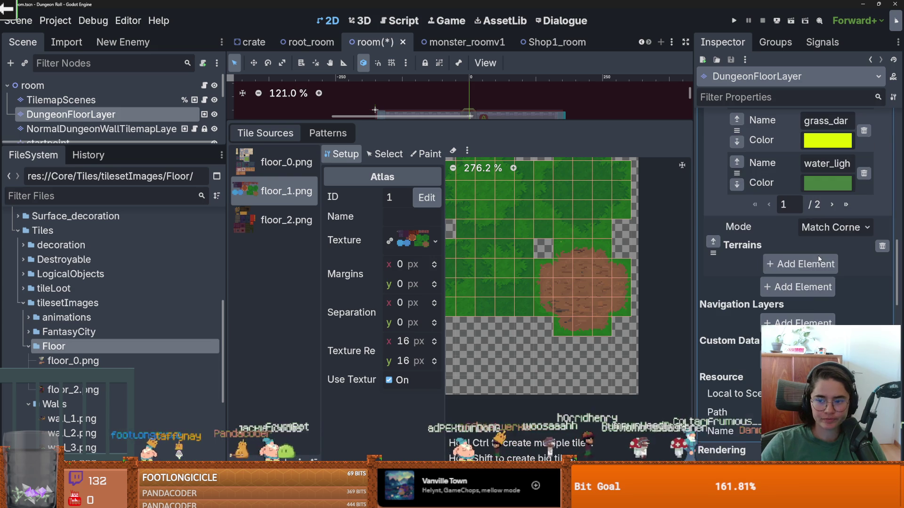
pyautogui.scroll(2, 801, 250)
# Step: Add a new terrain named dirt_on_grass on the last terrains page
pyautogui.click(832, 252)
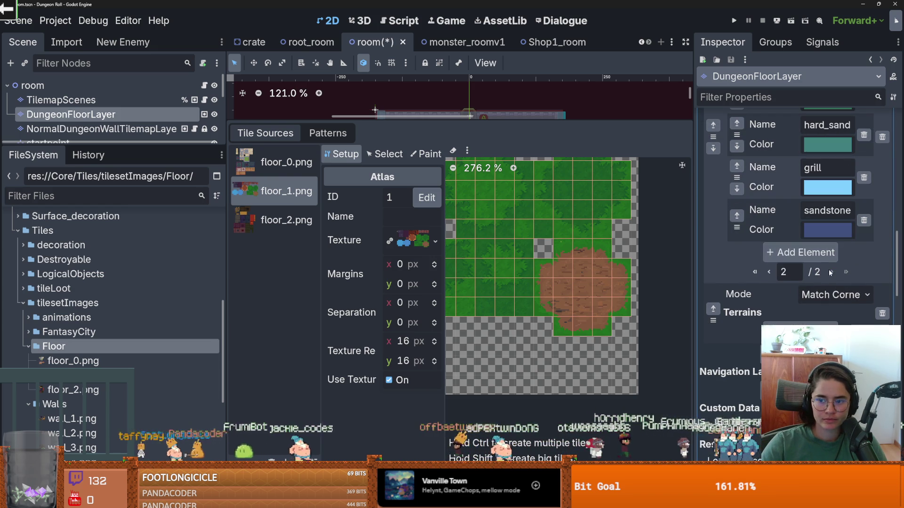
pyautogui.click(809, 255)
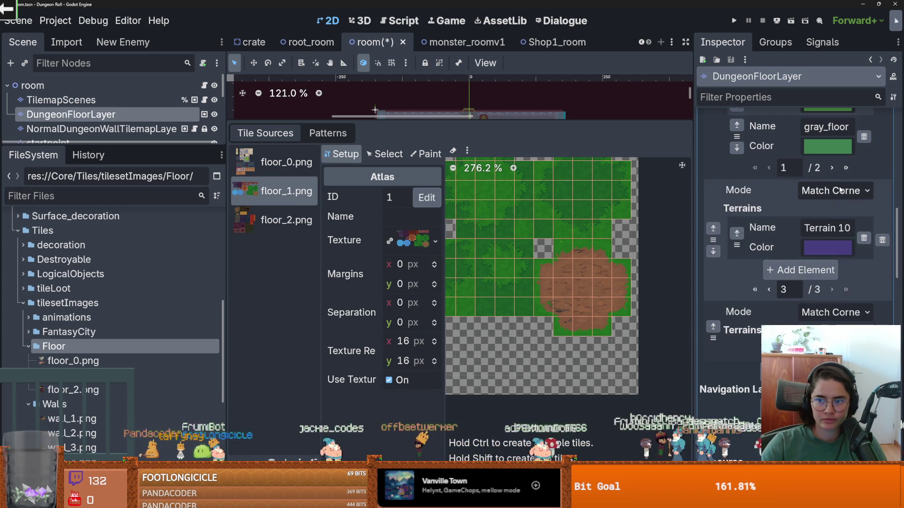
pyautogui.click(837, 228)
pyautogui.write('di')
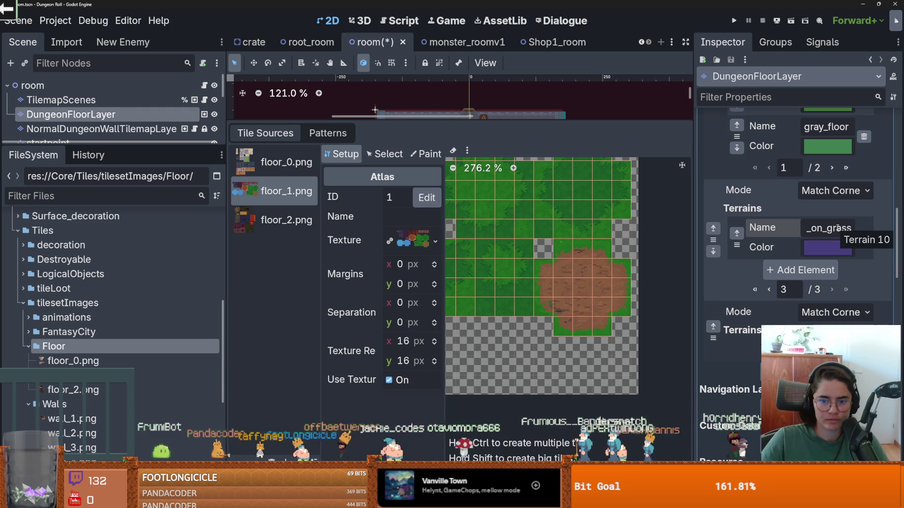
pyautogui.click(426, 157)
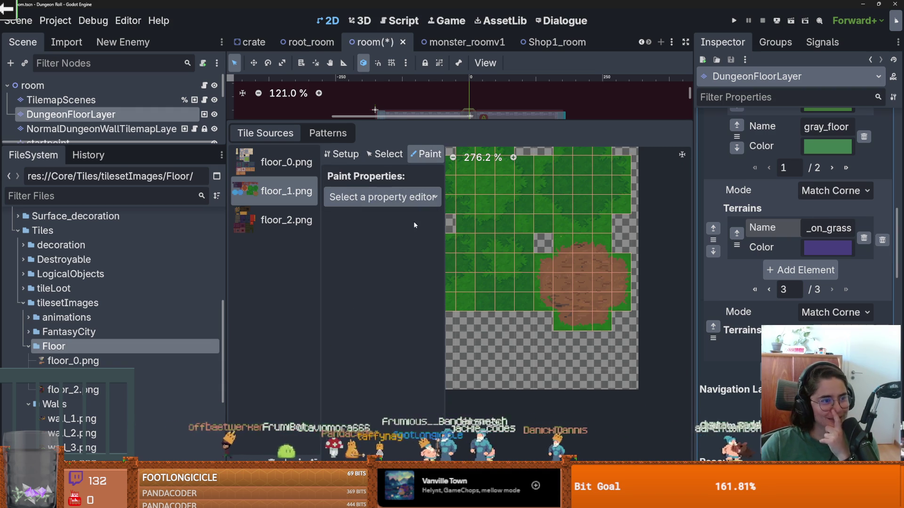
# Step: Set the Paint property to Terrains, with the new terrain set and dirt_on_grass terrain
pyautogui.click(383, 197)
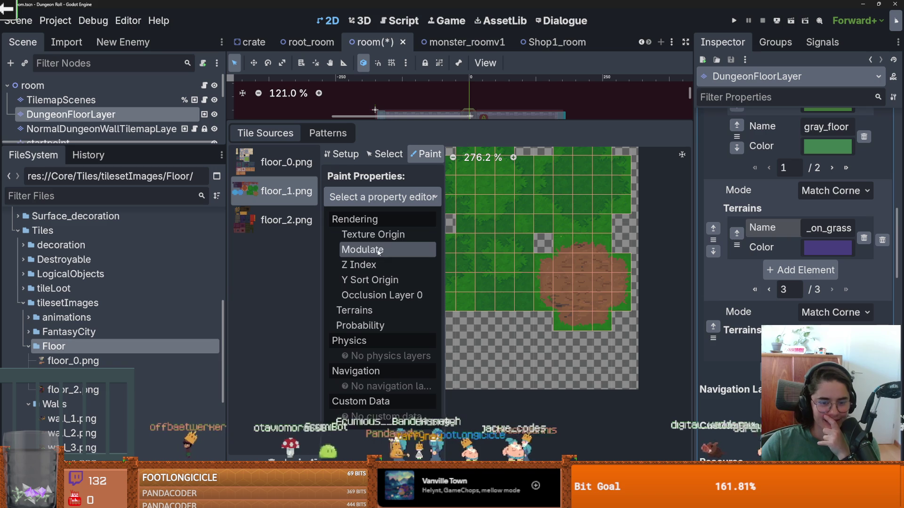
pyautogui.click(372, 311)
pyautogui.click(410, 238)
pyautogui.click(414, 286)
pyautogui.click(410, 257)
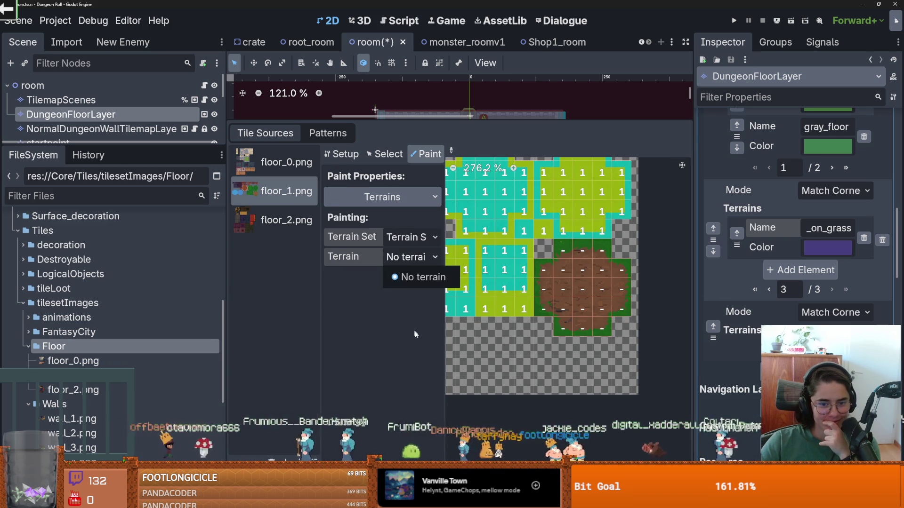
pyautogui.click(404, 244)
pyautogui.click(409, 286)
pyautogui.click(412, 257)
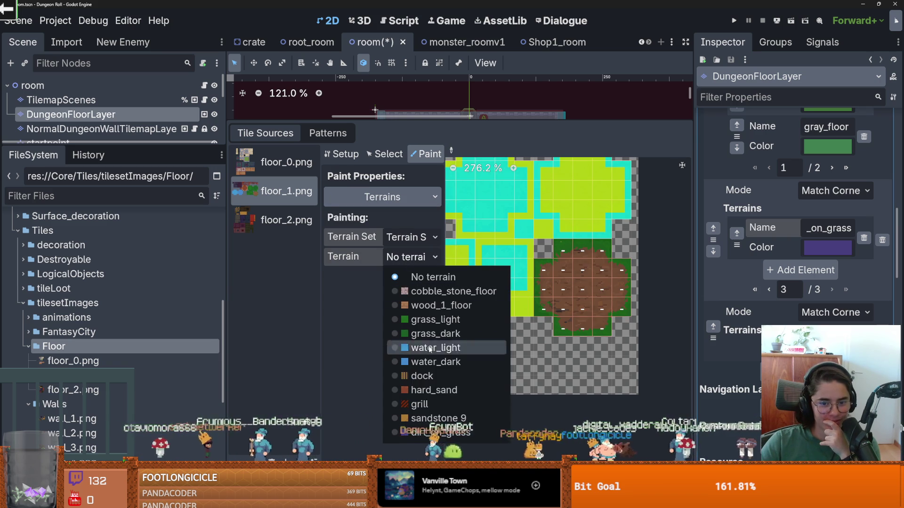
pyautogui.click(441, 432)
# Step: Paint dirt_on_grass over floor_1's dirt tiles out to the edges, and save the room scene
pyautogui.scroll(3, 592, 277)
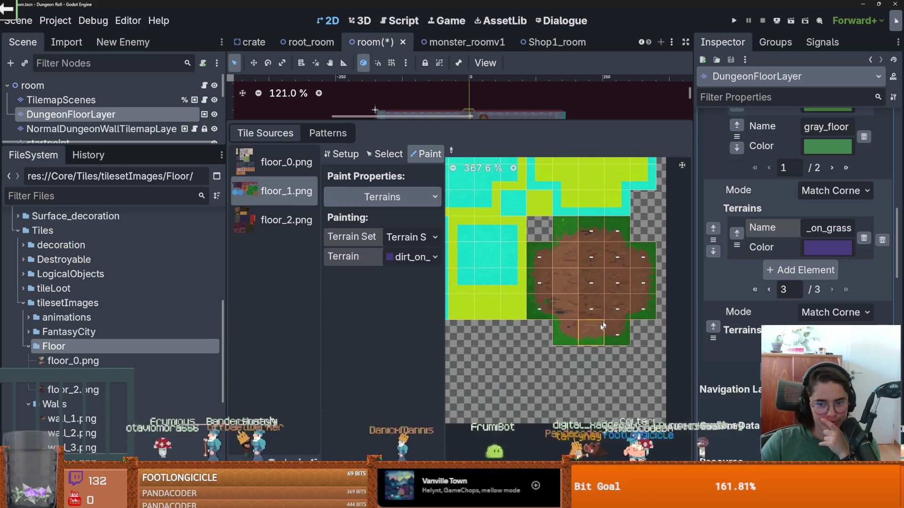
pyautogui.moveTo(592, 278)
pyautogui.mouseDown()
pyautogui.moveTo(617, 264)
pyautogui.moveTo(540, 257)
pyautogui.moveTo(638, 295)
pyautogui.moveTo(640, 307)
pyautogui.moveTo(567, 306)
pyautogui.mouseUp()
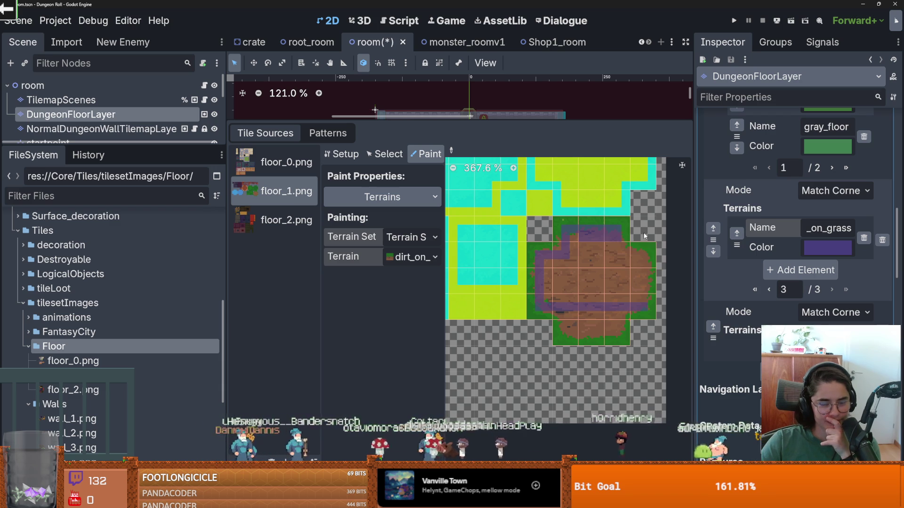
pyautogui.moveTo(617, 258); pyautogui.dragTo(633, 258)
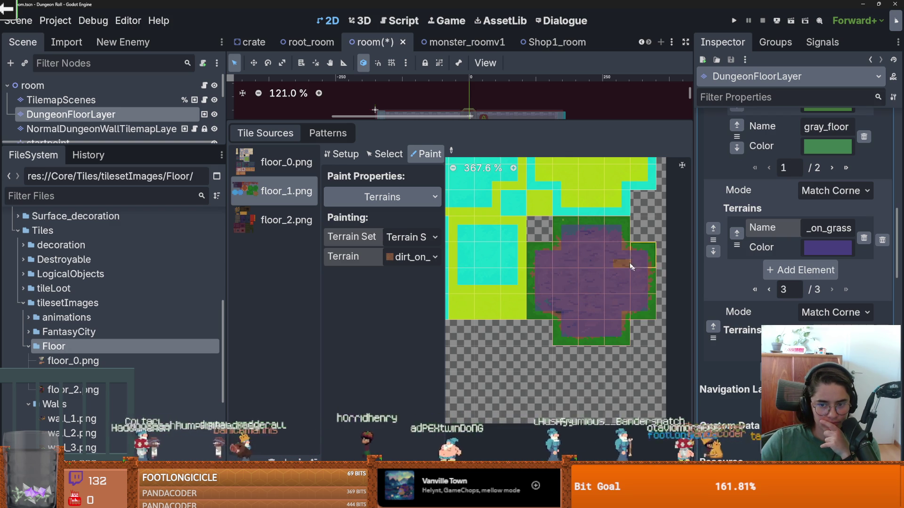
pyautogui.hotkey('ctrl', 's')
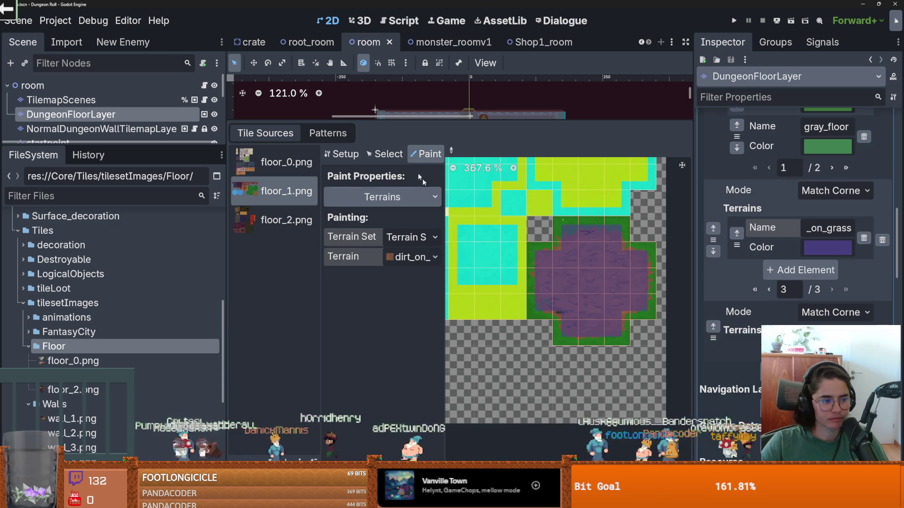
# Step: Save the room, filter the files for 'god', and open GodfreyCrusaderRoom.tscn
pyautogui.moveTo(422, 119); pyautogui.dragTo(427, 379)
pyautogui.hotkey('ctrl', 's')
pyautogui.click(55, 194)
pyautogui.write('b')
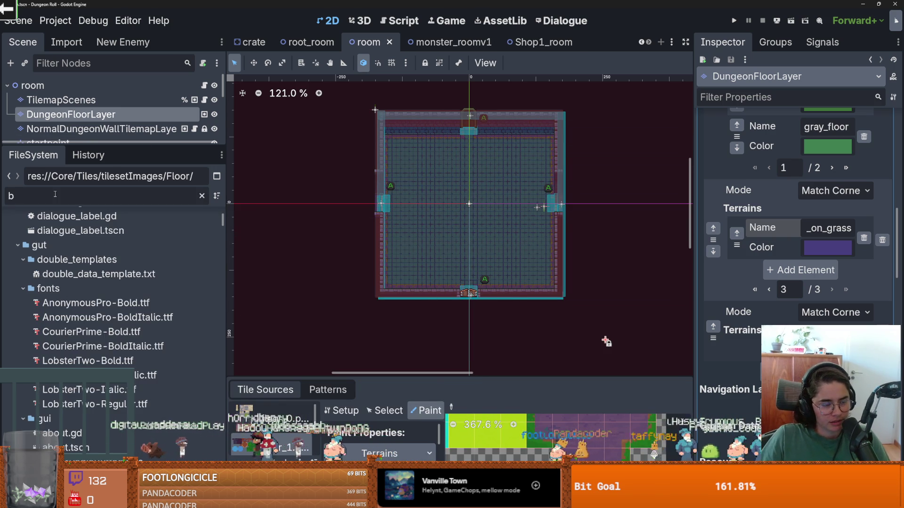
pyautogui.press('BackSpace')
pyautogui.write('godfrey')
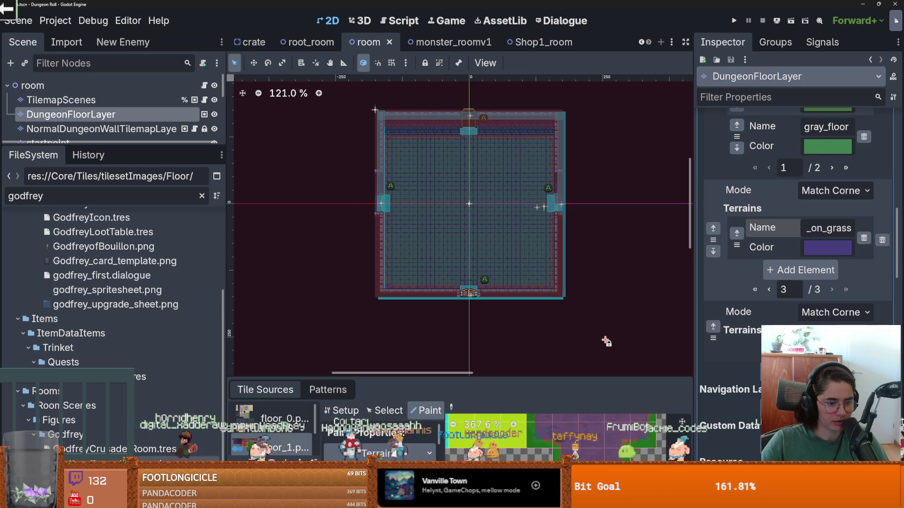
pyautogui.doubleClick(89, 450)
# Step: Erase the middle dividing walls on the wall layer, then select DungeonFloorLayer
pyautogui.moveTo(428, 118); pyautogui.dragTo(428, 383)
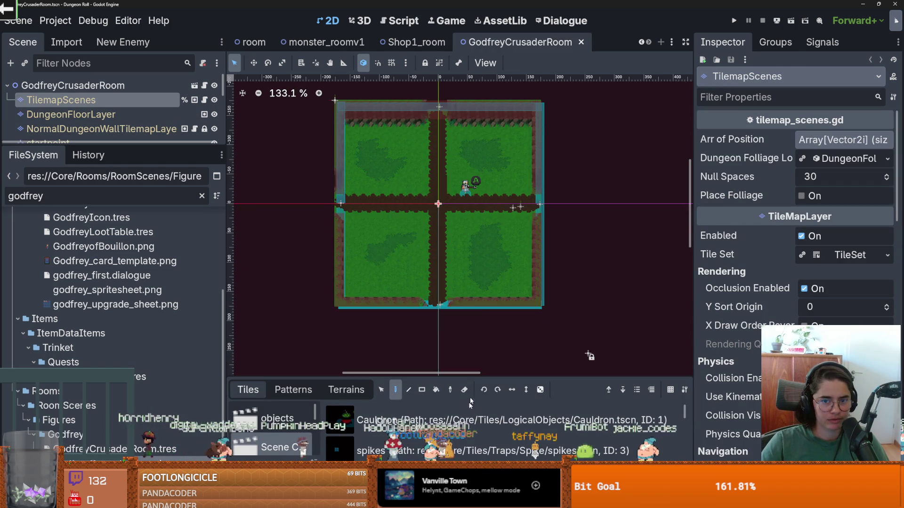
pyautogui.scroll(3, 495, 207)
pyautogui.click(98, 129)
pyautogui.moveTo(409, 200)
pyautogui.mouseDown()
pyautogui.moveTo(372, 200)
pyautogui.moveTo(329, 216)
pyautogui.moveTo(464, 214)
pyautogui.moveTo(433, 344)
pyautogui.moveTo(436, 226)
pyautogui.moveTo(428, 240)
pyautogui.moveTo(603, 207)
pyautogui.moveTo(414, 175)
pyautogui.moveTo(413, 141)
pyautogui.moveTo(450, 86)
pyautogui.mouseUp()
pyautogui.click(134, 115)
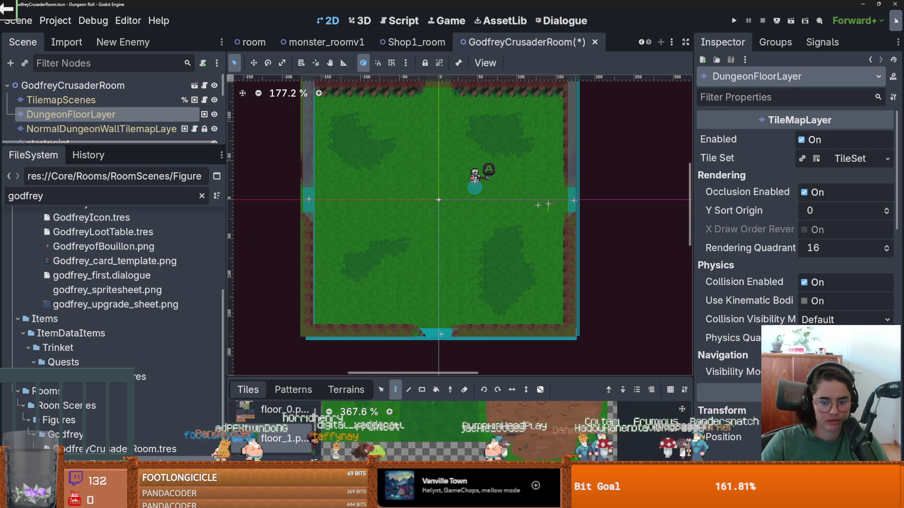
pyautogui.click(346, 390)
# Step: Pick dirt_on_grass and paint a vertical dirt path from the room's bottom middle upward
pyautogui.scroll(-5, 287, 437)
pyautogui.click(281, 458)
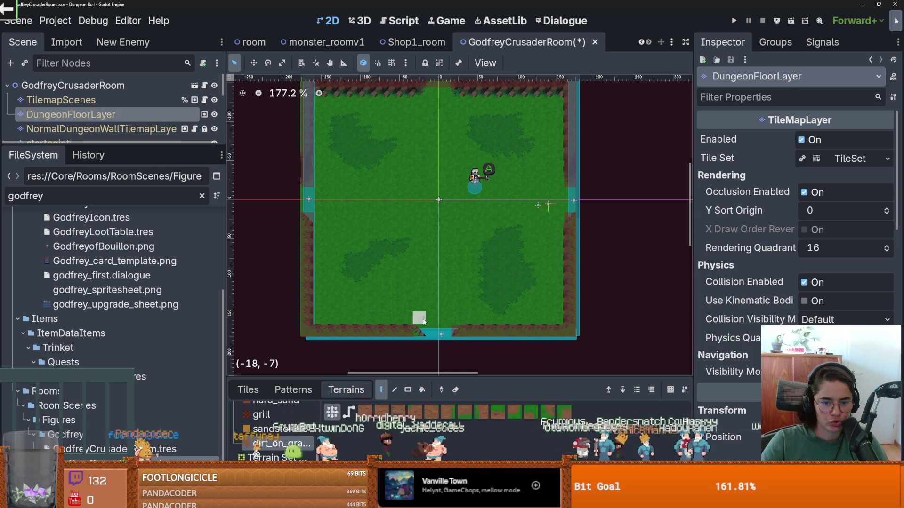
pyautogui.moveTo(439, 326)
pyautogui.mouseDown()
pyautogui.moveTo(434, 281)
pyautogui.moveTo(443, 306)
pyautogui.moveTo(448, 257)
pyautogui.mouseUp()
pyautogui.scroll(-1, 440, 304)
pyautogui.scroll(4, 439, 319)
pyautogui.press('r')
pyautogui.moveTo(448, 310)
pyautogui.mouseDown()
pyautogui.moveTo(447, 327)
pyautogui.moveTo(433, 160)
pyautogui.mouseUp()
pyautogui.scroll(4, 447, 325)
pyautogui.scroll(-1, 439, 215)
pyautogui.scroll(-2, 440, 216)
pyautogui.click(438, 320)
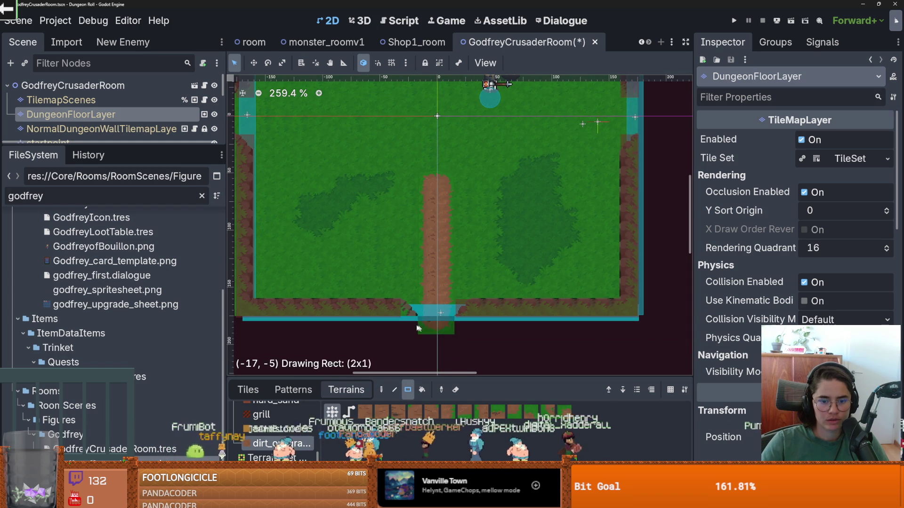
pyautogui.scroll(2, 438, 251)
pyautogui.moveTo(437, 245)
pyautogui.mouseDown()
pyautogui.moveTo(426, 159)
pyautogui.moveTo(242, 185)
pyautogui.mouseUp()
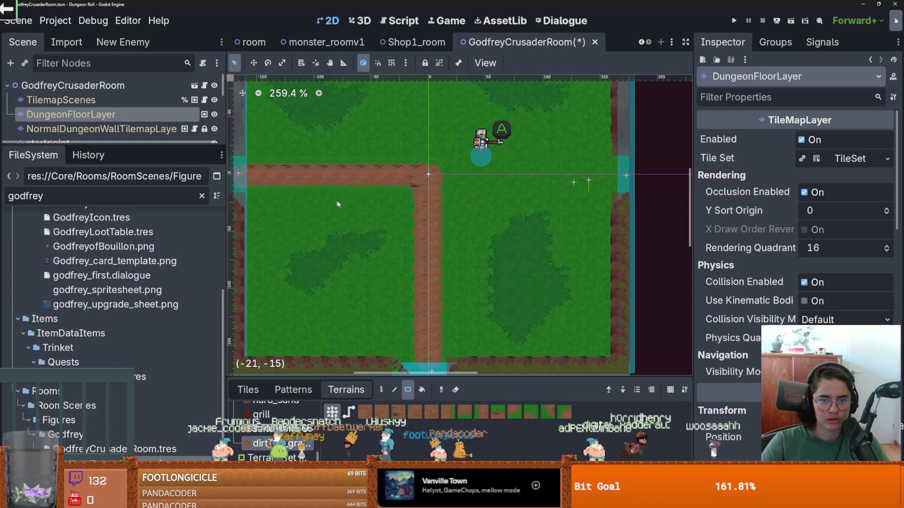
# Step: Paint dirt paths to the left and top walls and widen the central crossroads
pyautogui.hscroll(-3, 336, 200)
pyautogui.hscroll(4, 410, 192)
pyautogui.moveTo(398, 188); pyautogui.dragTo(607, 193)
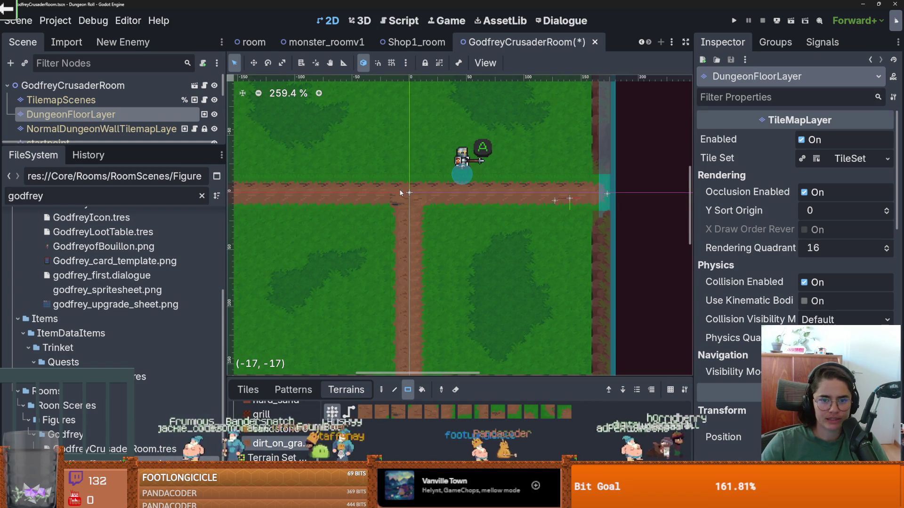
pyautogui.scroll(-1, 414, 193)
pyautogui.scroll(2, 425, 208)
pyautogui.moveTo(424, 209); pyautogui.dragTo(404, 100)
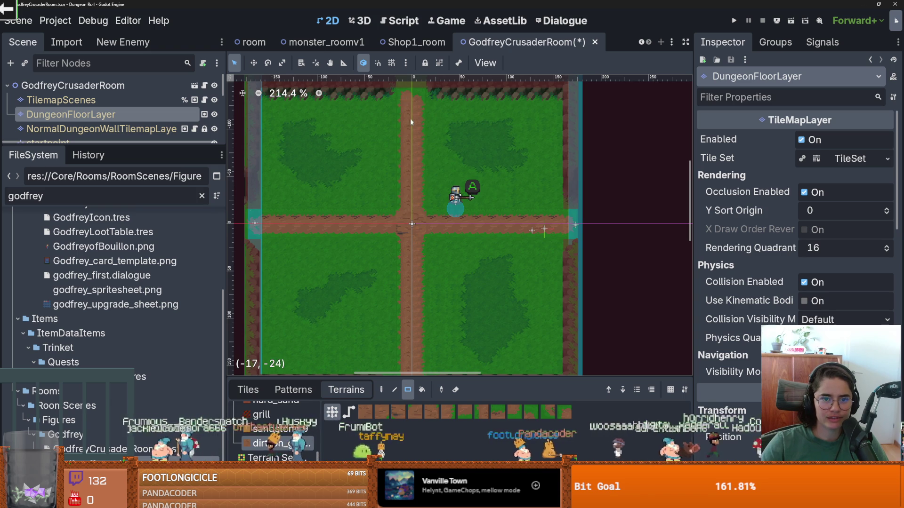
pyautogui.scroll(2, 405, 224)
pyautogui.moveTo(381, 210); pyautogui.dragTo(446, 249)
pyautogui.moveTo(400, 177); pyautogui.dragTo(437, 221)
pyautogui.scroll(-1, 437, 224)
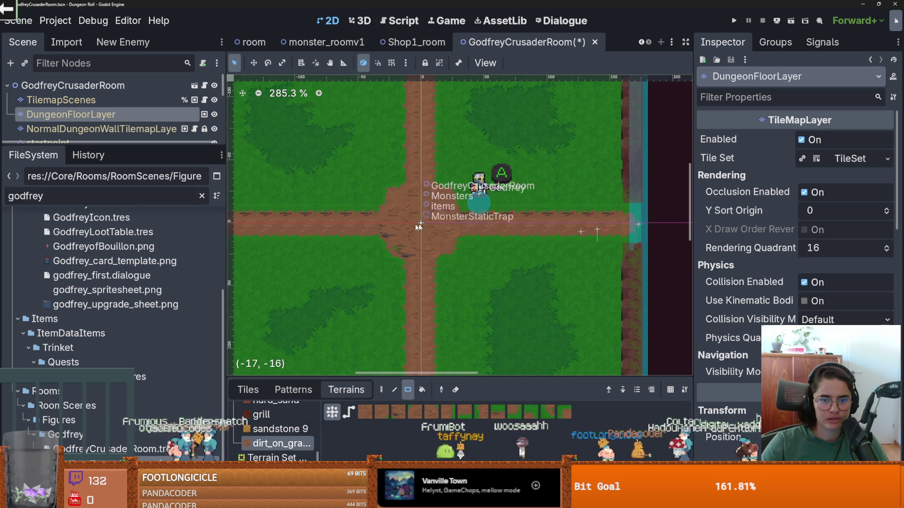
pyautogui.scroll(1, 501, 234)
# Step: Paint a straight dirt path to the right wall and save the GodfreyCrusaderRoom scene
pyautogui.moveTo(381, 234)
pyautogui.mouseDown()
pyautogui.moveTo(501, 234)
pyautogui.moveTo(325, 236)
pyautogui.mouseUp()
pyautogui.moveTo(479, 249)
pyautogui.mouseDown()
pyautogui.moveTo(323, 228)
pyautogui.moveTo(301, 249)
pyautogui.mouseUp()
pyautogui.moveTo(509, 210)
pyautogui.mouseDown()
pyautogui.moveTo(353, 204)
pyautogui.moveTo(304, 188)
pyautogui.moveTo(306, 198)
pyautogui.mouseUp()
pyautogui.scroll(-1, 521, 255)
pyautogui.scroll(-2, 347, 241)
pyautogui.moveTo(521, 254)
pyautogui.mouseDown()
pyautogui.moveTo(347, 241)
pyautogui.moveTo(394, 221)
pyautogui.mouseUp()
pyautogui.scroll(-1, 405, 224)
pyautogui.hotkey('ctrl', 's')
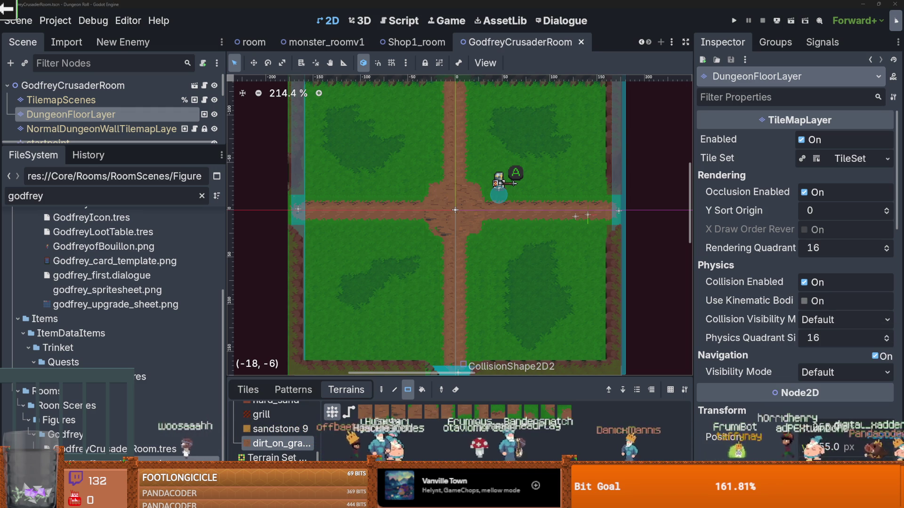
pyautogui.press('F5')
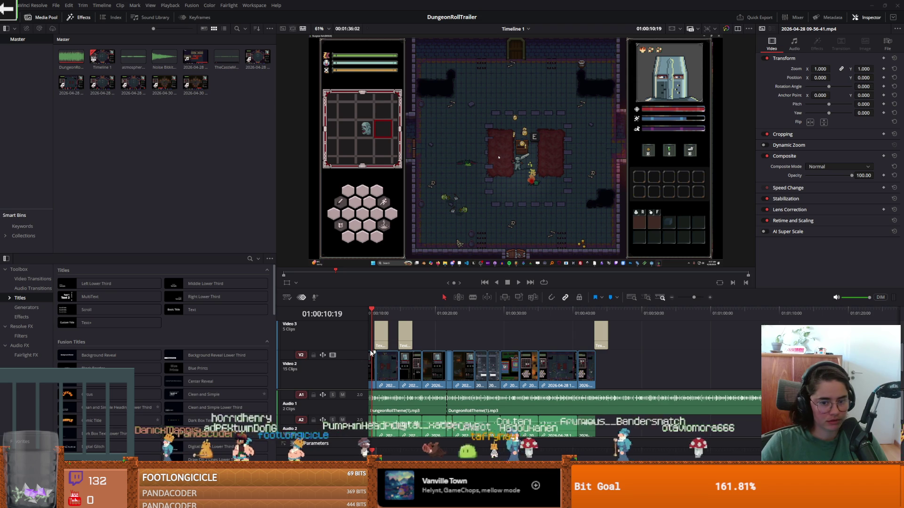
# Step: Scrub the timeline back from the card-selection shot at 01:00:30 to around 01:00:26
pyautogui.click(509, 312)
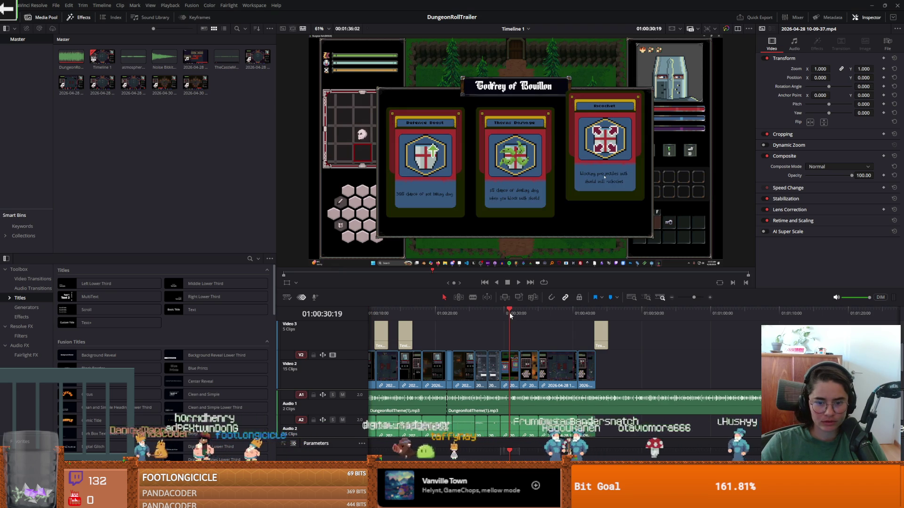
pyautogui.click(506, 312)
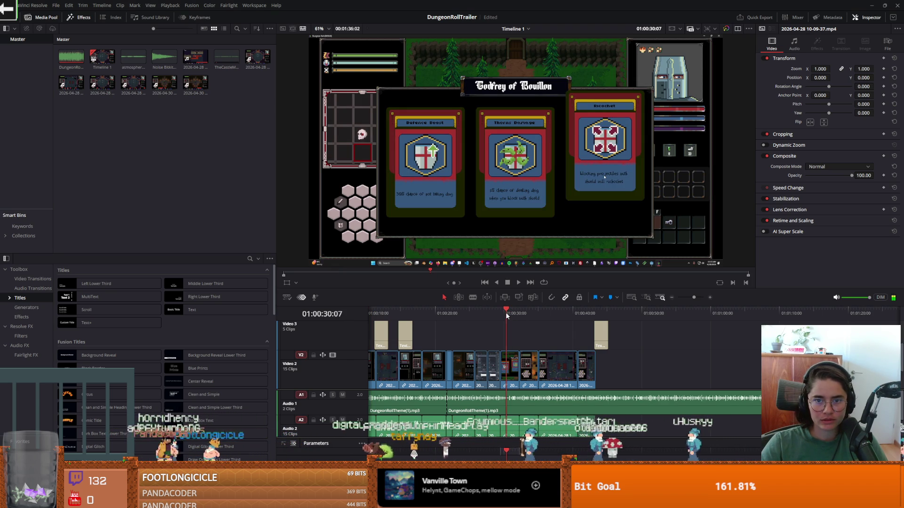
pyautogui.moveTo(506, 312); pyautogui.dragTo(483, 314)
# Step: Paste the new recording at the end of Video 2 and trim off its opening
pyautogui.click(699, 312)
pyautogui.hotkey('ctrl', 'v')
pyautogui.moveTo(698, 367)
pyautogui.mouseDown()
pyautogui.moveTo(631, 368)
pyautogui.moveTo(662, 366)
pyautogui.moveTo(654, 366)
pyautogui.mouseUp()
pyautogui.click(697, 311)
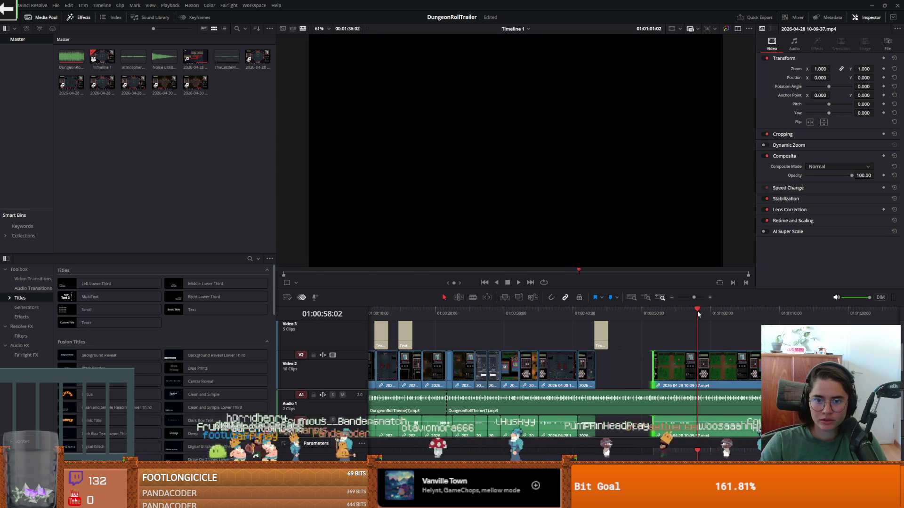
pyautogui.click(712, 313)
pyautogui.moveTo(712, 313); pyautogui.dragTo(744, 321)
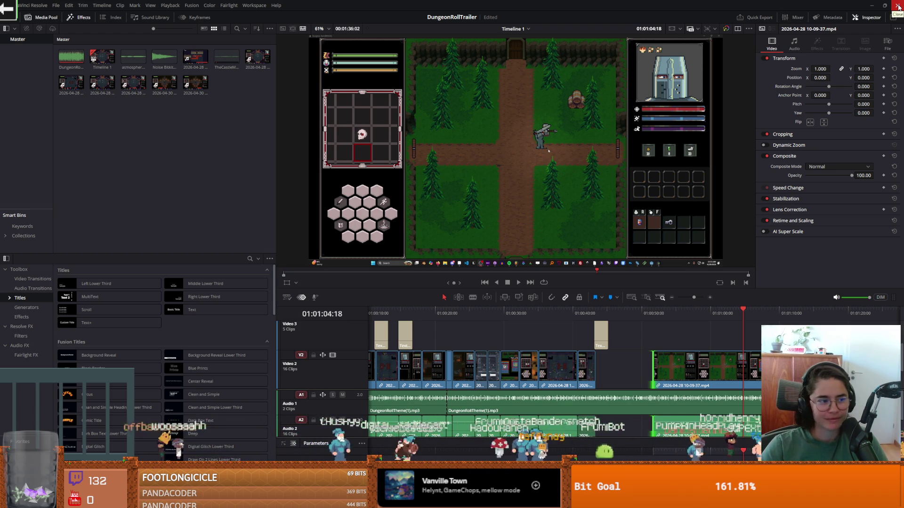
pyautogui.click(898, 7)
# Step: Repaint the left dirt path with two dirt_on_grass rectangle strips and save the room
pyautogui.scroll(2, 460, 221)
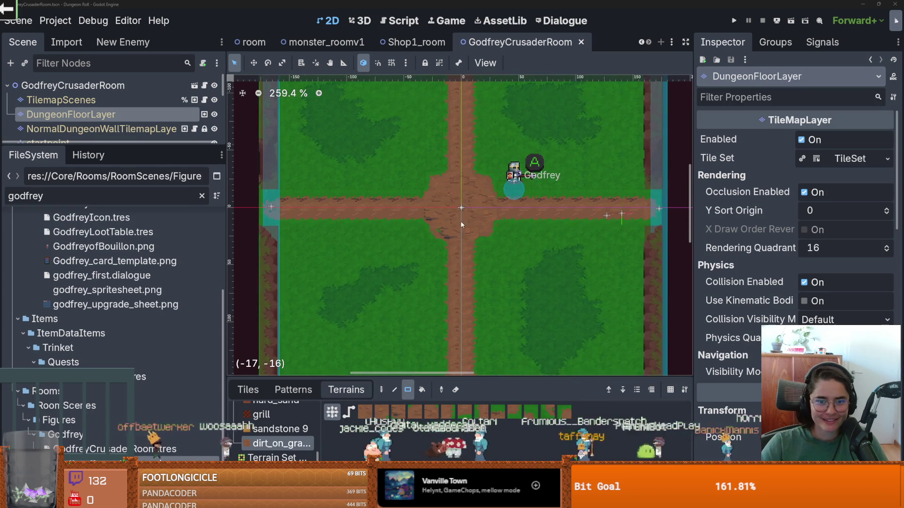
pyautogui.scroll(-3, 461, 224)
pyautogui.scroll(1, 442, 224)
pyautogui.moveTo(441, 224)
pyautogui.mouseDown()
pyautogui.moveTo(308, 232)
pyautogui.moveTo(328, 227)
pyautogui.mouseUp()
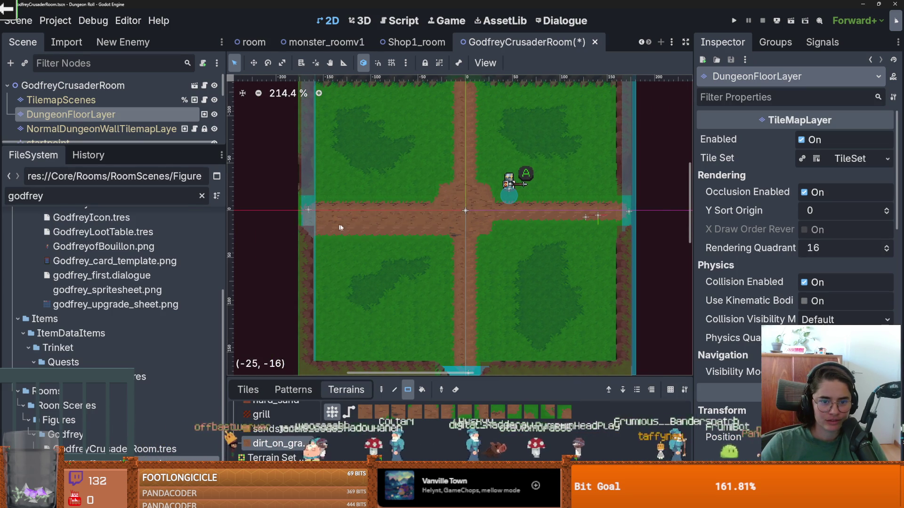
pyautogui.scroll(1, 371, 220)
pyautogui.moveTo(436, 200)
pyautogui.mouseDown()
pyautogui.moveTo(294, 195)
pyautogui.moveTo(311, 186)
pyautogui.moveTo(377, 200)
pyautogui.moveTo(447, 200)
pyautogui.moveTo(468, 216)
pyautogui.mouseUp()
pyautogui.scroll(-4, 468, 215)
pyautogui.hotkey('ctrl', 's')
# Step: In Aseprite's floor_1.png, paint brown over the dark specks near the dirt edge
pyautogui.scroll(-2, 471, 219)
pyautogui.scroll(13, 478, 226)
pyautogui.scroll(-1, 441, 236)
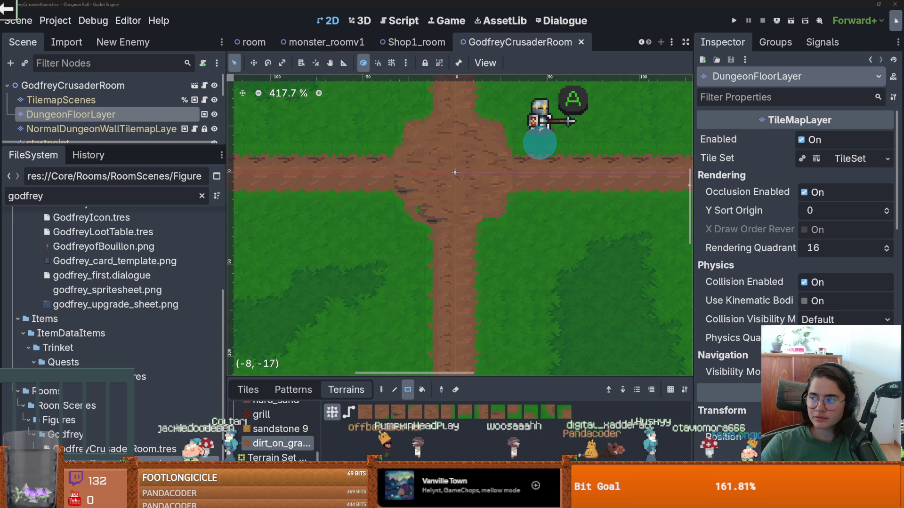
pyautogui.hotkey('alt', 'Tab')
pyautogui.scroll(4, 488, 222)
pyautogui.moveTo(488, 221)
pyautogui.mouseDown()
pyautogui.moveTo(476, 236)
pyautogui.moveTo(524, 228)
pyautogui.moveTo(472, 226)
pyautogui.moveTo(468, 236)
pyautogui.moveTo(467, 207)
pyautogui.moveTo(453, 196)
pyautogui.moveTo(471, 149)
pyautogui.moveTo(526, 155)
pyautogui.mouseUp()
pyautogui.scroll(1, 463, 202)
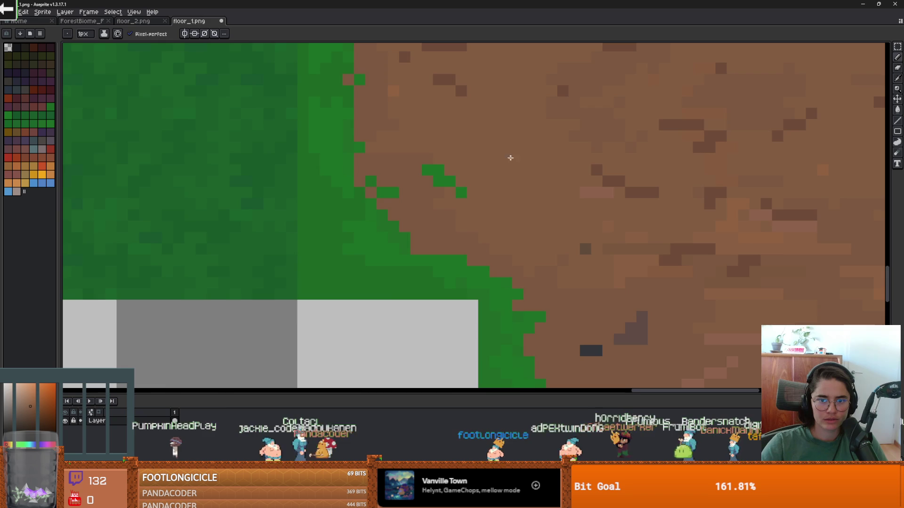
# Step: Cover more dark pixels around the dirt patch with brown and save the image
pyautogui.scroll(-3, 527, 156)
pyautogui.moveTo(587, 244); pyautogui.dragTo(510, 245)
pyautogui.scroll(3, 531, 234)
pyautogui.hscroll(2, 532, 234)
pyautogui.scroll(-3, 545, 240)
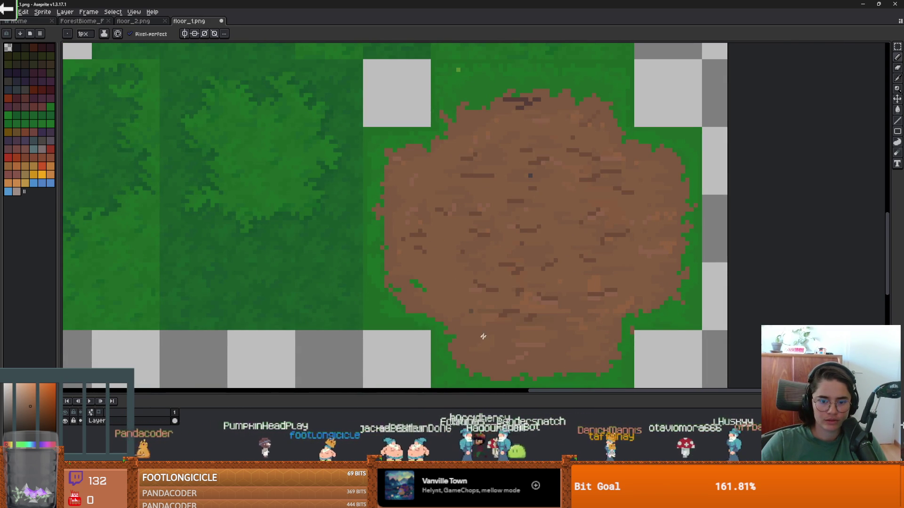
pyautogui.scroll(-2, 512, 332)
pyautogui.hotkey('ctrl', 's')
# Step: Lighten the dark pixels along the patch's top edge, save floor_1.png, and let Godot reimport it
pyautogui.scroll(2, 549, 204)
pyautogui.moveTo(552, 208)
pyautogui.mouseDown()
pyautogui.moveTo(567, 203)
pyautogui.moveTo(547, 203)
pyautogui.mouseUp()
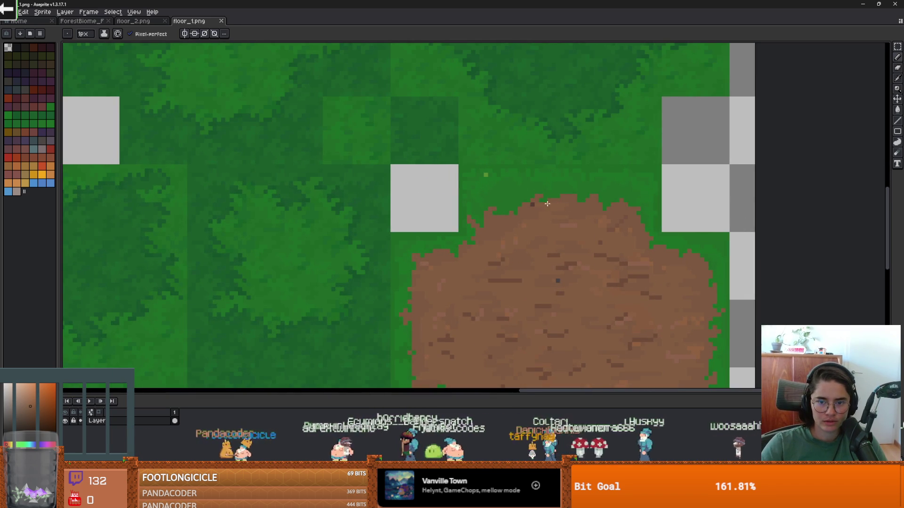
pyautogui.scroll(-3, 540, 211)
pyautogui.hotkey('ctrl', 's')
pyautogui.scroll(1, 552, 263)
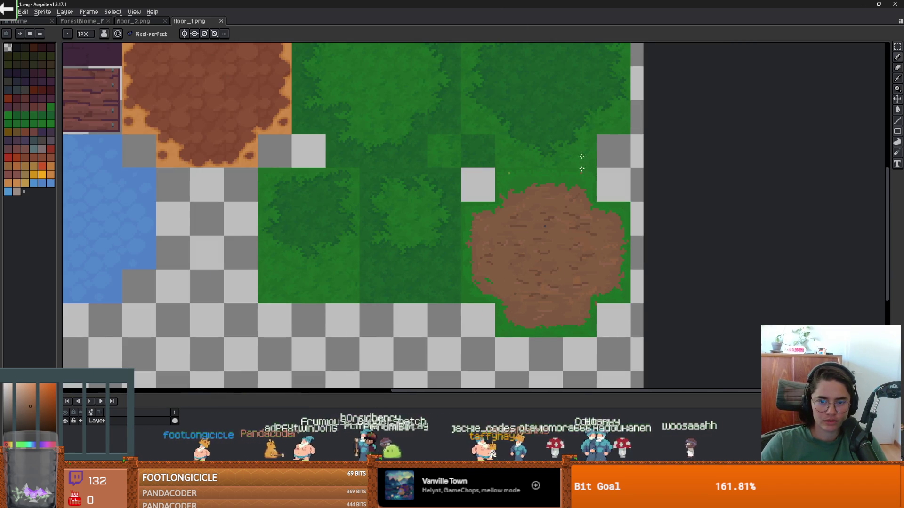
pyautogui.hotkey('alt', 'Tab')
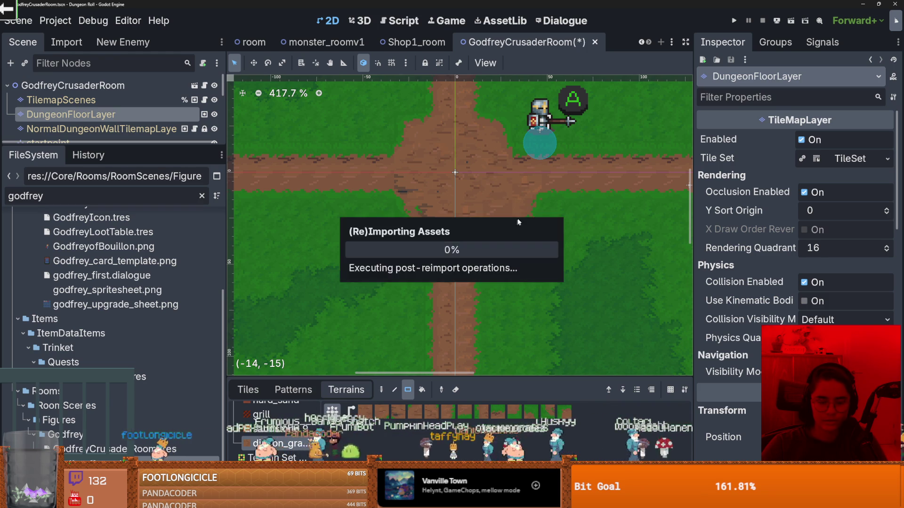
pyautogui.scroll(-1, 495, 198)
pyautogui.scroll(2, 415, 174)
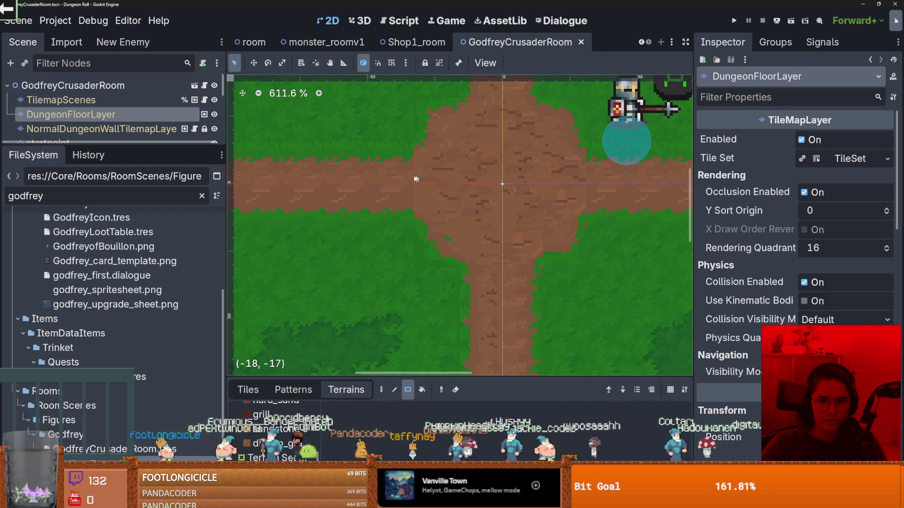
pyautogui.hotkey('alt', 'Tab')
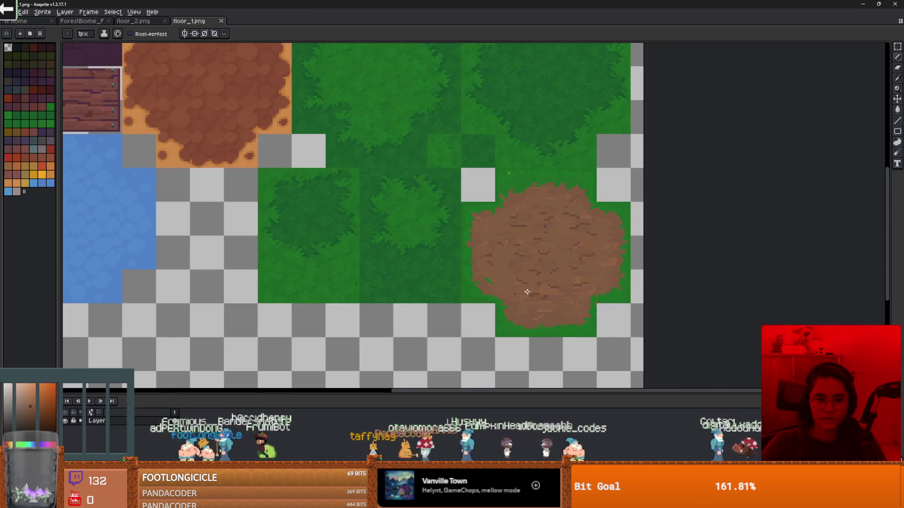
# Step: Set the pencil to 1px and draw a dark-brown staircase along the dirt patch's grass edge
pyautogui.scroll(2, 516, 282)
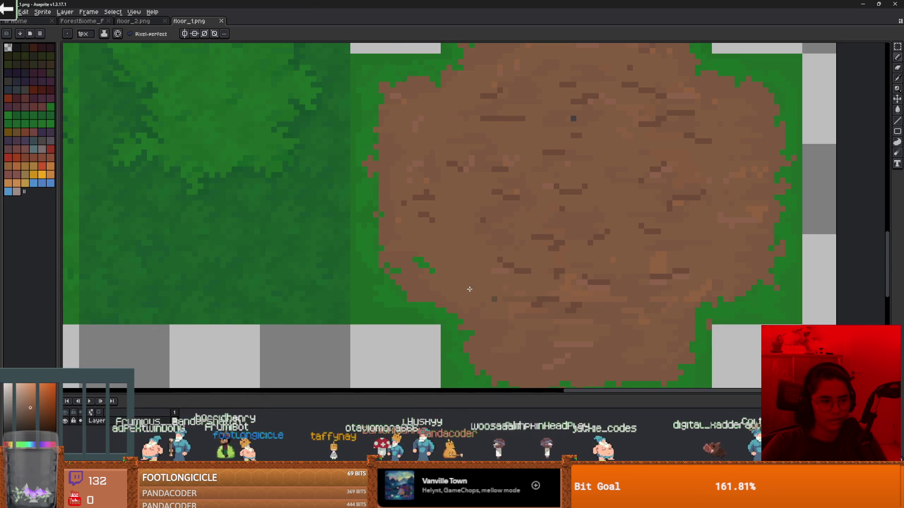
pyautogui.press('+')
pyautogui.press('+')
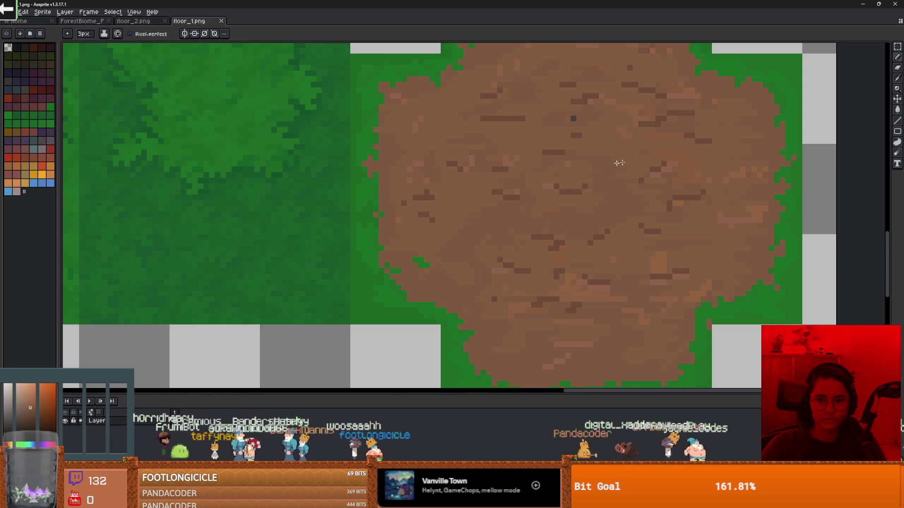
pyautogui.scroll(-3, 490, 145)
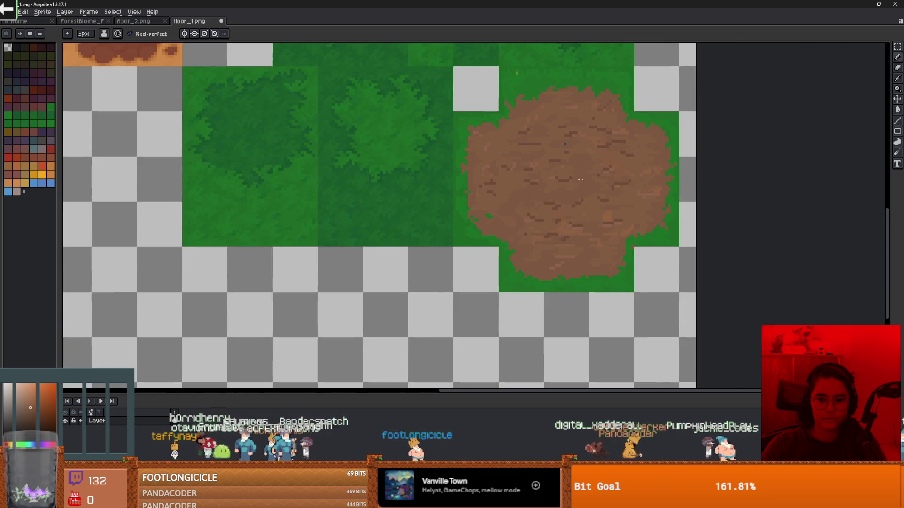
pyautogui.scroll(2, 512, 179)
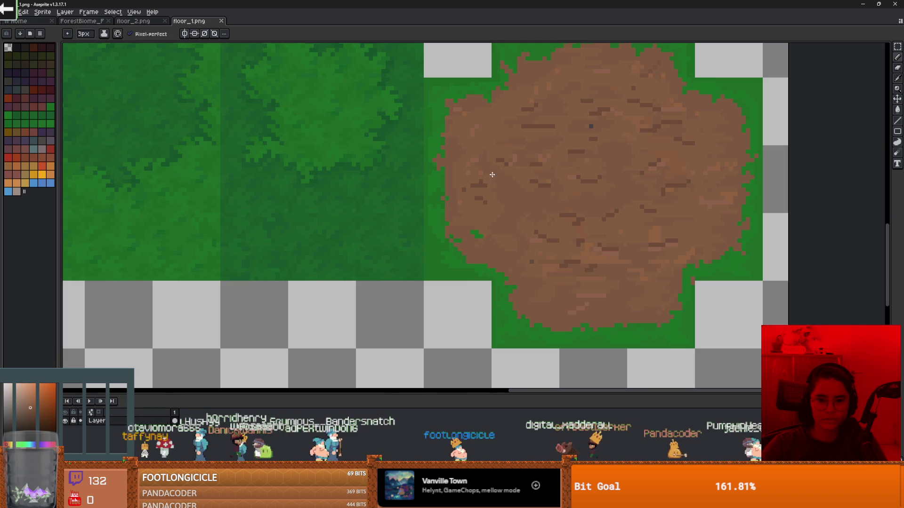
pyautogui.scroll(1, 496, 170)
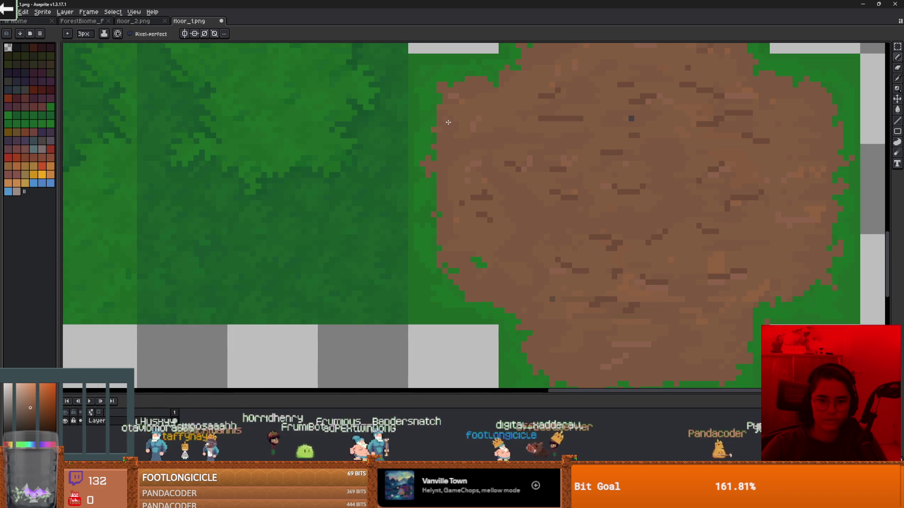
pyautogui.press('-')
pyautogui.scroll(3, 490, 333)
pyautogui.press('-')
pyautogui.click(473, 321)
pyautogui.moveTo(482, 329)
pyautogui.mouseDown()
pyautogui.moveTo(432, 280)
pyautogui.moveTo(428, 245)
pyautogui.mouseUp()
# Step: Turn four stray green pixels along the dirt edge brown with the pencil
pyautogui.scroll(-3, 452, 250)
pyautogui.scroll(3, 490, 256)
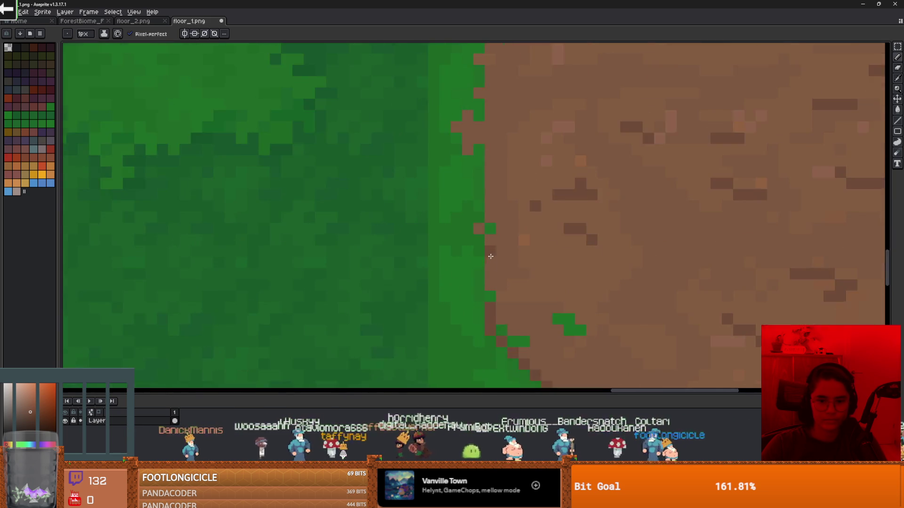
pyautogui.scroll(-1, 490, 256)
pyautogui.press('v')
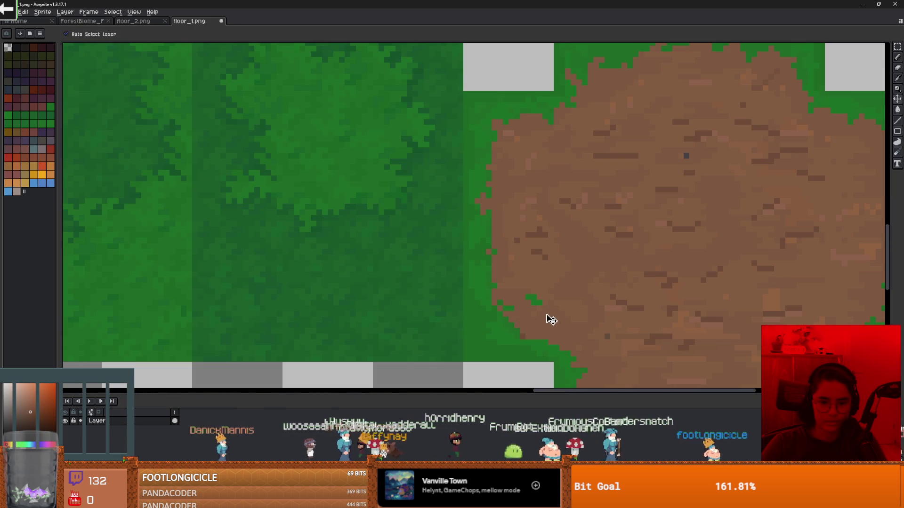
pyautogui.scroll(2, 534, 297)
pyautogui.press('b')
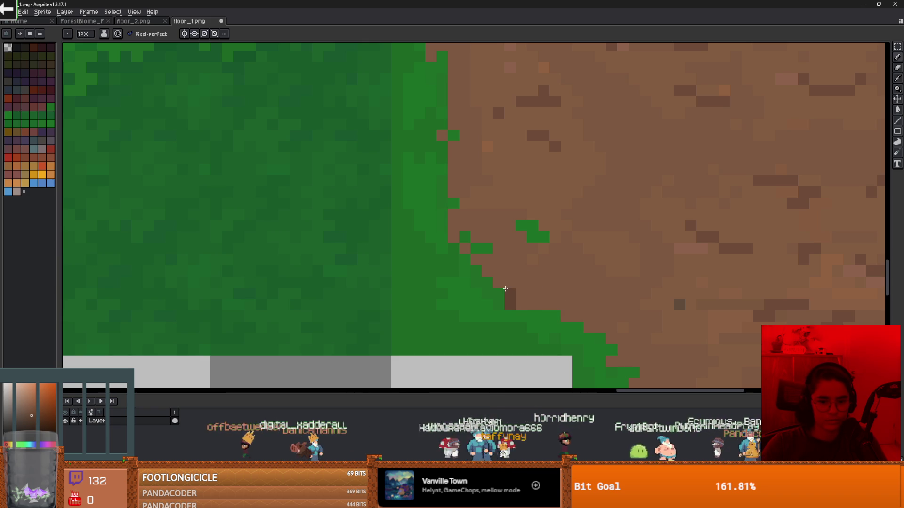
pyautogui.scroll(-2, 576, 284)
pyautogui.scroll(-3, 575, 285)
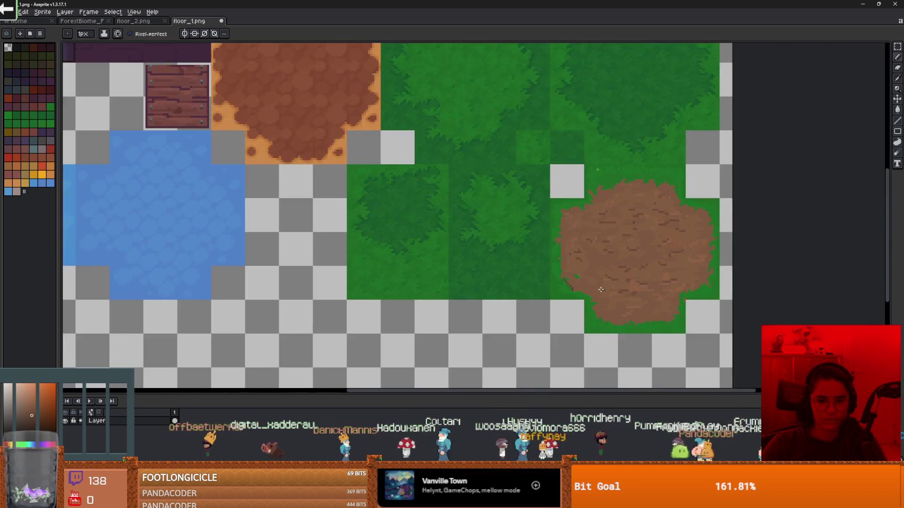
pyautogui.scroll(2, 542, 295)
pyautogui.press('v')
pyautogui.press('b')
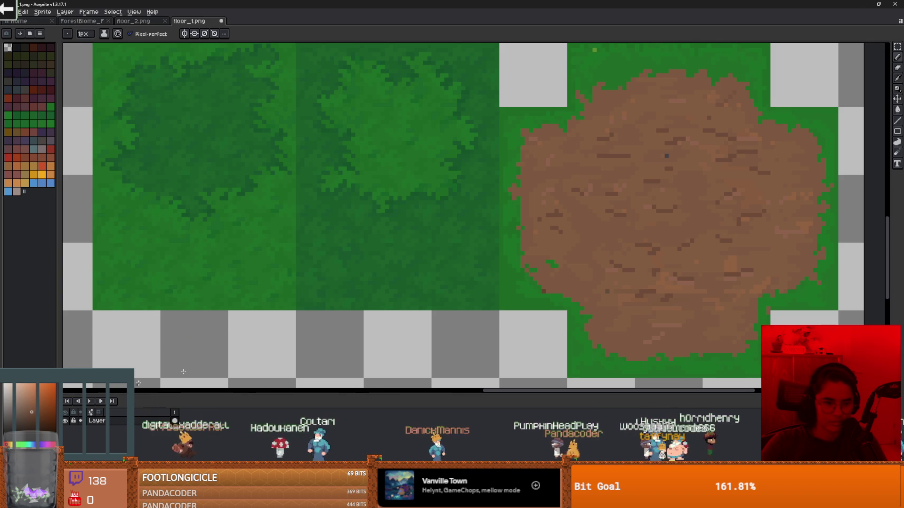
pyautogui.scroll(4, 521, 298)
pyautogui.click(490, 308)
pyautogui.click(473, 291)
pyautogui.click(456, 274)
pyautogui.click(441, 261)
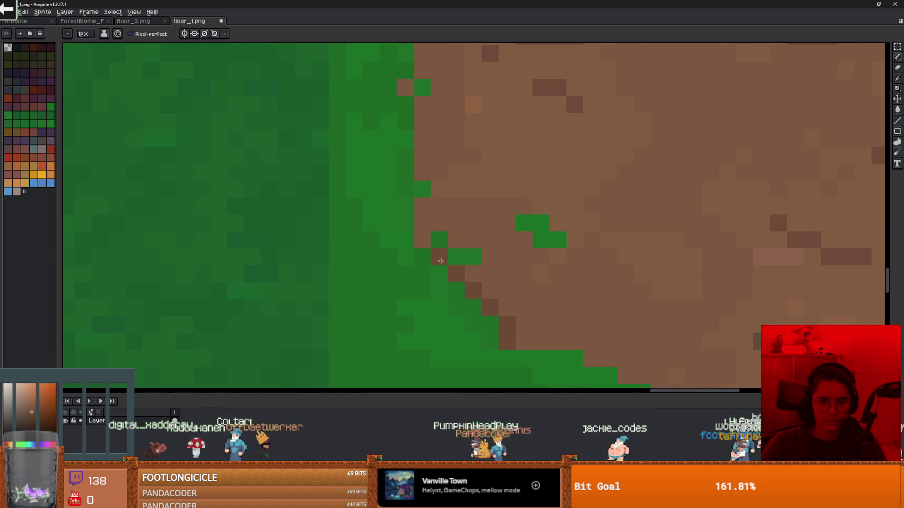
# Step: Recentre the view on the dirt patch and switch to the Move tool
pyautogui.scroll(-4, 582, 291)
pyautogui.moveTo(635, 311); pyautogui.dragTo(500, 263)
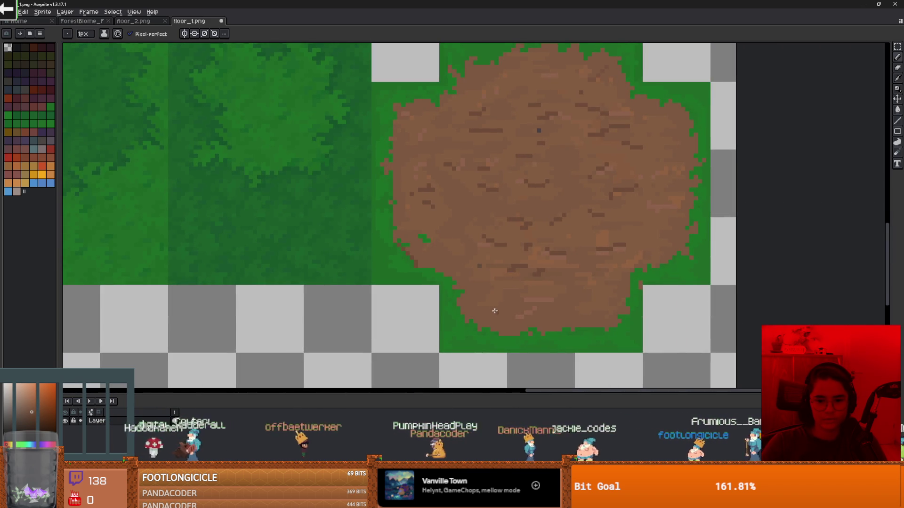
pyautogui.press('v')
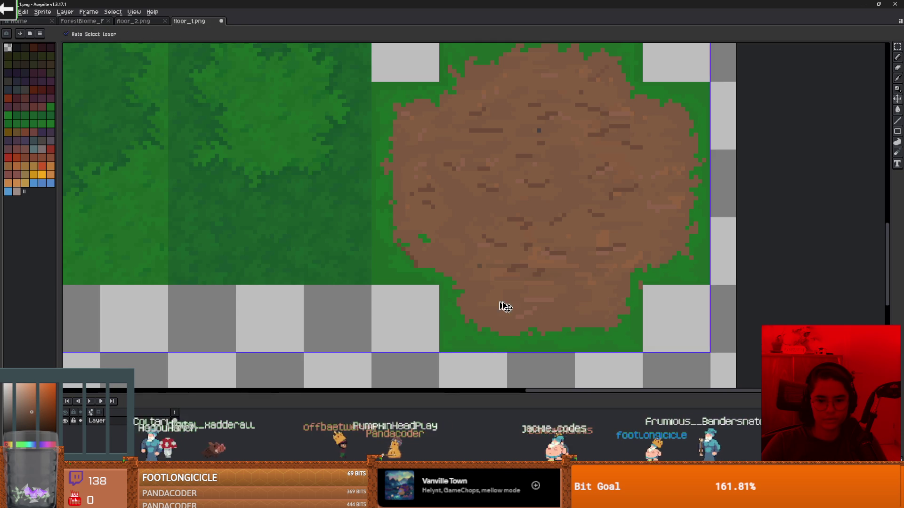
# Step: Select the brown dirt pixels by colour, adding an extra brown area to the selection
pyautogui.press('b')
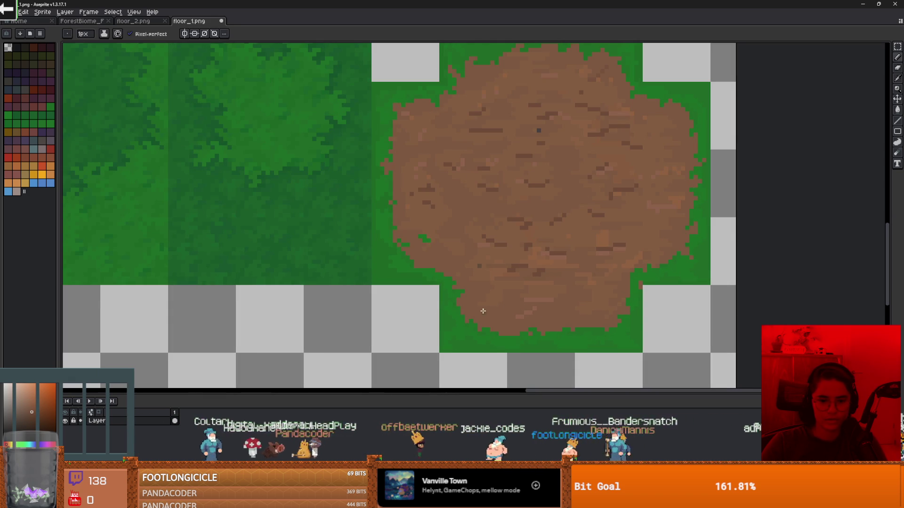
pyautogui.press('w')
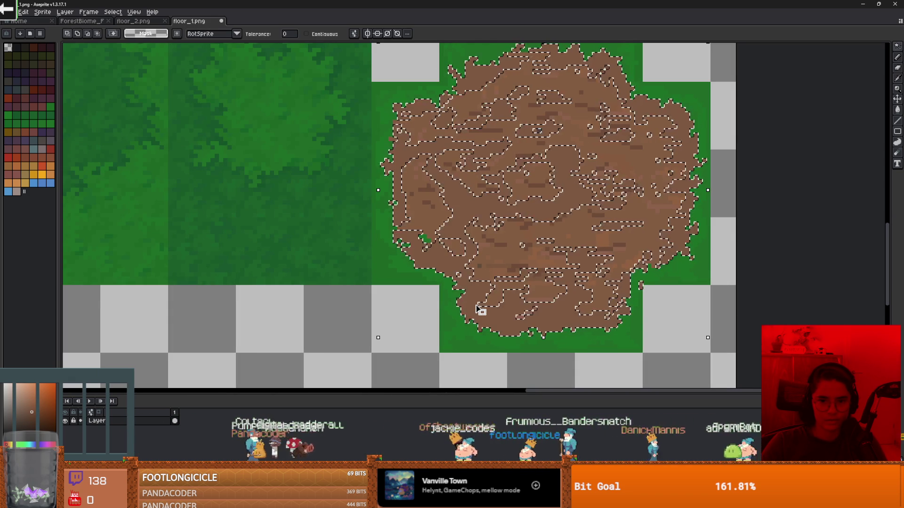
pyautogui.press('Delete')
pyautogui.hotkey('ctrl', 'shift', 'i')
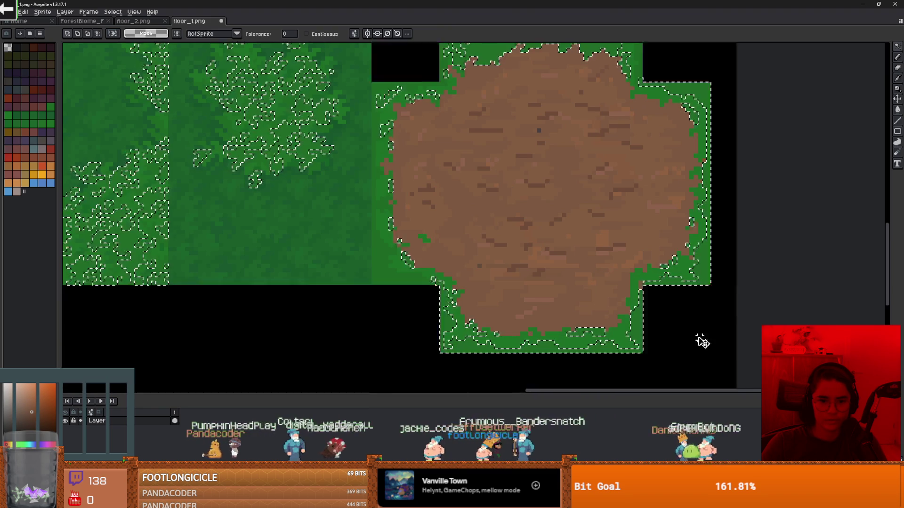
pyautogui.hotkey('ctrl', 'z')
pyautogui.hotkey('ctrl', 'z')
pyautogui.press('shift')
pyautogui.keyDown('shift'); pyautogui.click(503, 274); pyautogui.keyUp('shift')
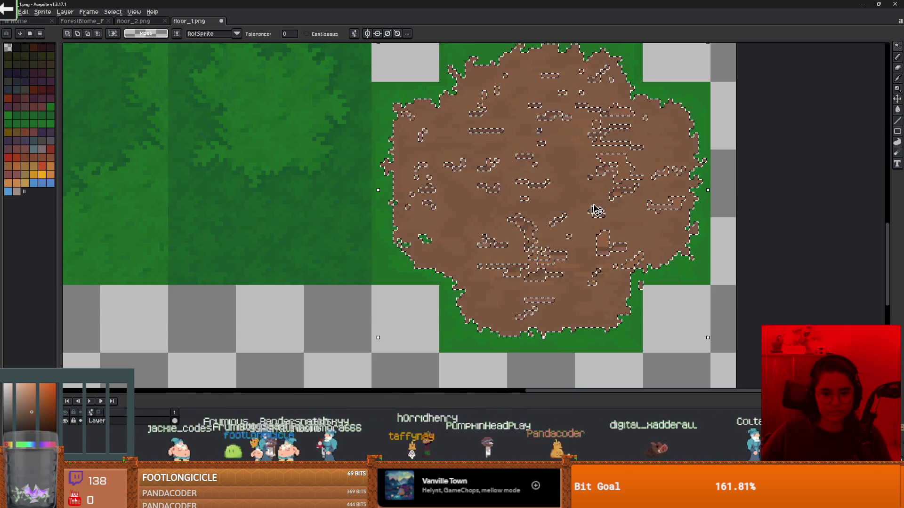
# Step: Paste the dirt onto a new layer, then hide it and select the grass layer
pyautogui.hotkey('shift', 'n')
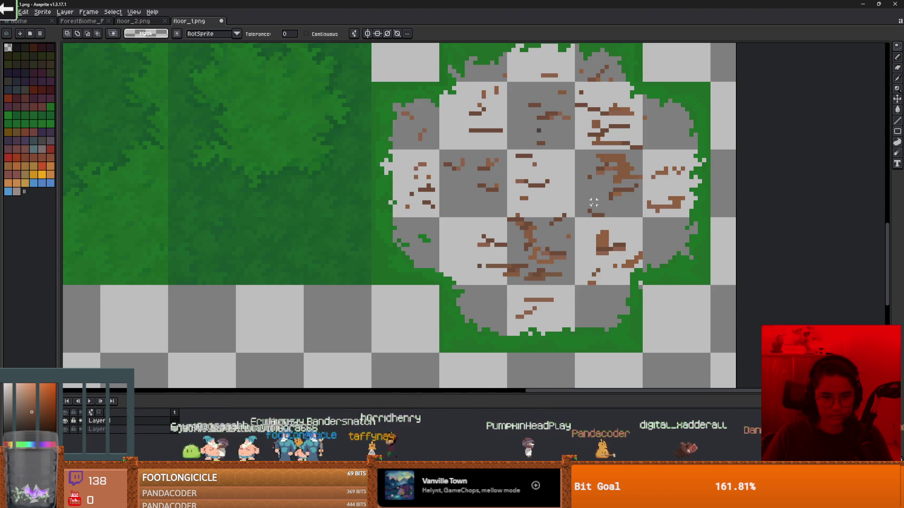
pyautogui.hotkey('ctrl', 'v')
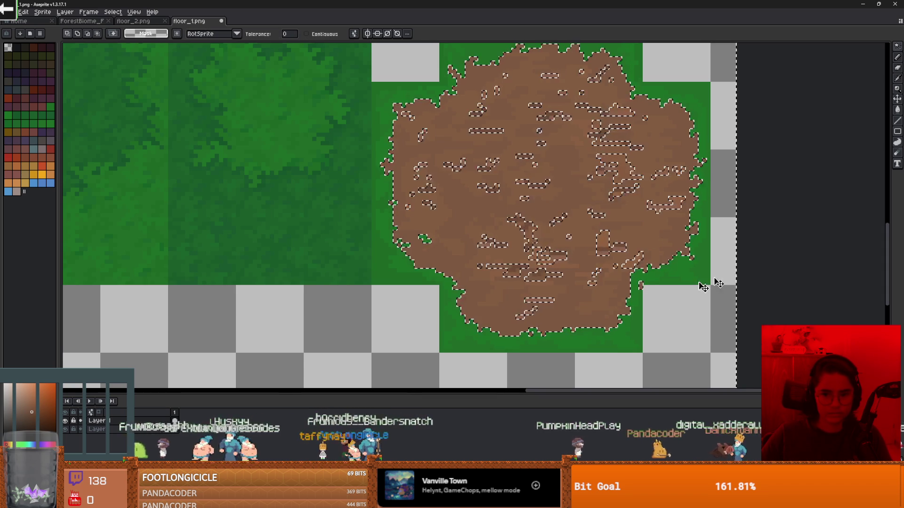
pyautogui.press('w')
pyautogui.click(65, 421)
pyautogui.click(88, 429)
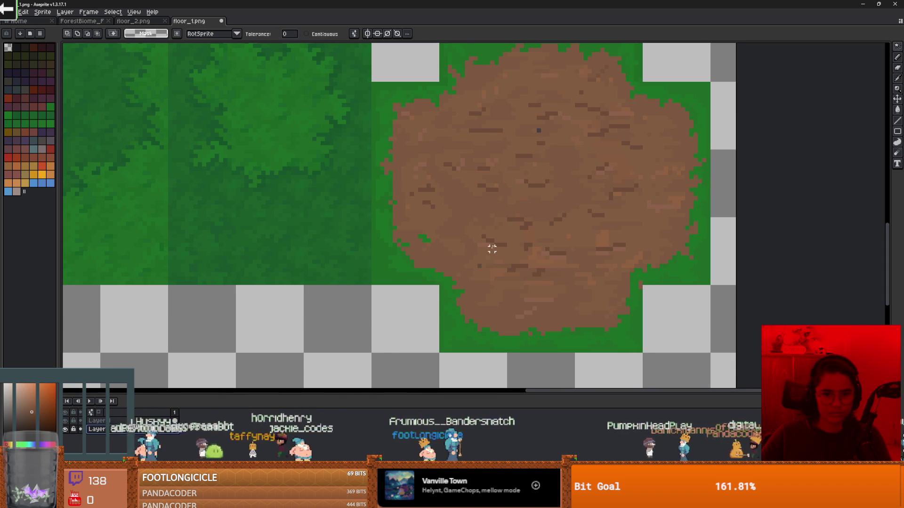
pyautogui.scroll(-1, 439, 263)
# Step: Lasso the hole on the grass layer and delete the leftover dirt pixels inside it
pyautogui.press('b')
pyautogui.moveTo(499, 103); pyautogui.dragTo(455, 125)
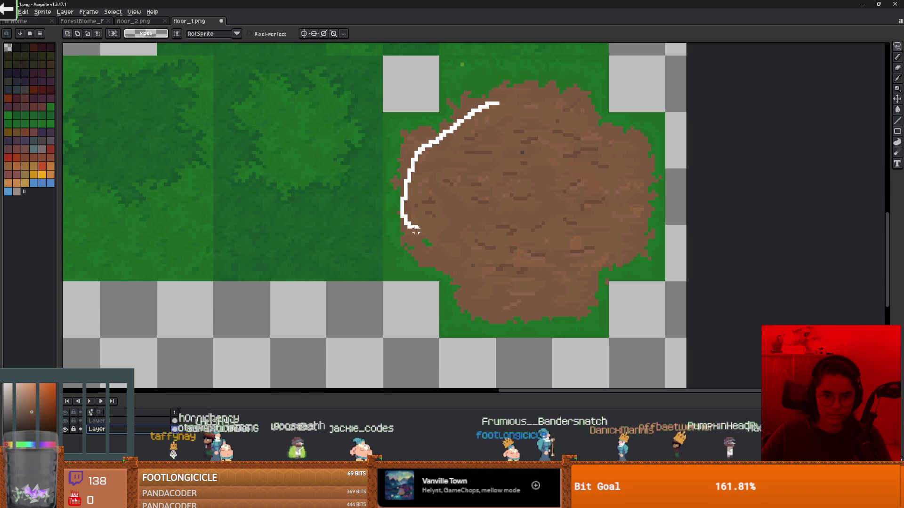
pyautogui.moveTo(443, 248)
pyautogui.mouseDown()
pyautogui.moveTo(530, 288)
pyautogui.moveTo(598, 258)
pyautogui.moveTo(624, 185)
pyautogui.moveTo(612, 137)
pyautogui.moveTo(518, 101)
pyautogui.mouseUp()
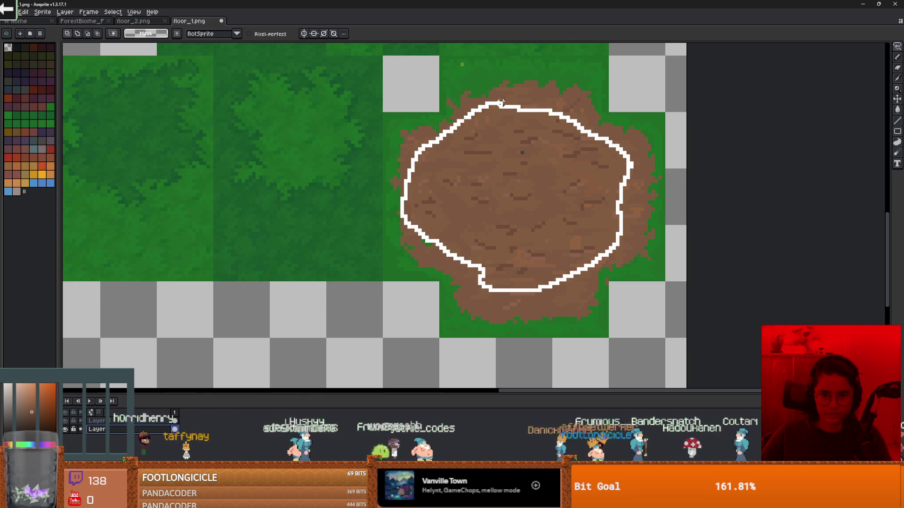
pyautogui.press('Delete')
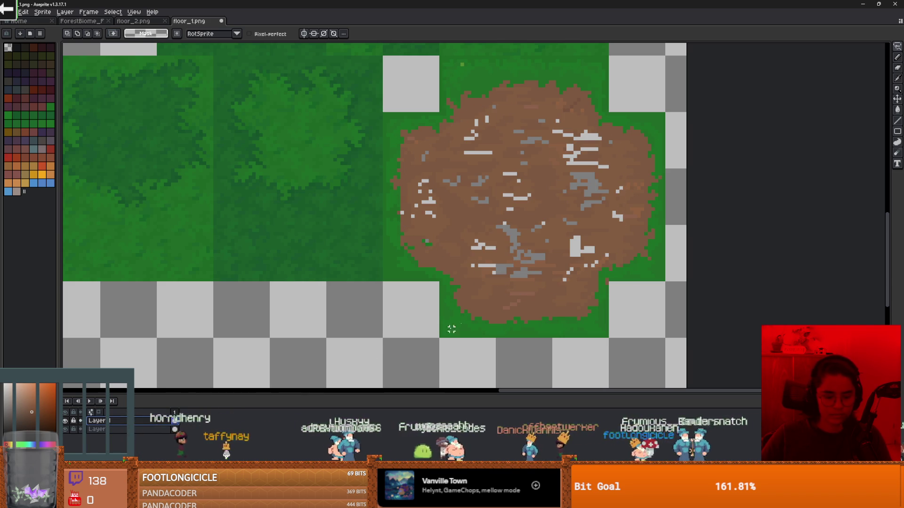
pyautogui.hotkey('ctrl', 'z')
pyautogui.press('Delete')
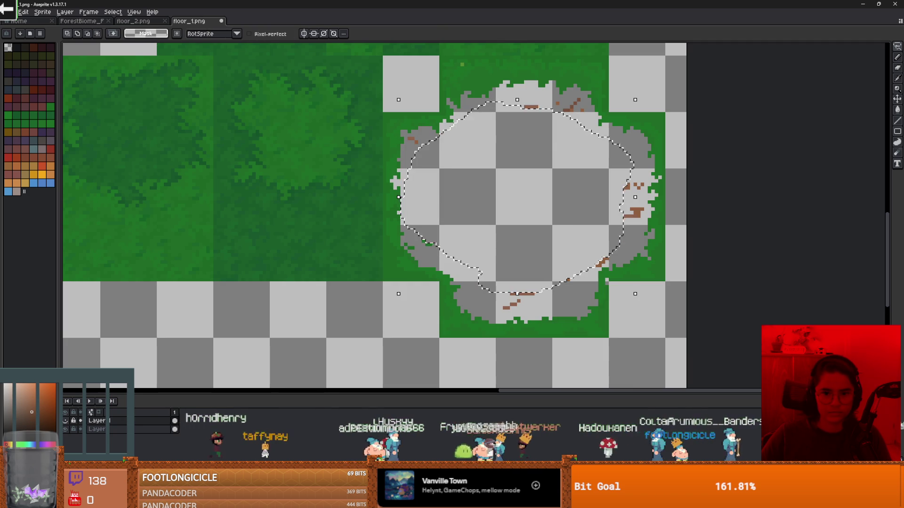
pyautogui.hotkey('ctrl', 'd')
# Step: Lasso and delete the remaining brown specks on the grass layer
pyautogui.moveTo(489, 307); pyautogui.dragTo(590, 282)
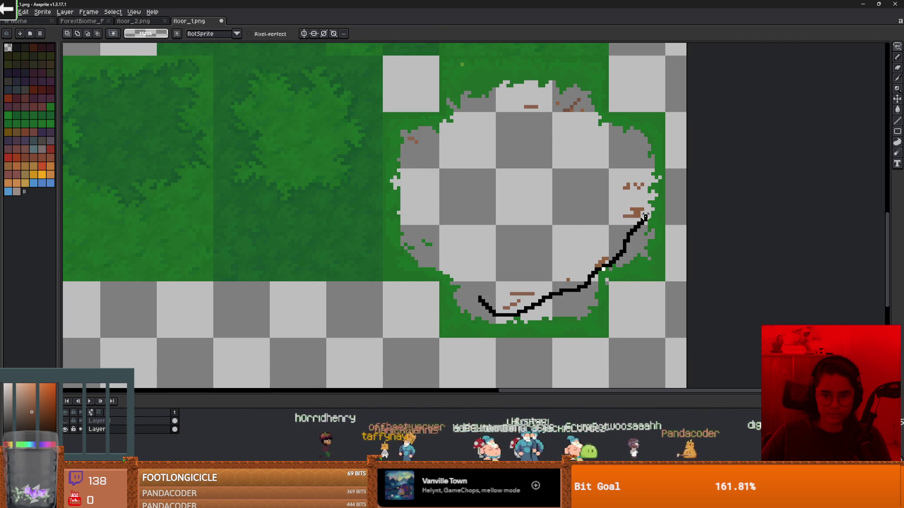
pyautogui.moveTo(645, 205)
pyautogui.mouseDown()
pyautogui.moveTo(643, 182)
pyautogui.moveTo(597, 137)
pyautogui.moveTo(577, 98)
pyautogui.moveTo(548, 98)
pyautogui.moveTo(423, 138)
pyautogui.moveTo(487, 296)
pyautogui.mouseUp()
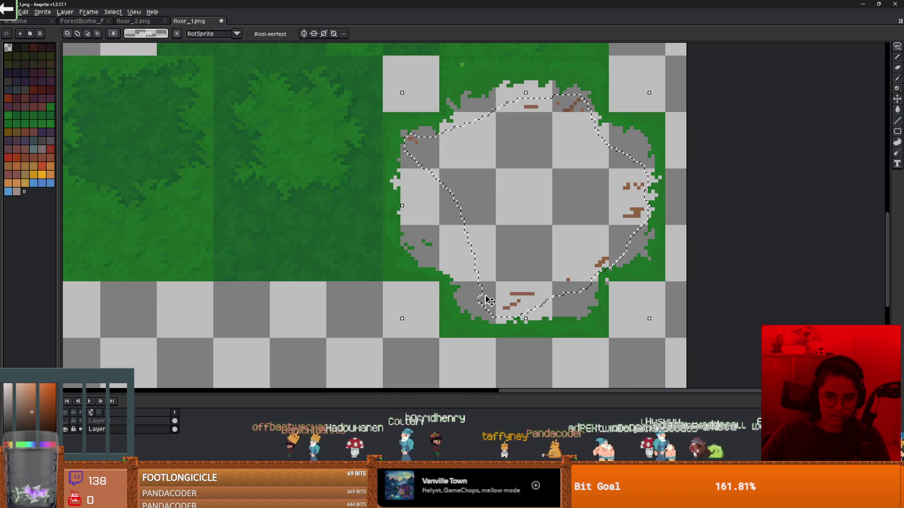
pyautogui.press('Delete')
pyautogui.hotkey('ctrl', 'd')
# Step: Toggle the dirt layer's visibility to check that the hole is clean
pyautogui.click(97, 421)
pyautogui.click(65, 421)
pyautogui.hotkey('ctrl', 'shift', 'd')
pyautogui.hotkey('ctrl', 'd')
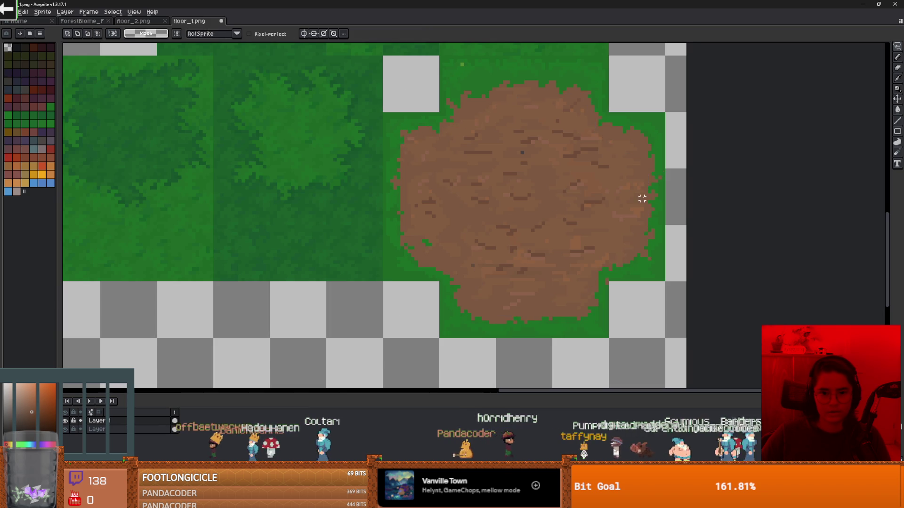
pyautogui.scroll(-1, 643, 197)
pyautogui.click(65, 420)
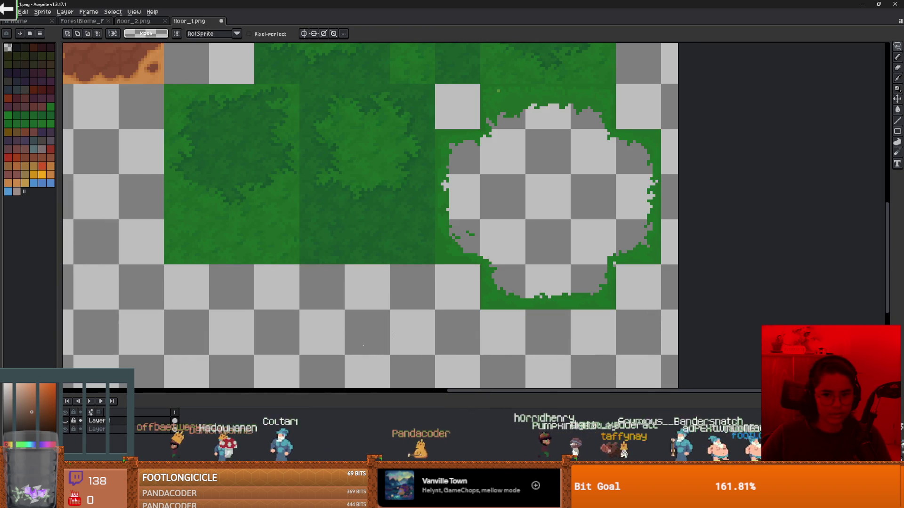
# Step: Move the grass layer above the dirt layer
pyautogui.moveTo(492, 224); pyautogui.dragTo(420, 238)
pyautogui.click(97, 429)
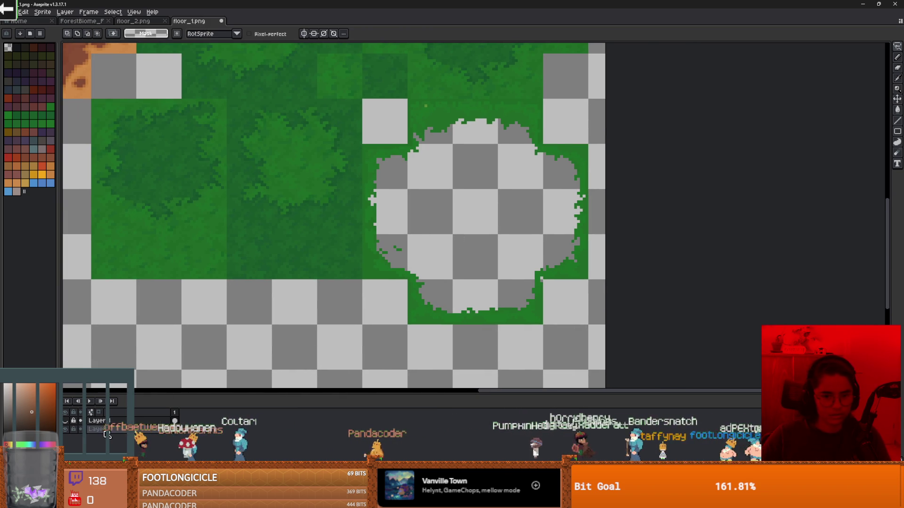
pyautogui.press('m')
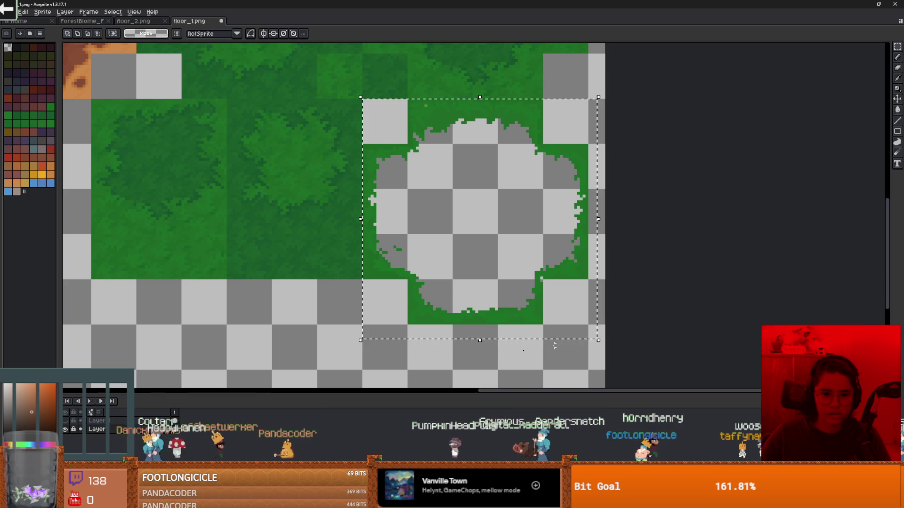
pyautogui.moveTo(183, 424); pyautogui.dragTo(179, 418)
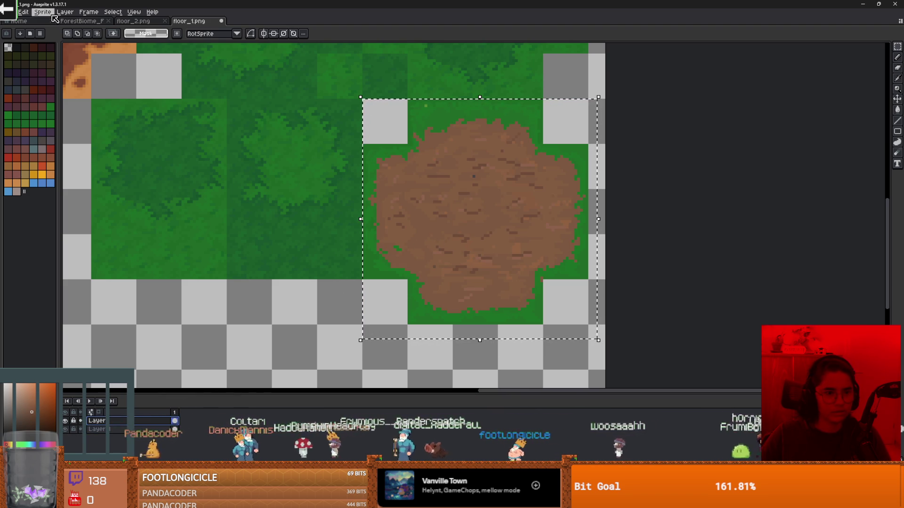
# Step: Set up Edit > FX > Outline as Inside, with left, right and bottom matrix directions off
pyautogui.click(23, 12)
pyautogui.moveTo(54, 201)
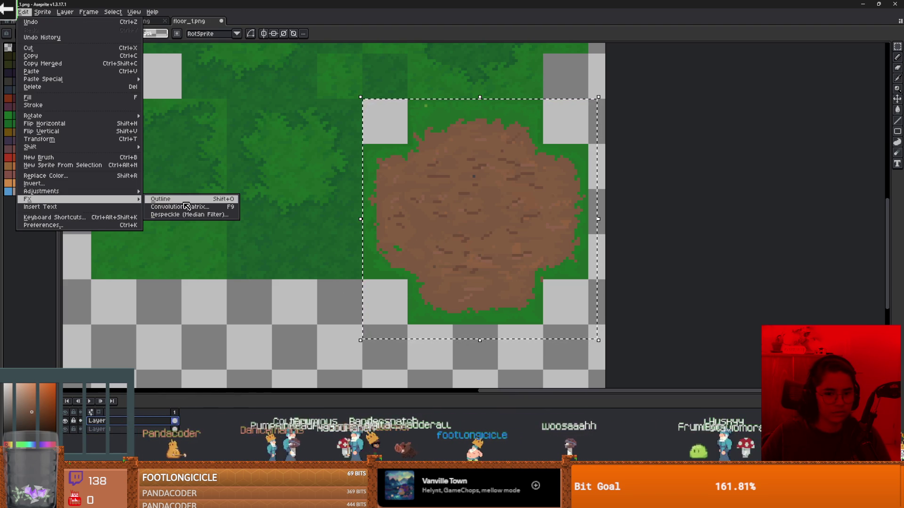
pyautogui.click(160, 200)
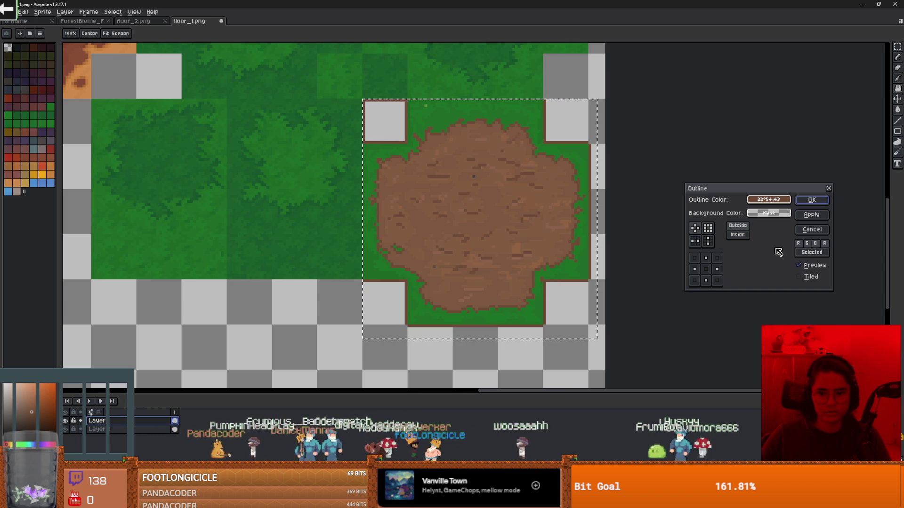
pyautogui.click(742, 235)
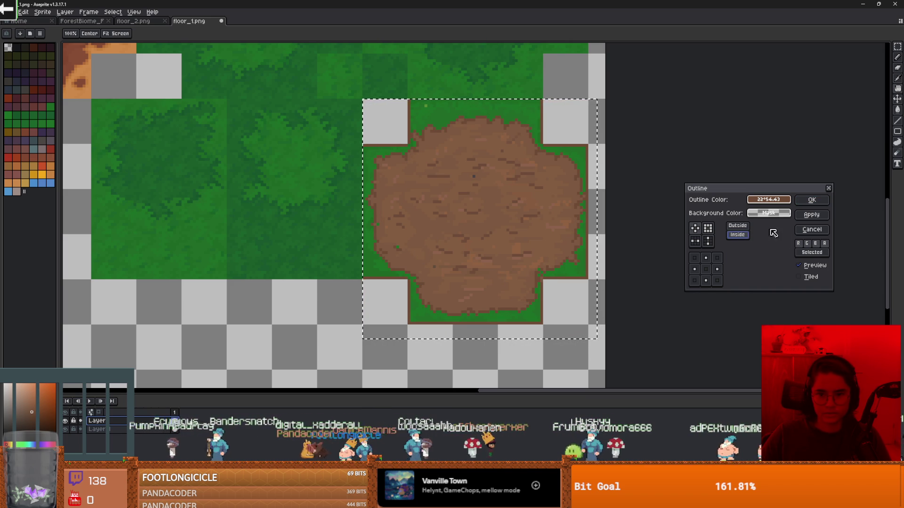
pyautogui.click(695, 269)
pyautogui.click(716, 269)
pyautogui.click(705, 281)
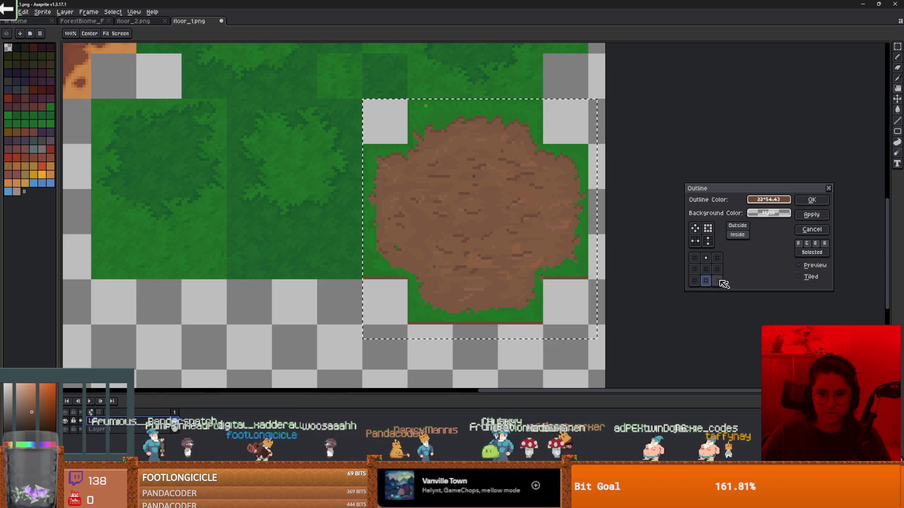
pyautogui.click(706, 258)
pyautogui.click(706, 281)
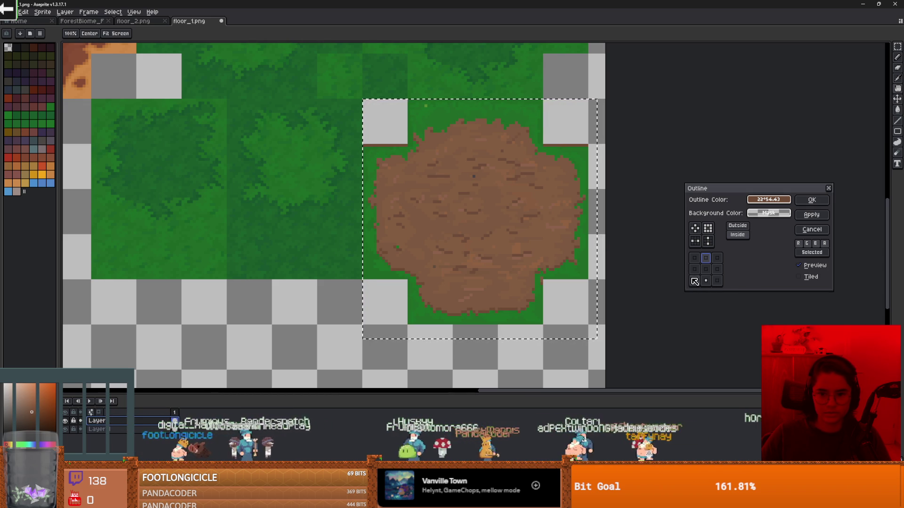
# Step: Lighten the dark-brown outline colour slightly and apply the outline effect
pyautogui.scroll(-1, 521, 240)
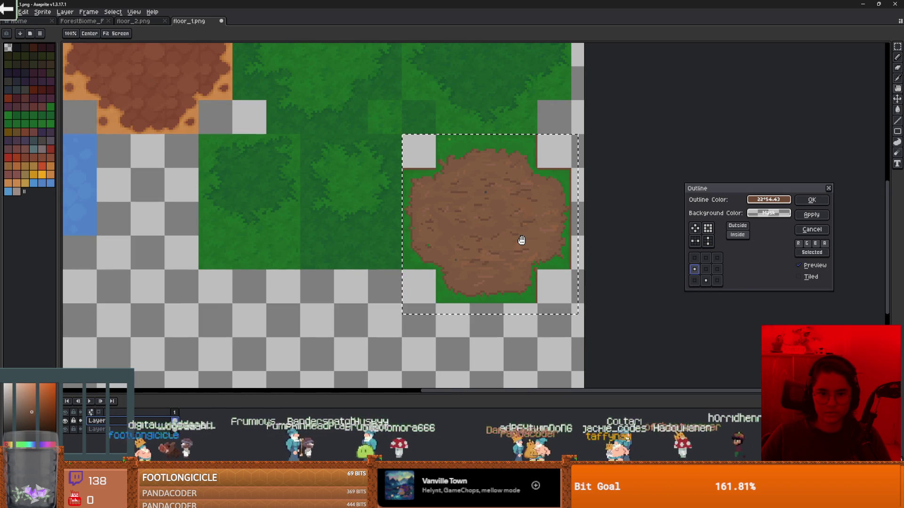
pyautogui.scroll(2, 523, 240)
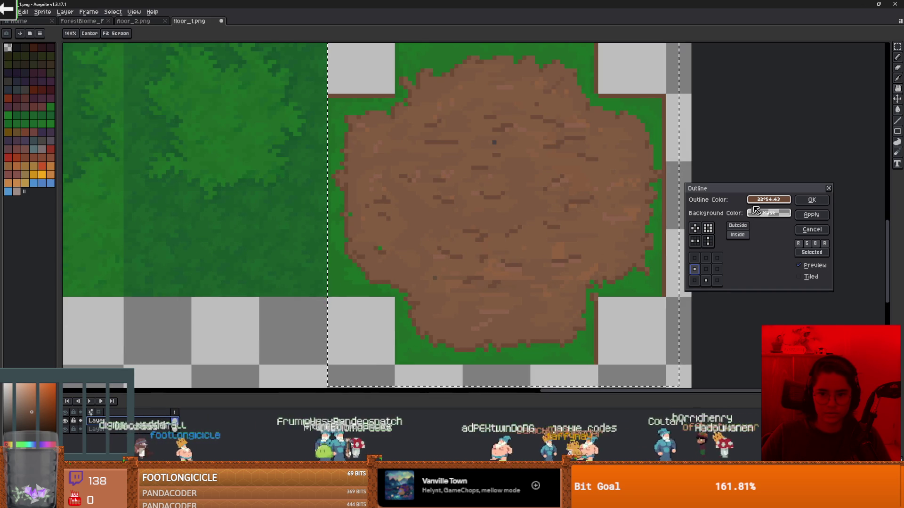
pyautogui.scroll(1, 472, 239)
pyautogui.scroll(-2, 412, 257)
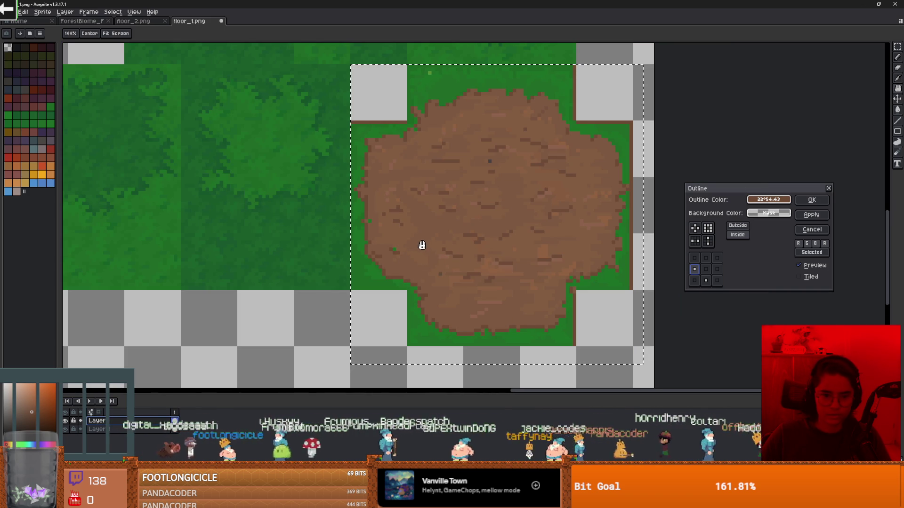
pyautogui.click(766, 200)
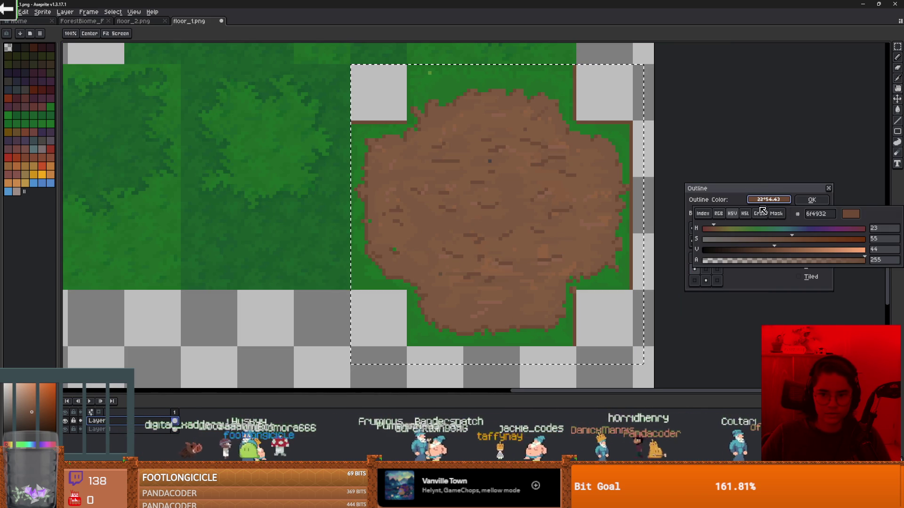
pyautogui.click(778, 249)
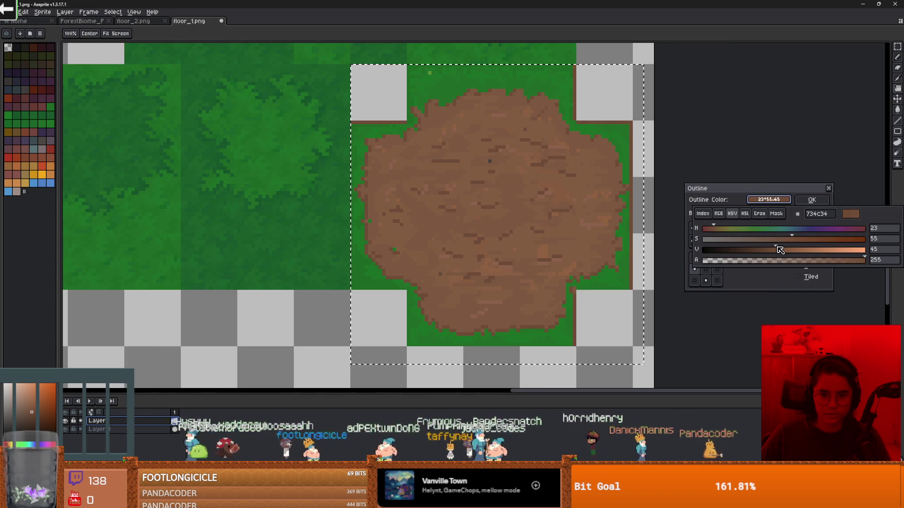
pyautogui.scroll(-1, 584, 238)
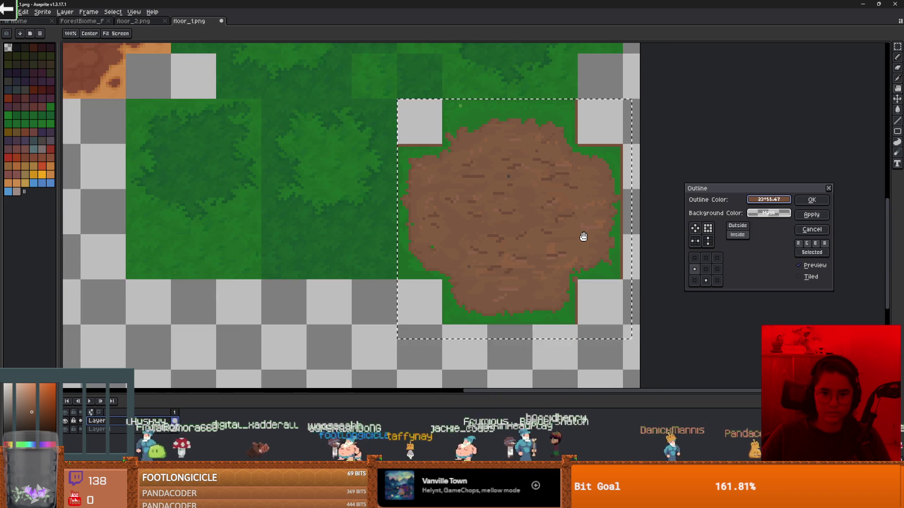
pyautogui.scroll(-1, 583, 236)
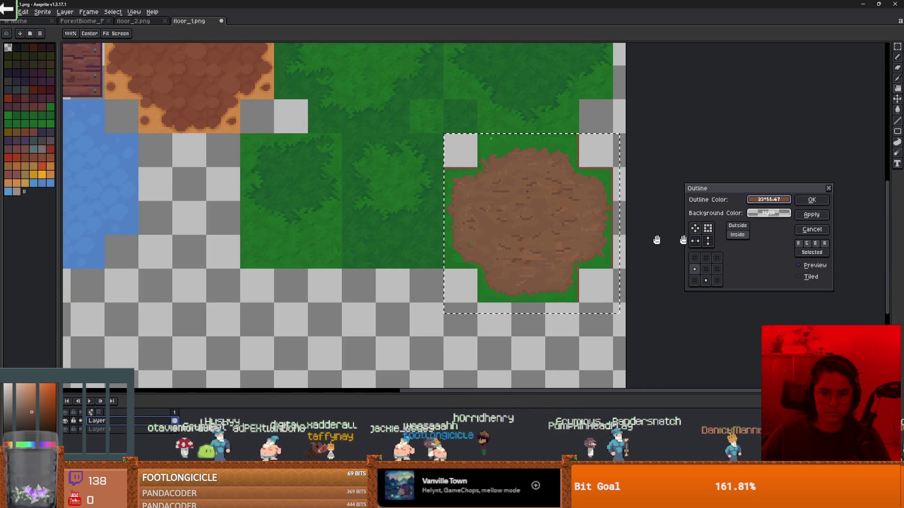
pyautogui.click(813, 201)
# Step: Undo and redo the outline to compare it, then clear the selection
pyautogui.hotkey('ctrl', 'd')
pyautogui.scroll(1, 634, 231)
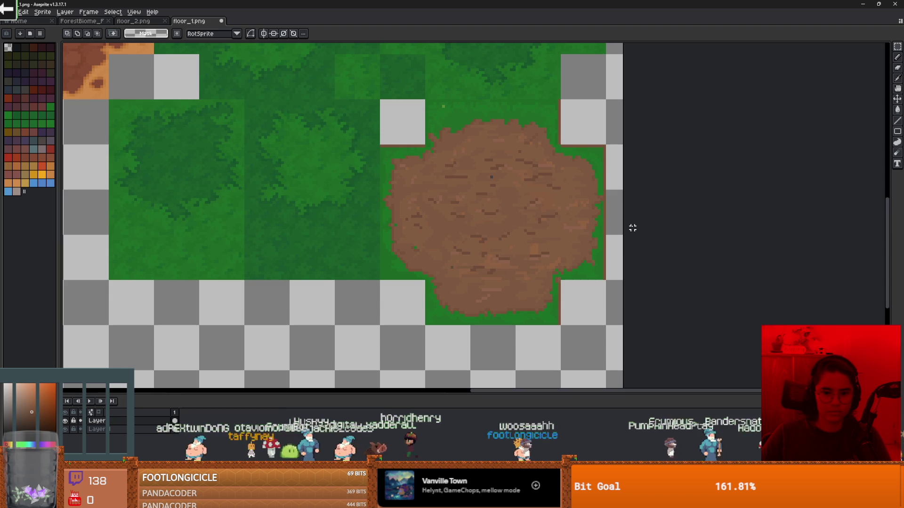
pyautogui.hotkey('ctrl', 'shift', 'd')
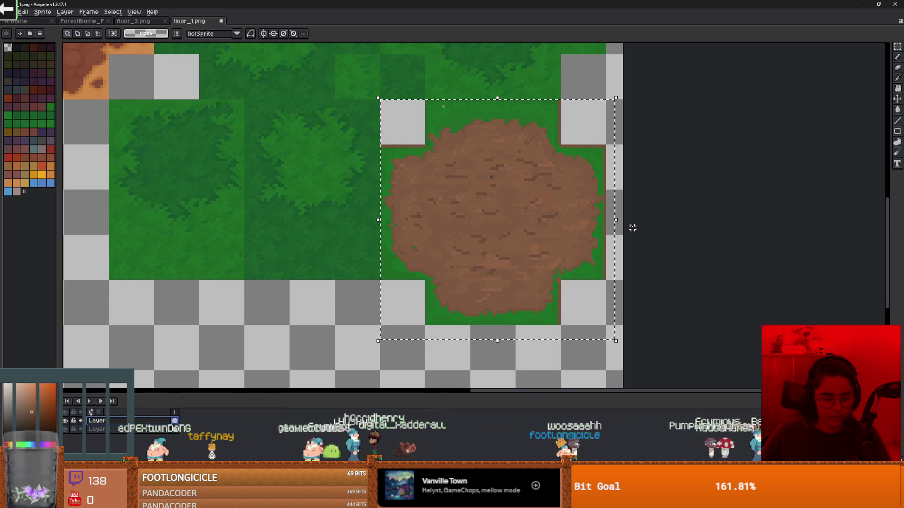
pyautogui.hotkey('ctrl', 'z')
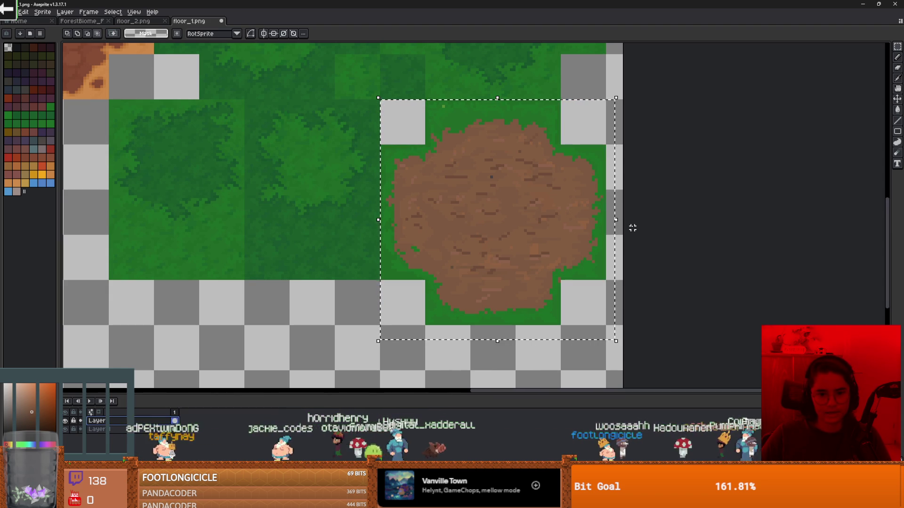
pyautogui.hotkey('ctrl', 'y')
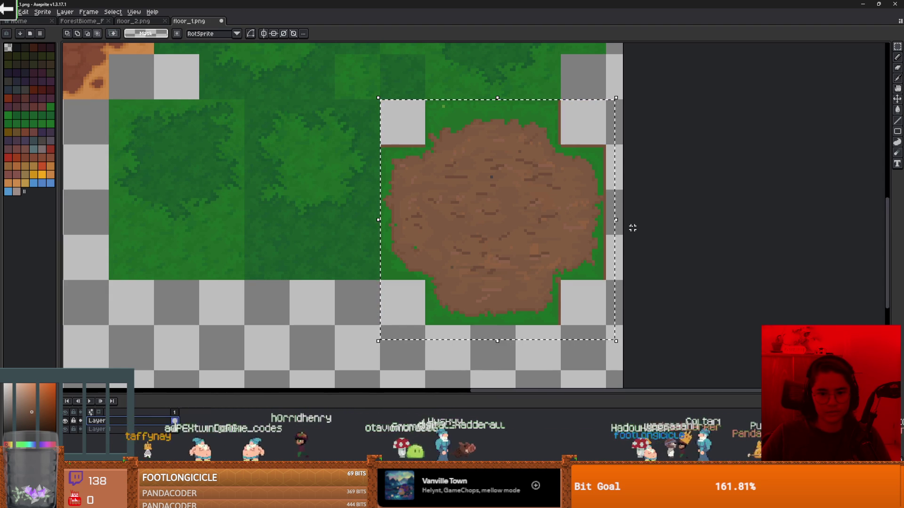
pyautogui.hotkey('ctrl', 'd')
pyautogui.scroll(1, 567, 316)
# Step: With a 1px pencil, paint grass green along the tile's right edge
pyautogui.press('b')
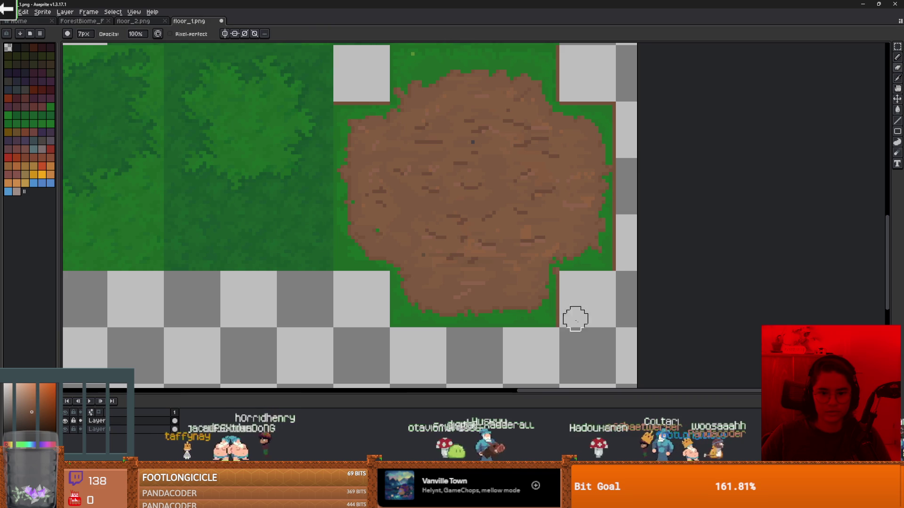
pyautogui.press('-')
pyautogui.press('-')
pyautogui.press('-')
pyautogui.moveTo(557, 326); pyautogui.dragTo(561, 280)
pyautogui.scroll(1, 555, 319)
pyautogui.keyDown('alt'); pyautogui.click(551, 317); pyautogui.keyUp('alt')
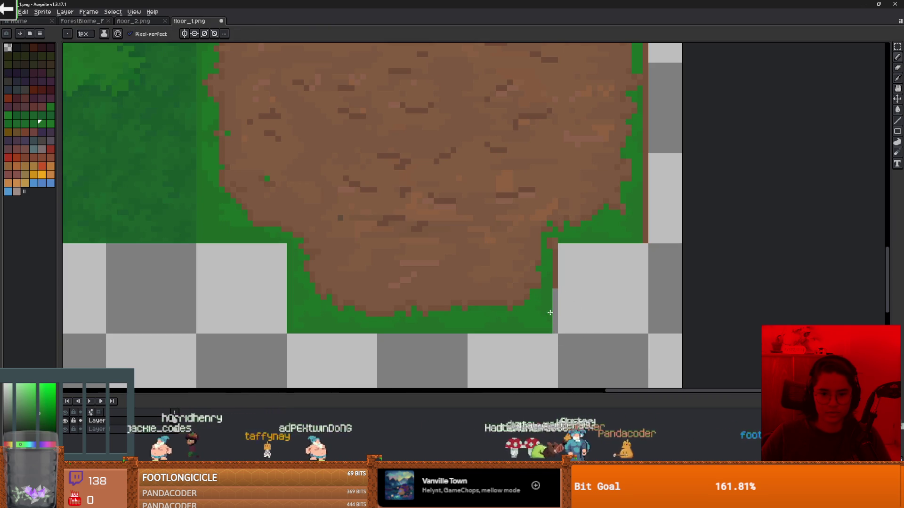
pyautogui.moveTo(554, 329); pyautogui.dragTo(559, 245)
pyautogui.keyDown('alt'); pyautogui.click(559, 250); pyautogui.keyUp('alt')
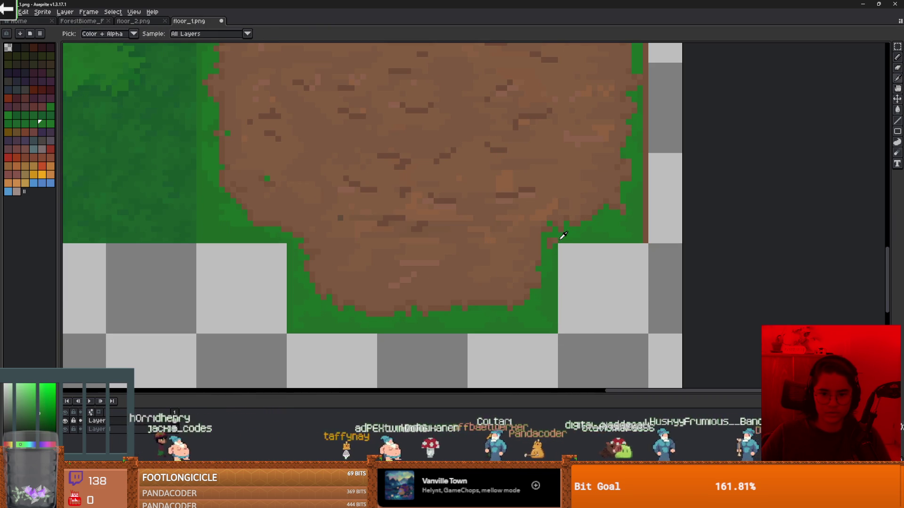
pyautogui.scroll(-1, 628, 232)
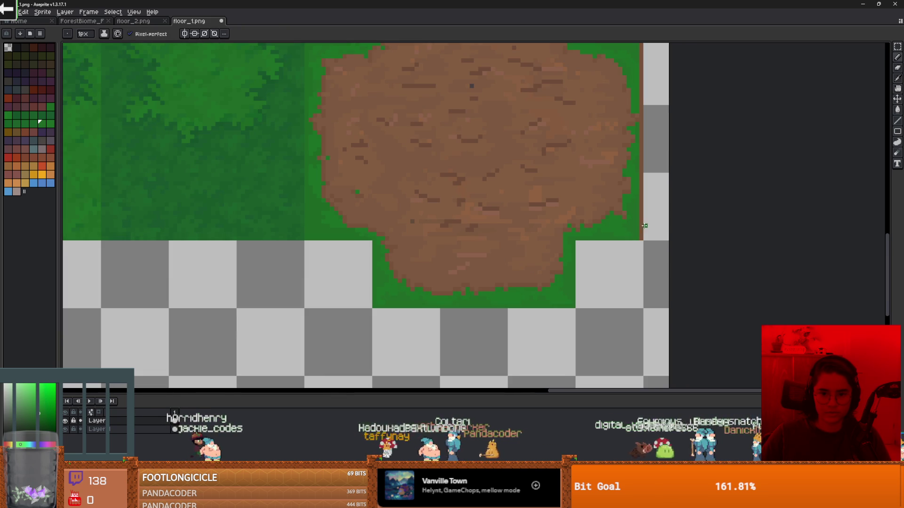
# Step: Add a green pixel where the grass meets the dirt edge
pyautogui.press('g')
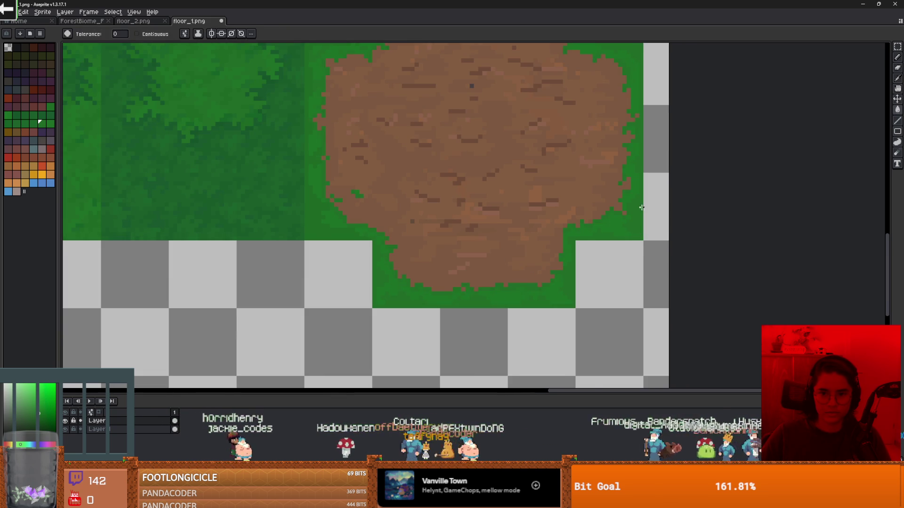
pyautogui.scroll(-1, 589, 218)
pyautogui.scroll(2, 557, 238)
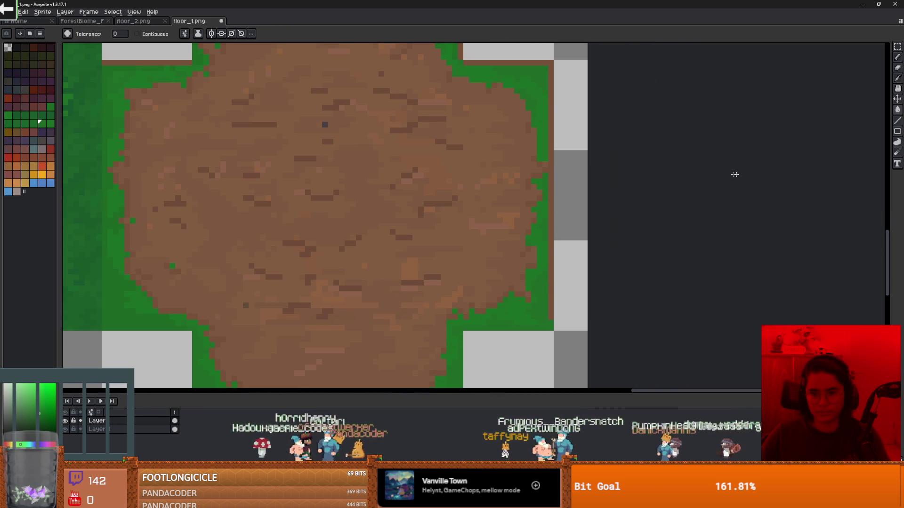
pyautogui.press('b')
pyautogui.click(554, 284)
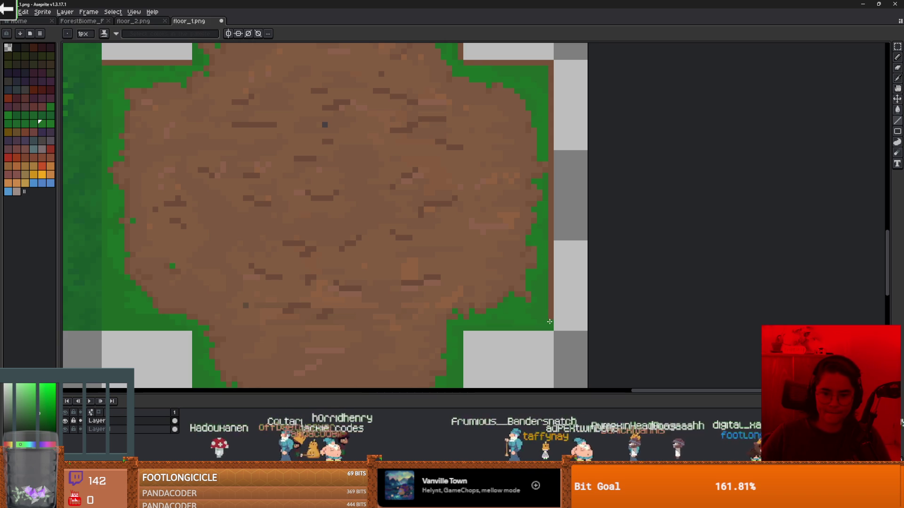
# Step: Pan around the tile and pick a different grass green, then the dirt brown
pyautogui.moveTo(551, 63); pyautogui.dragTo(594, 116)
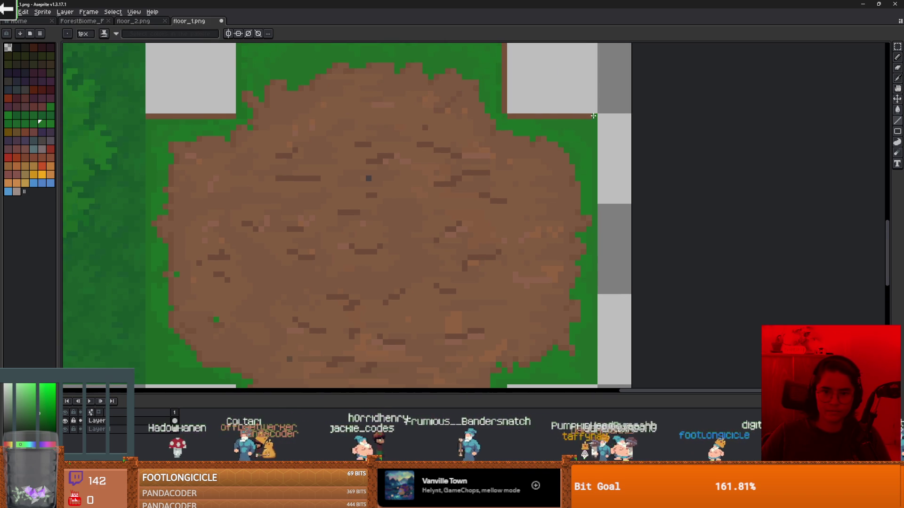
pyautogui.scroll(-2, 537, 144)
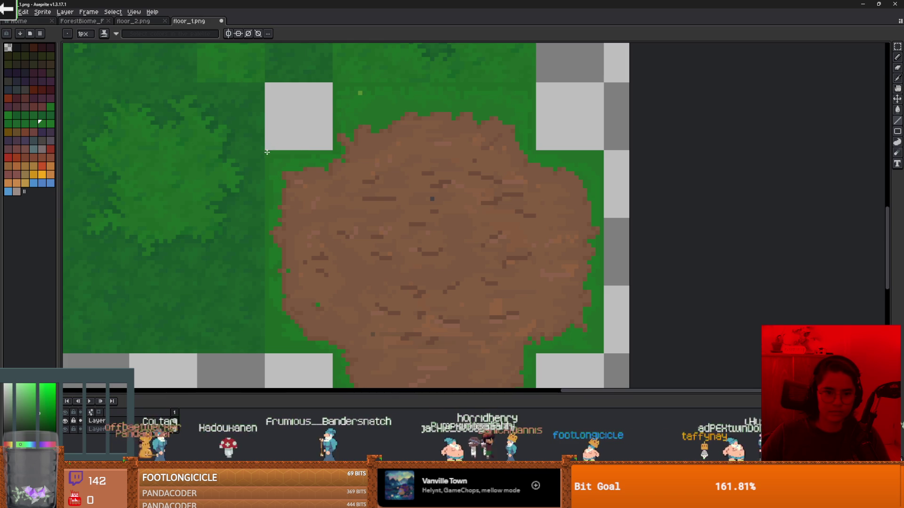
pyautogui.moveTo(370, 181); pyautogui.dragTo(373, 131)
pyautogui.scroll(-1, 373, 131)
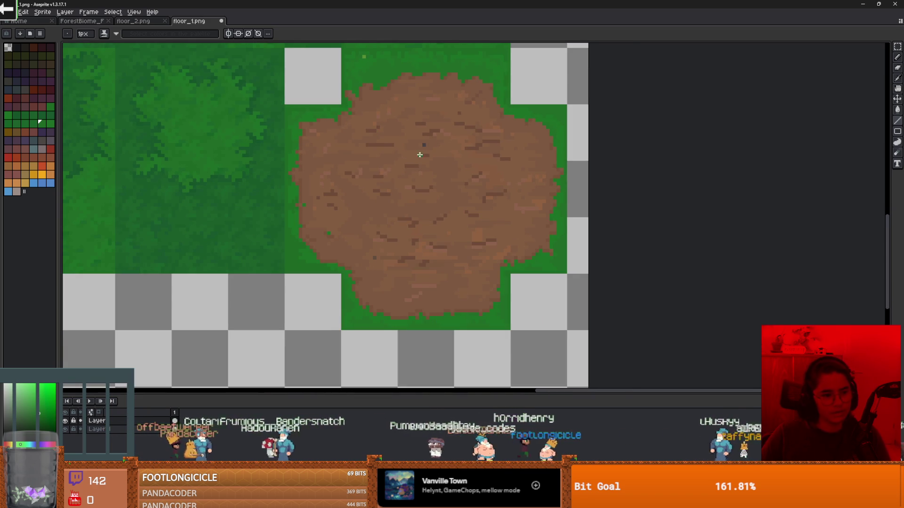
pyautogui.moveTo(474, 233); pyautogui.dragTo(468, 184)
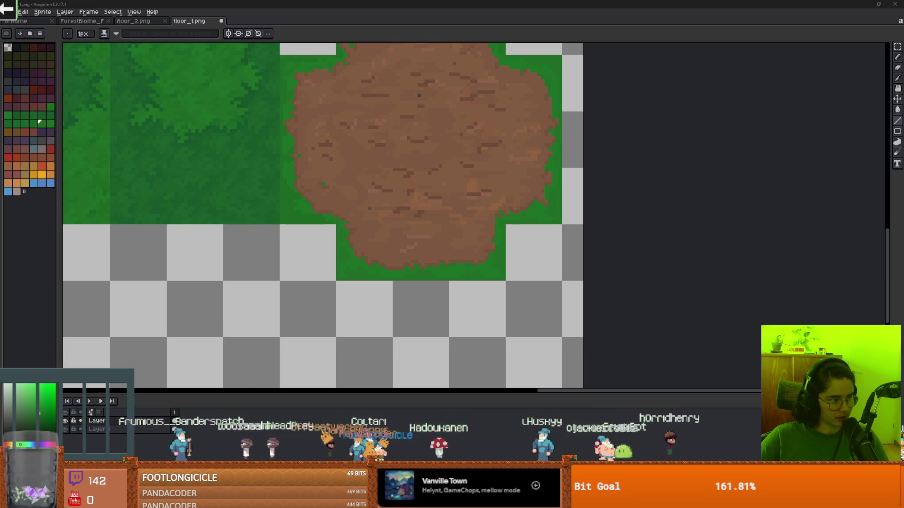
pyautogui.moveTo(342, 298); pyautogui.dragTo(338, 326)
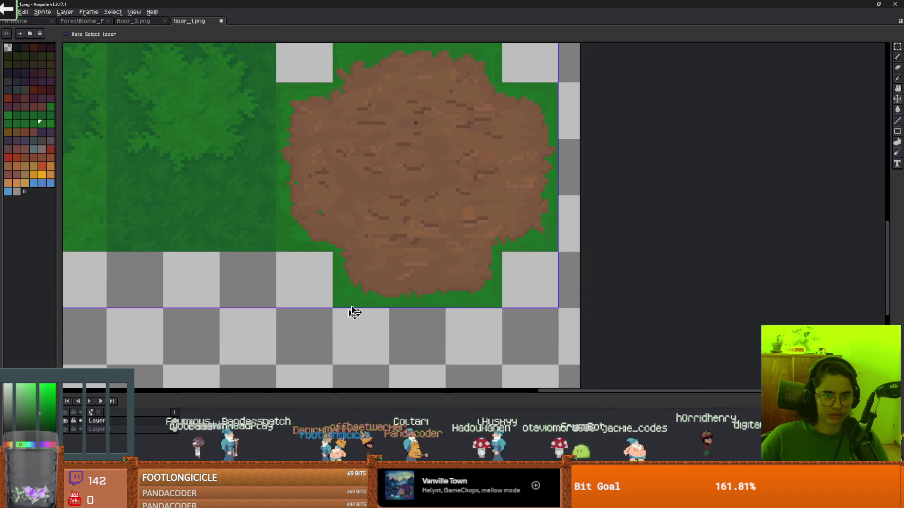
pyautogui.scroll(1, 347, 120)
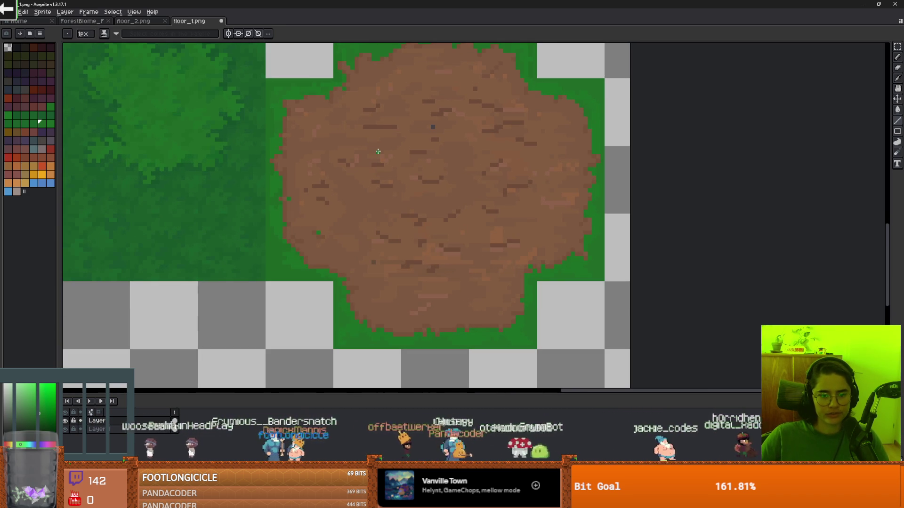
pyautogui.scroll(-2, 378, 151)
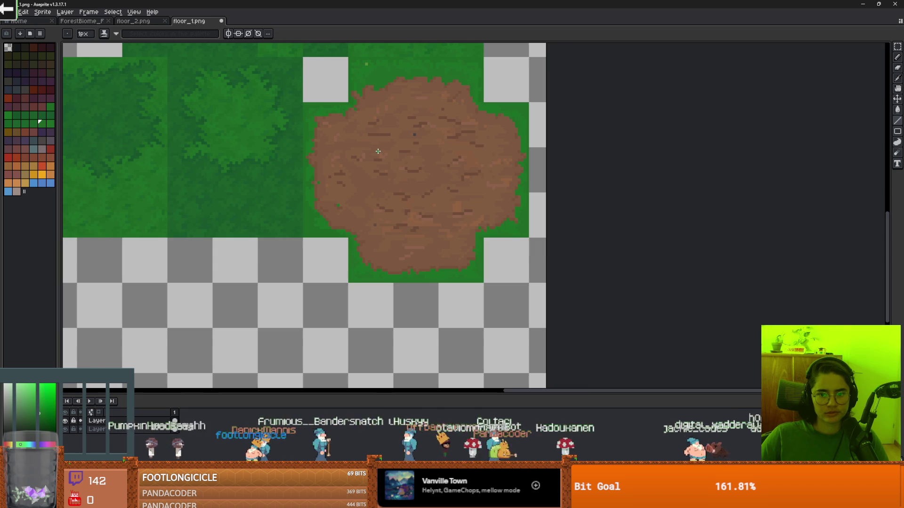
pyautogui.scroll(-1, 378, 151)
pyautogui.scroll(-1, 378, 151)
pyautogui.scroll(4, 311, 117)
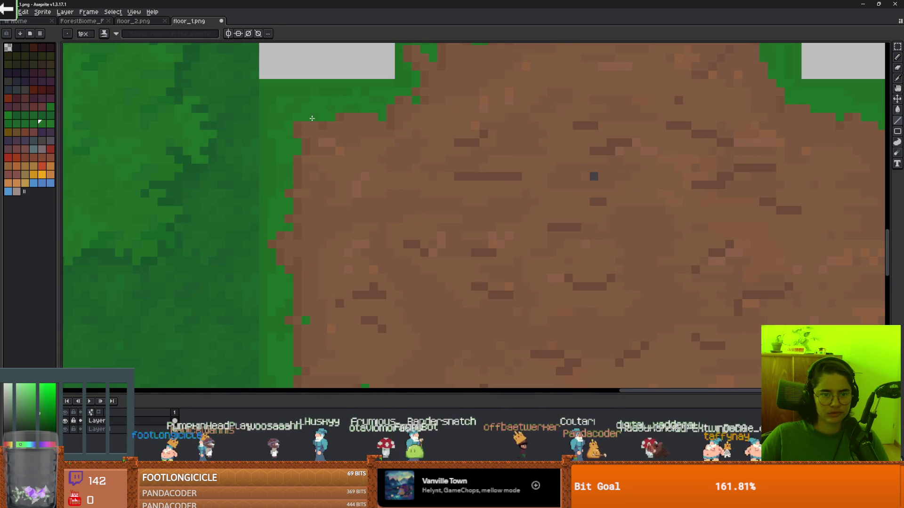
pyautogui.keyDown('alt'); pyautogui.click(309, 118); pyautogui.keyUp('alt')
pyautogui.scroll(-5, 371, 146)
pyautogui.scroll(1, 453, 166)
pyautogui.scroll(-1, 453, 165)
pyautogui.scroll(3, 456, 188)
pyautogui.keyDown('alt'); pyautogui.click(457, 206); pyautogui.keyUp('alt')
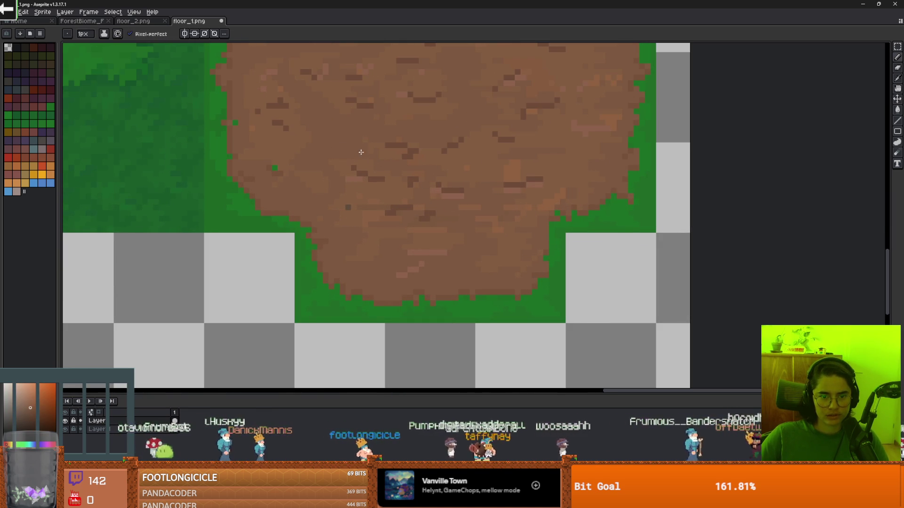
pyautogui.scroll(-2, 361, 151)
# Step: Turn on View > Show > Grid to overlay the tile grid on the canvas
pyautogui.click(133, 12)
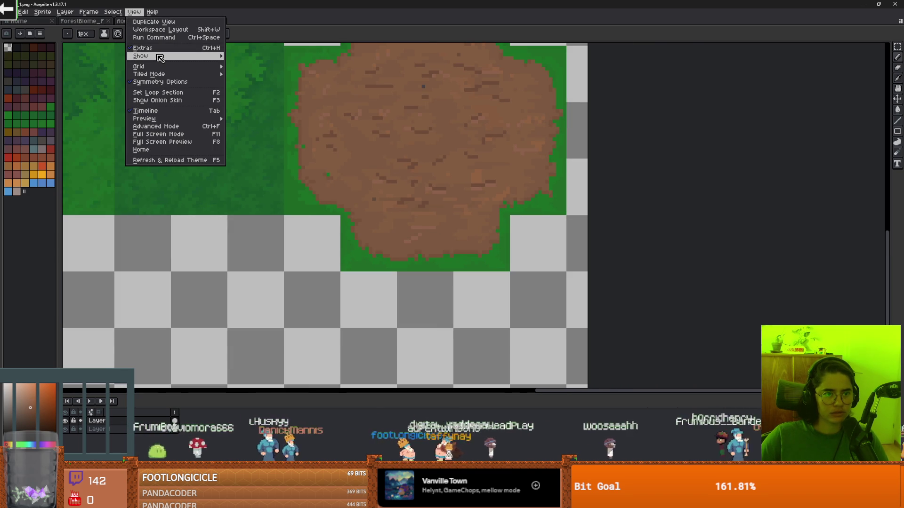
pyautogui.moveTo(160, 57)
pyautogui.click(249, 71)
pyautogui.scroll(2, 374, 159)
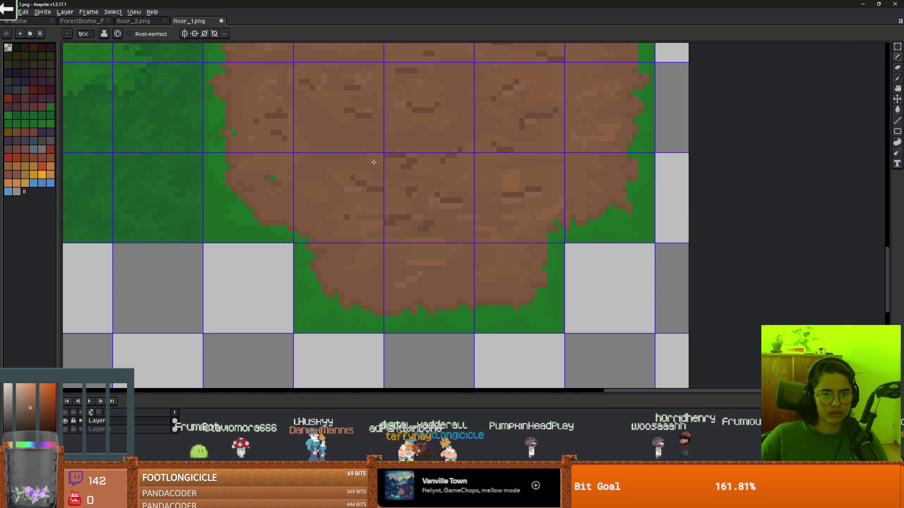
pyautogui.scroll(1, 374, 159)
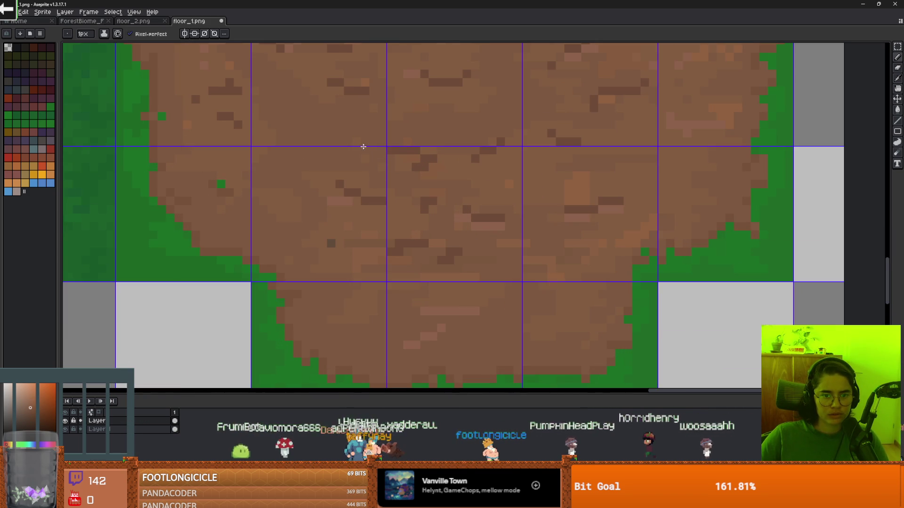
pyautogui.scroll(-1, 377, 182)
pyautogui.scroll(1, 383, 186)
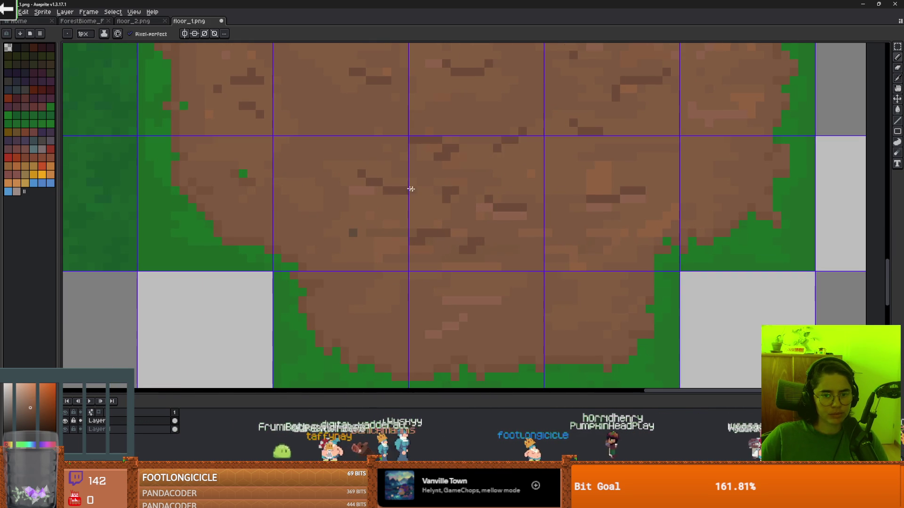
pyautogui.press('g')
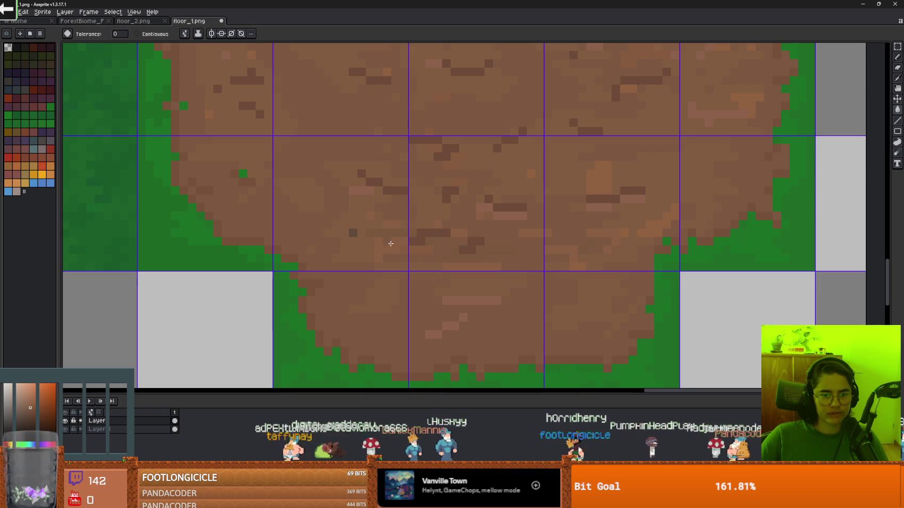
pyautogui.scroll(-1, 400, 244)
pyautogui.scroll(2, 382, 241)
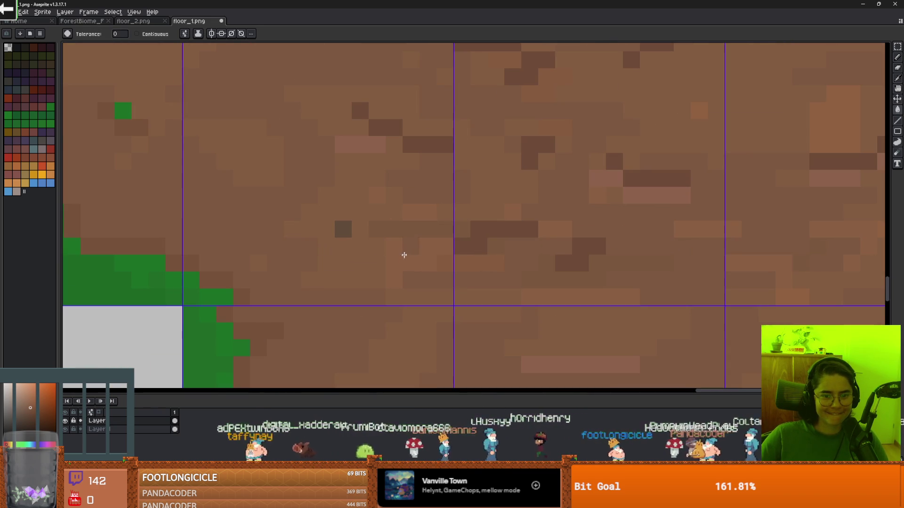
pyautogui.scroll(-2, 274, 285)
# Step: Toggle the grass layer on and off to compare the tile, then hide the dirt layer
pyautogui.click(65, 421)
pyautogui.click(65, 422)
pyautogui.click(66, 422)
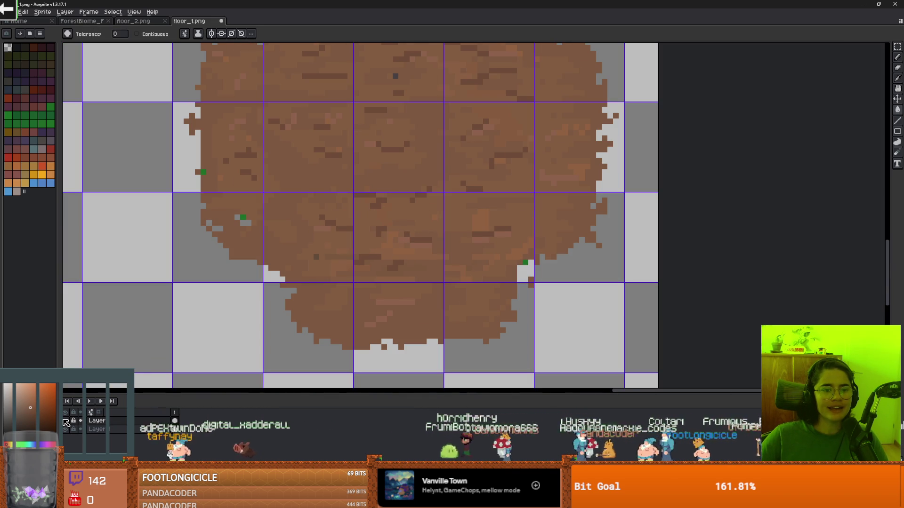
pyautogui.click(66, 421)
pyautogui.click(66, 422)
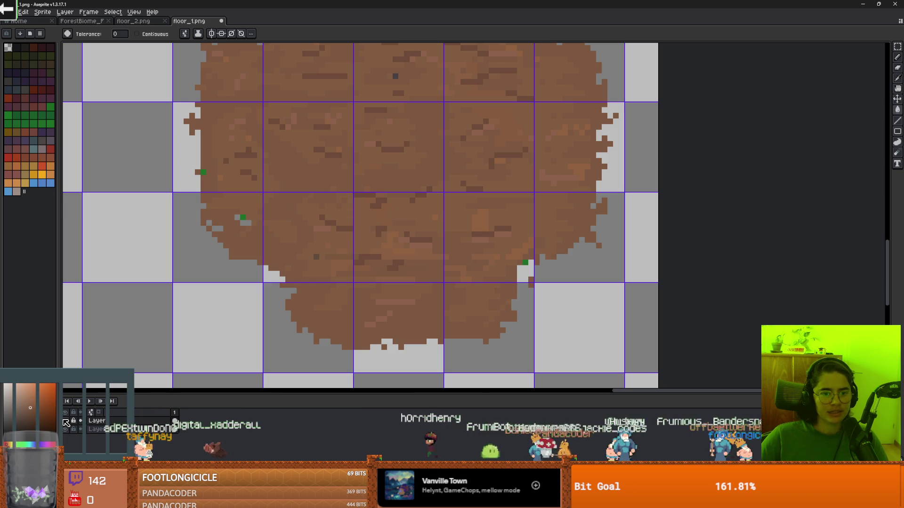
pyautogui.scroll(-2, 324, 216)
pyautogui.click(65, 421)
pyautogui.click(65, 429)
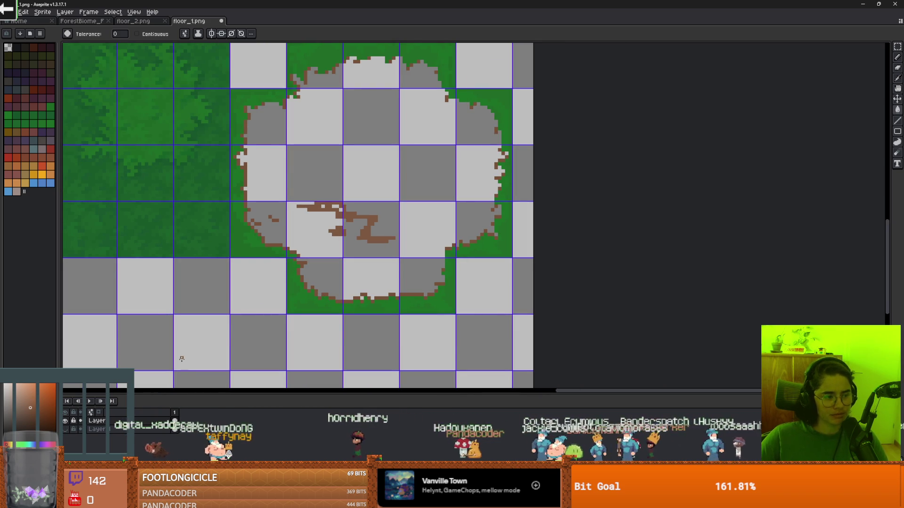
# Step: Lasso-select the stray brown marks on the grass layer, delete them, and show the dirt layer again
pyautogui.press('m')
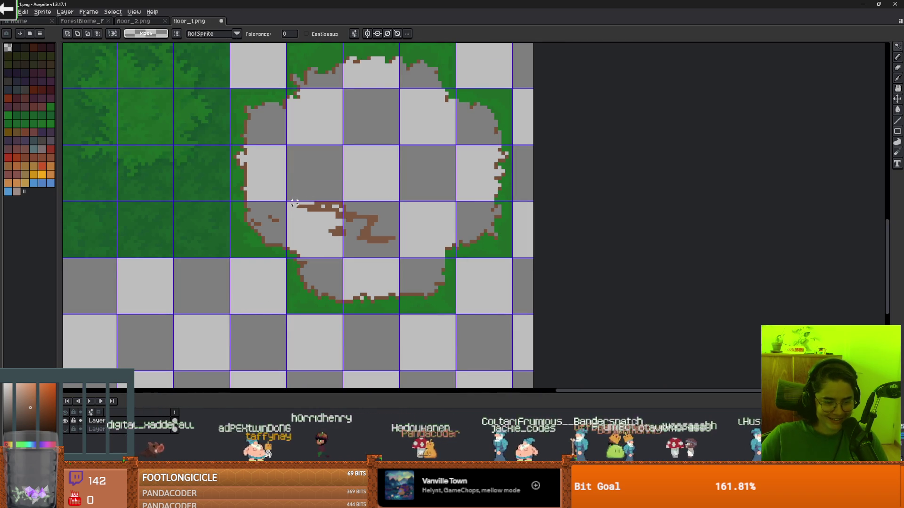
pyautogui.press('q')
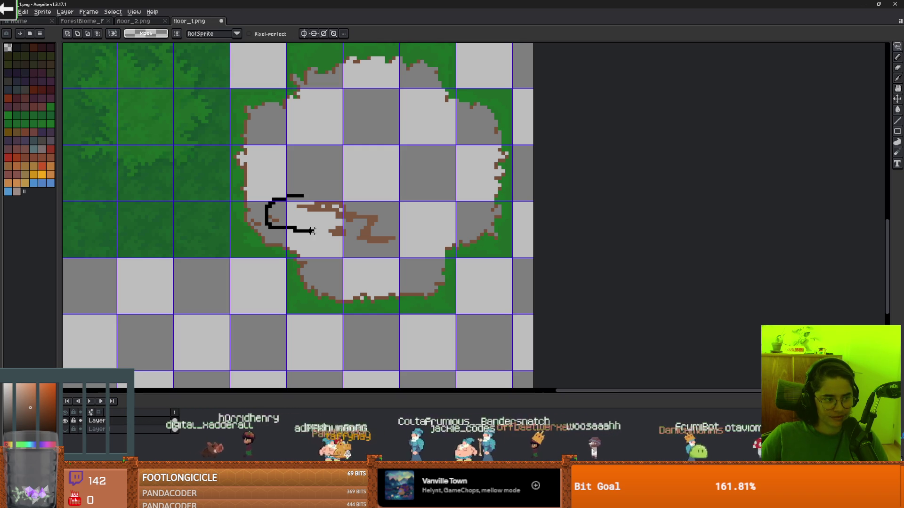
pyautogui.moveTo(324, 237); pyautogui.dragTo(325, 237)
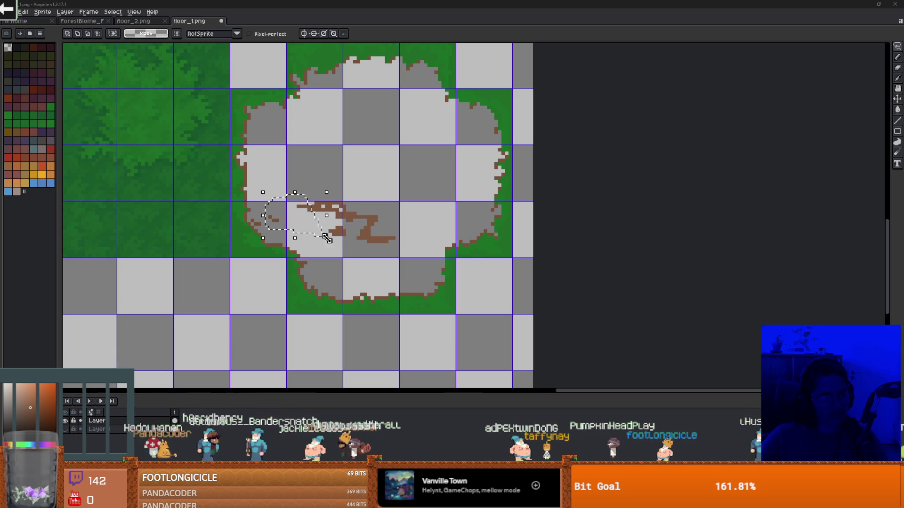
pyautogui.scroll(1, 351, 238)
pyautogui.moveTo(285, 180)
pyautogui.mouseDown()
pyautogui.moveTo(328, 177)
pyautogui.moveTo(417, 226)
pyautogui.moveTo(358, 258)
pyautogui.moveTo(345, 252)
pyautogui.mouseUp()
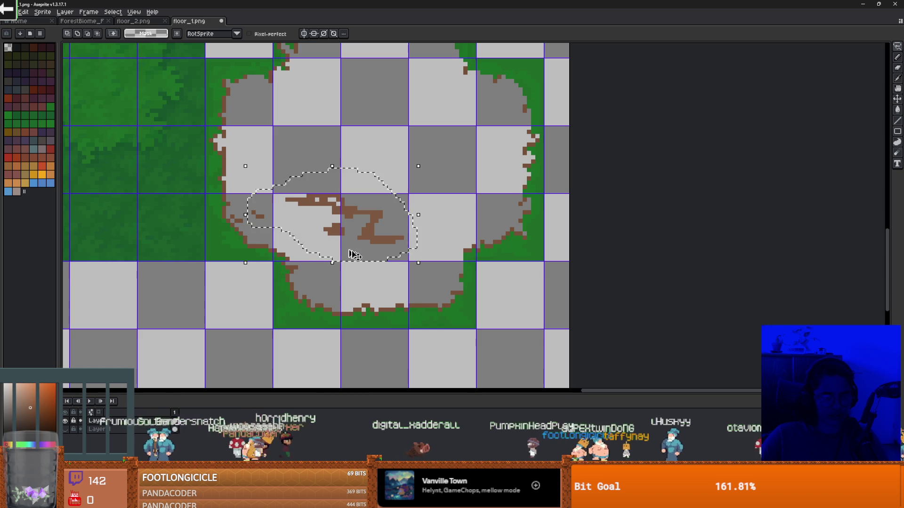
pyautogui.press('Delete')
pyautogui.click(66, 429)
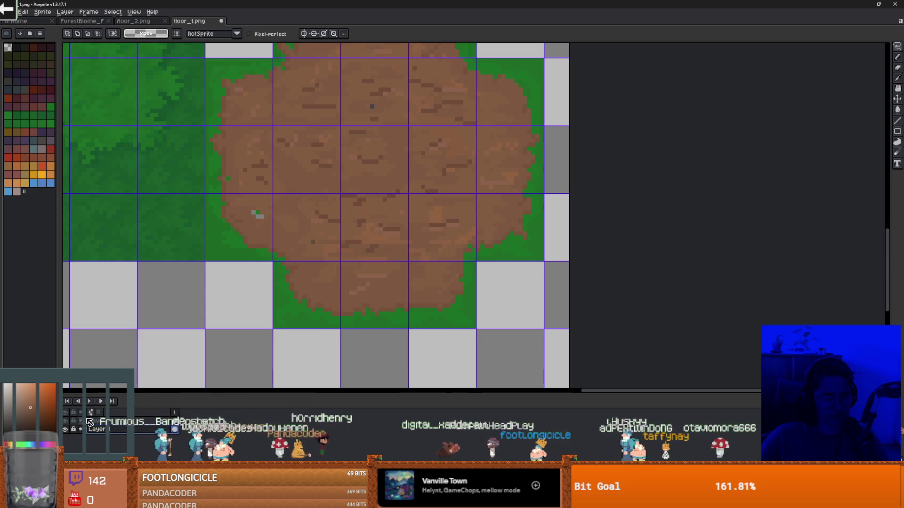
# Step: Undo and redo the last edit, return to the pencil, inspect the tile, and save floor_1.png
pyautogui.hotkey('ctrl', 'z')
pyautogui.hotkey('ctrl', 'y')
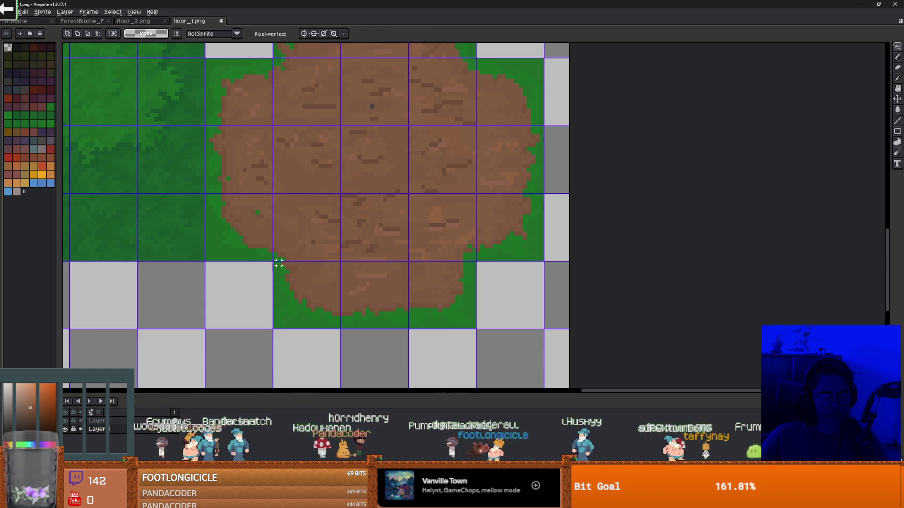
pyautogui.press('i')
pyautogui.press('b')
pyautogui.scroll(4, 261, 205)
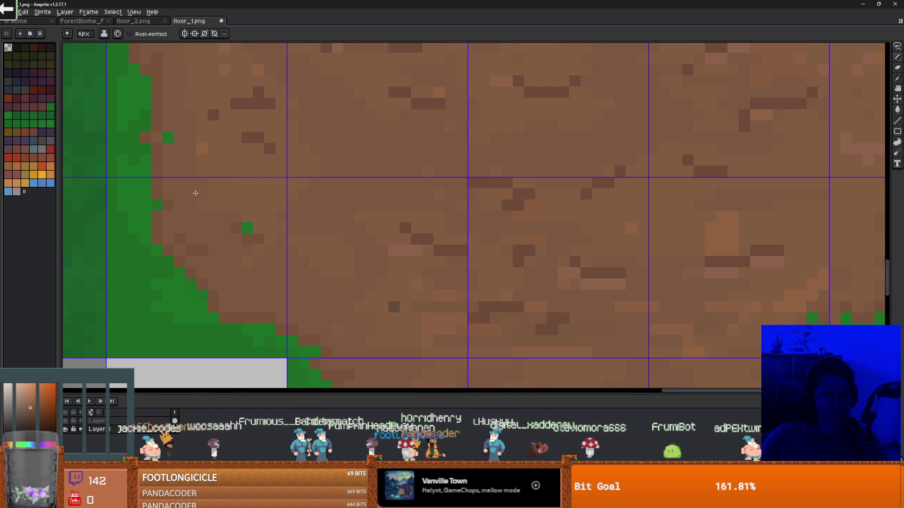
pyautogui.scroll(-2, 335, 155)
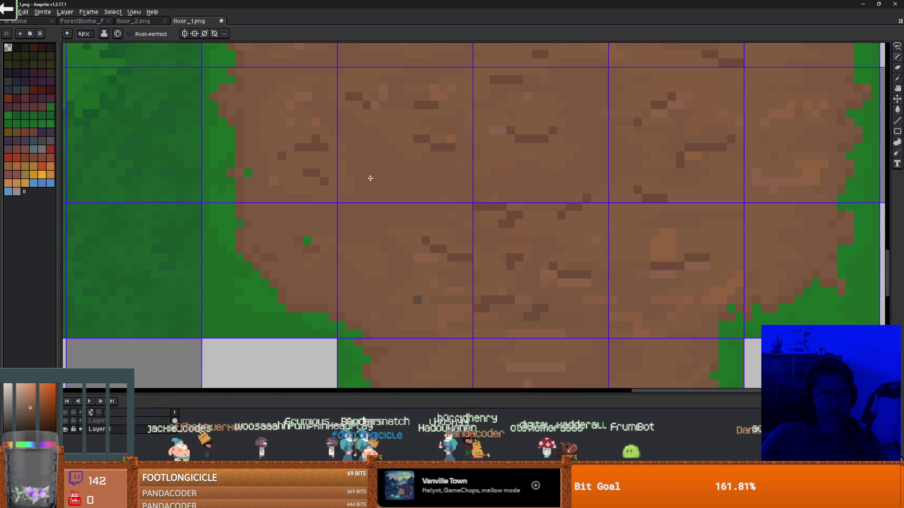
pyautogui.scroll(-4, 351, 179)
pyautogui.scroll(3, 384, 228)
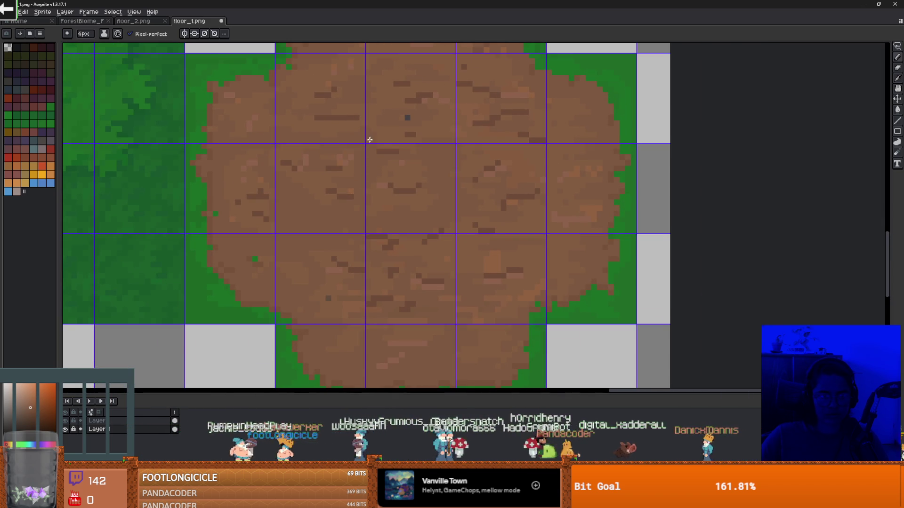
pyautogui.scroll(-1, 433, 196)
pyautogui.scroll(1, 465, 226)
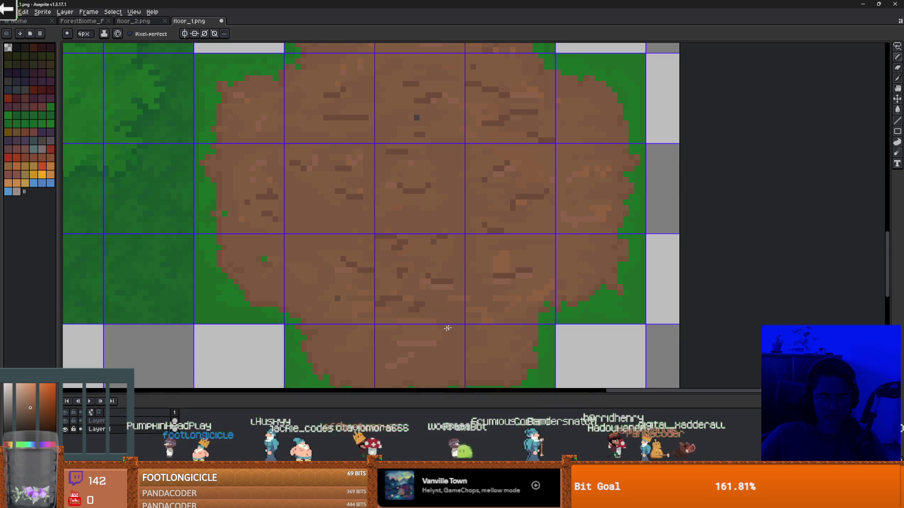
pyautogui.scroll(-2, 382, 292)
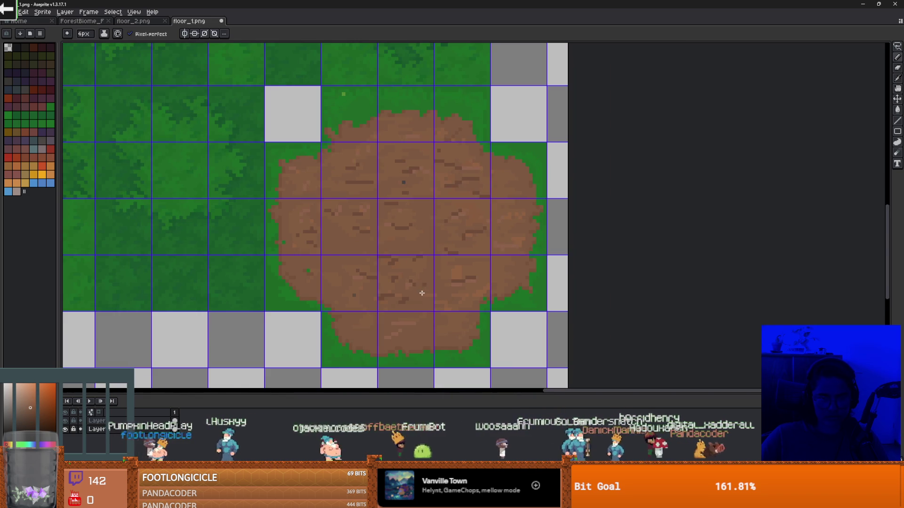
pyautogui.hotkey('ctrl', 's')
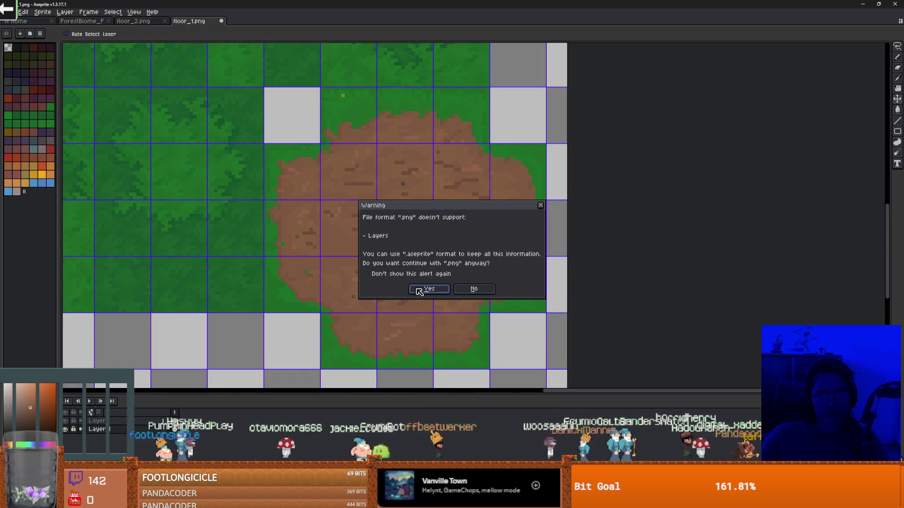
# Step: Accept saving the PNG without layers, save a copy as an .aseprite file, then switch to Godot
pyautogui.click(424, 290)
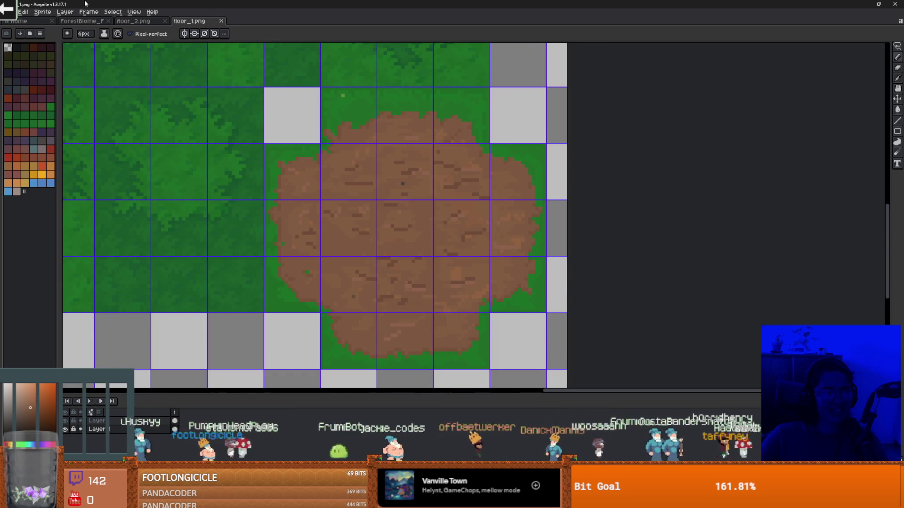
pyautogui.click(10, 11)
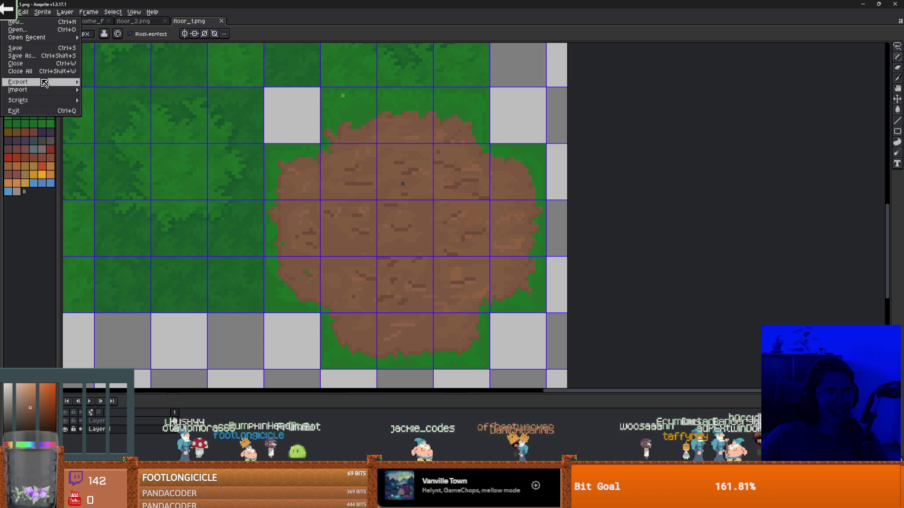
pyautogui.click(43, 57)
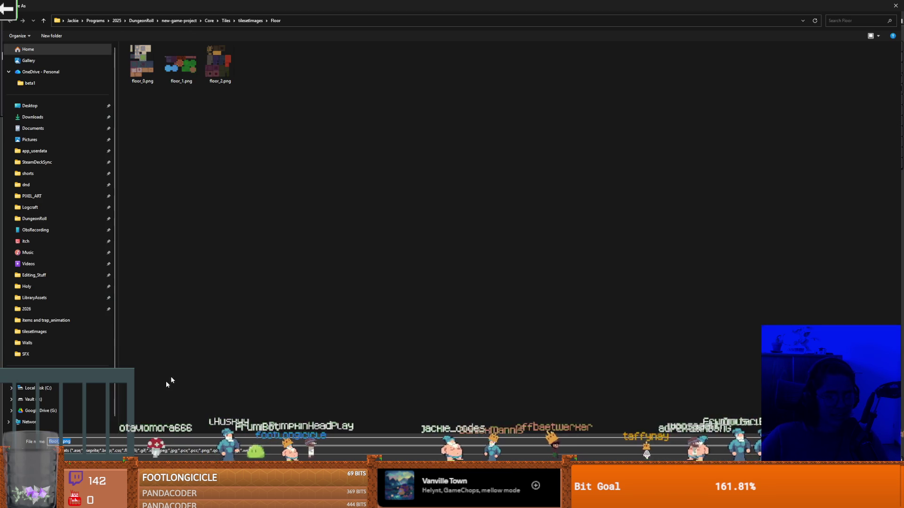
pyautogui.click(96, 450)
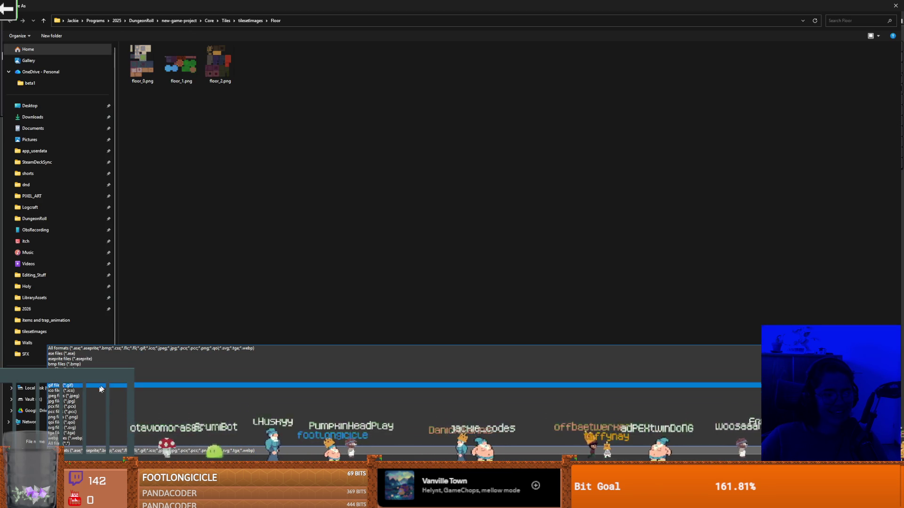
pyautogui.click(71, 358)
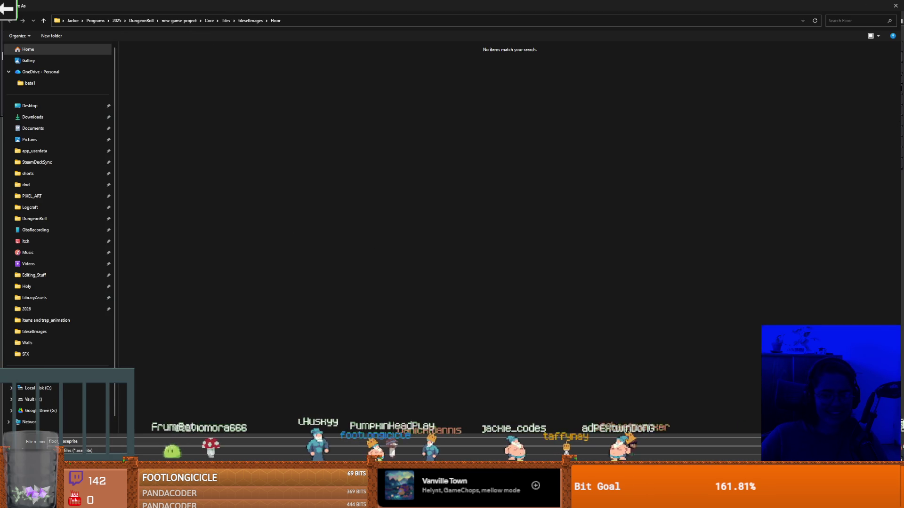
pyautogui.press('Return')
pyautogui.hotkey('alt', 'Tab')
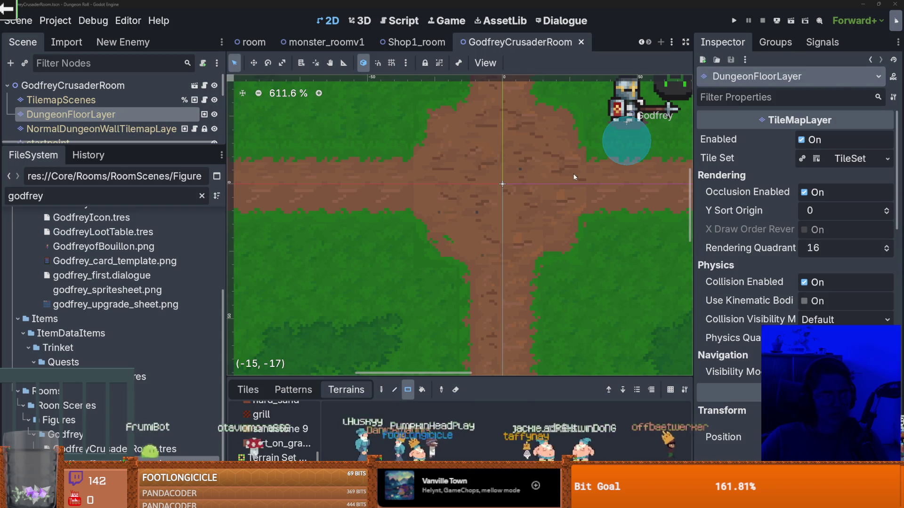
pyautogui.scroll(-2, 513, 219)
pyautogui.scroll(1, 523, 223)
pyautogui.scroll(-1, 532, 225)
pyautogui.scroll(2, 541, 228)
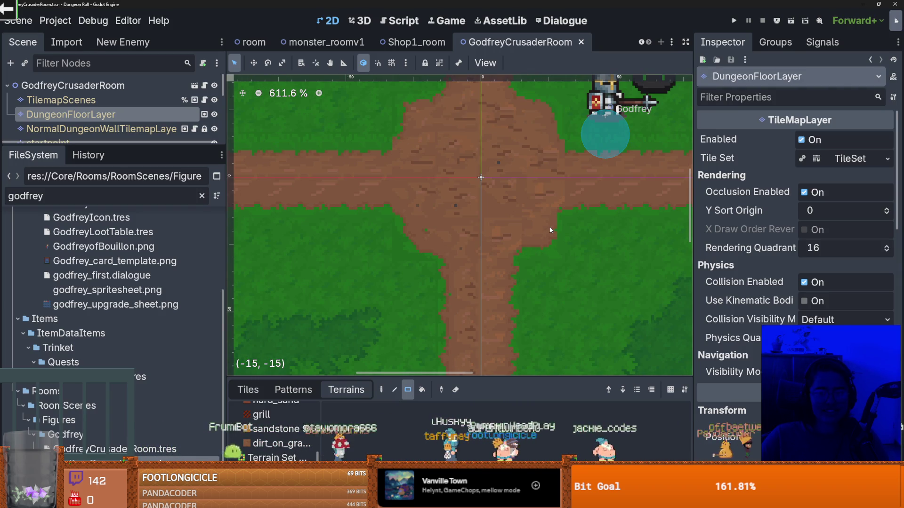
pyautogui.scroll(-2, 552, 229)
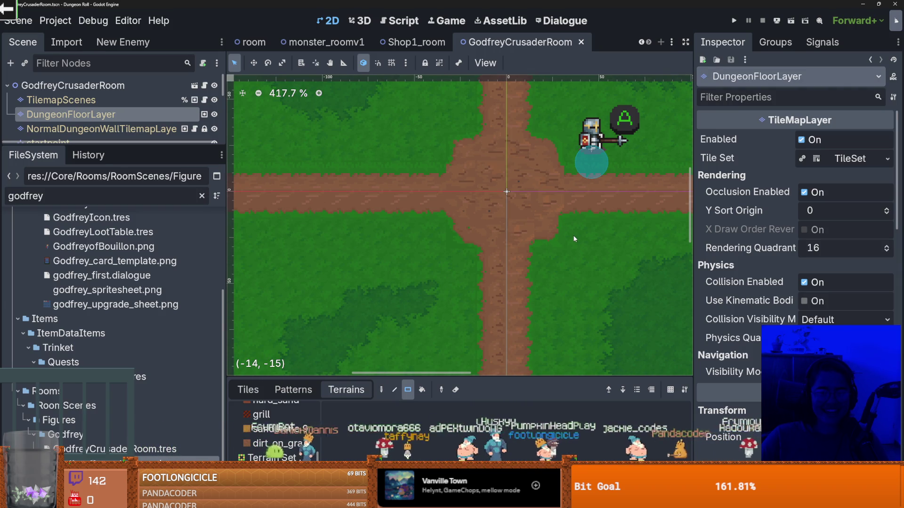
pyautogui.scroll(2, 572, 236)
pyautogui.scroll(-3, 477, 216)
pyautogui.scroll(2, 465, 219)
pyautogui.moveTo(466, 220)
pyautogui.mouseDown()
pyautogui.moveTo(621, 232)
pyautogui.moveTo(384, 235)
pyautogui.mouseUp()
pyautogui.scroll(2, 565, 239)
pyautogui.scroll(-2, 566, 240)
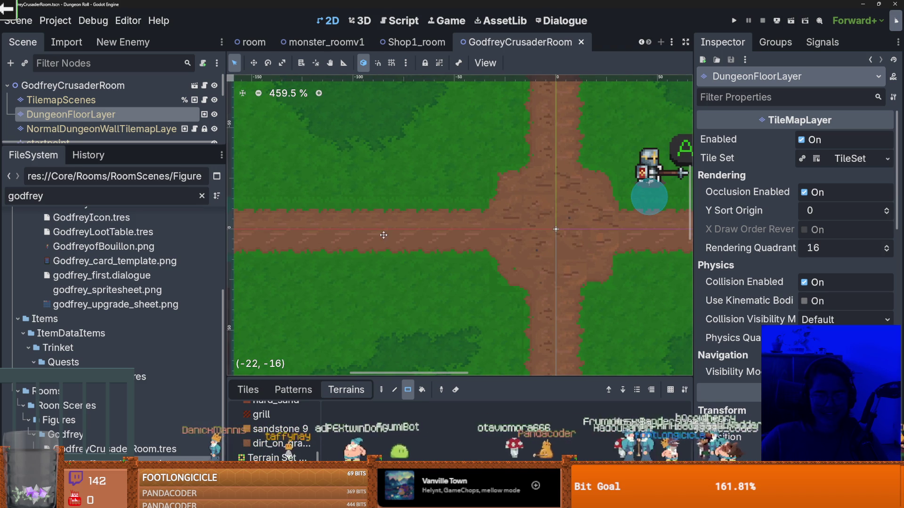
pyautogui.scroll(4, 563, 239)
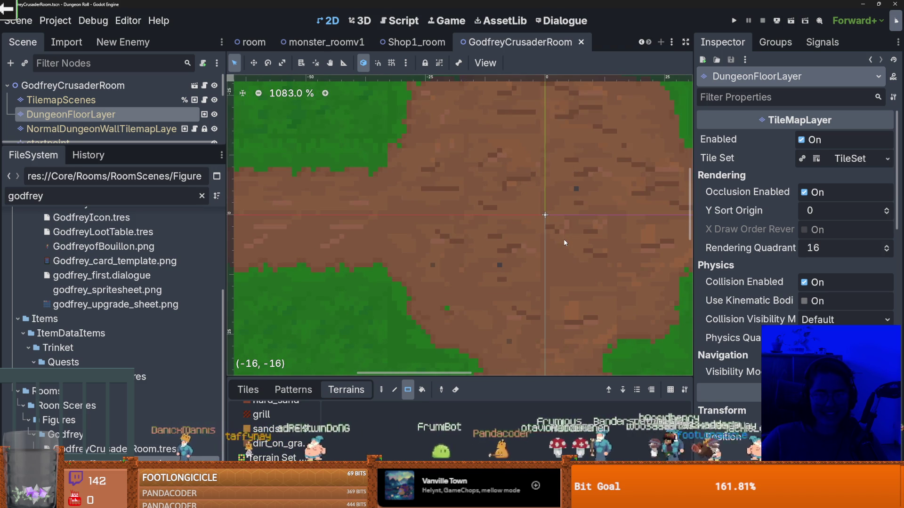
pyautogui.scroll(-3, 563, 239)
pyautogui.scroll(1, 564, 239)
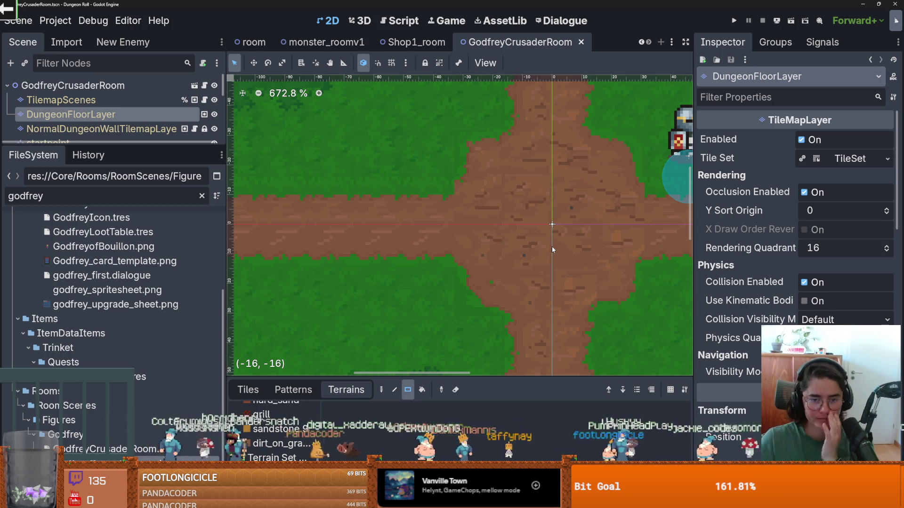
pyautogui.scroll(-2, 531, 165)
pyautogui.scroll(-1, 530, 166)
pyautogui.hscroll(-3, 357, 278)
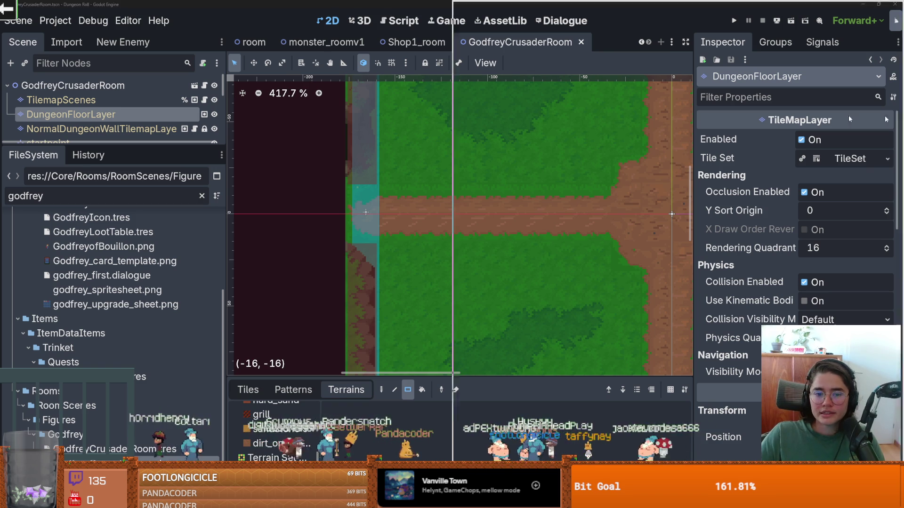
# Step: In Aseprite, press minus twice to shrink the brush from 4px to 1px, then return to Godot
pyautogui.hotkey('alt', 'Tab')
pyautogui.scroll(-3, 423, 283)
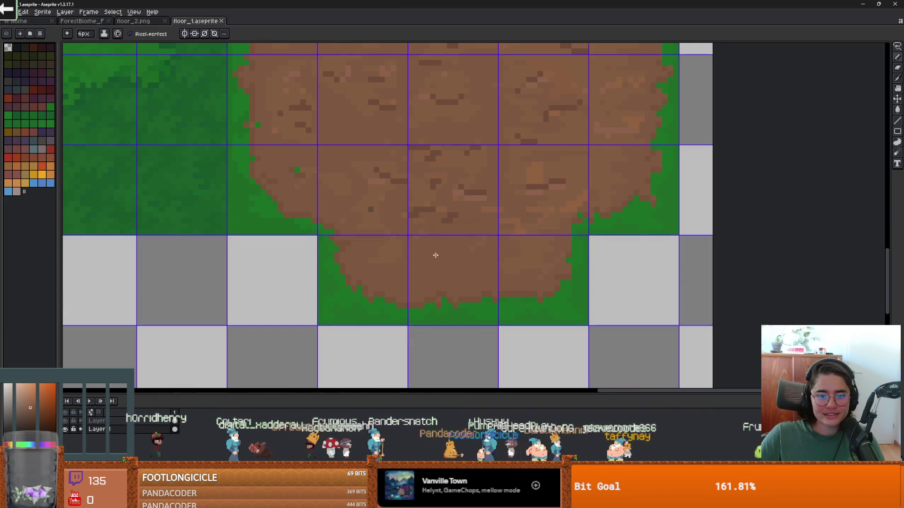
pyautogui.scroll(-1, 476, 246)
pyautogui.press('-')
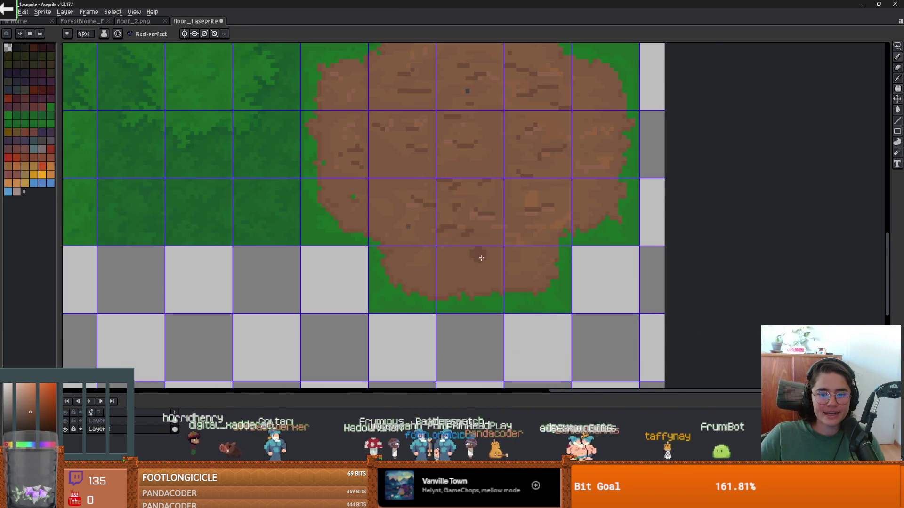
pyautogui.scroll(2, 478, 269)
pyautogui.press('-')
pyautogui.press('-')
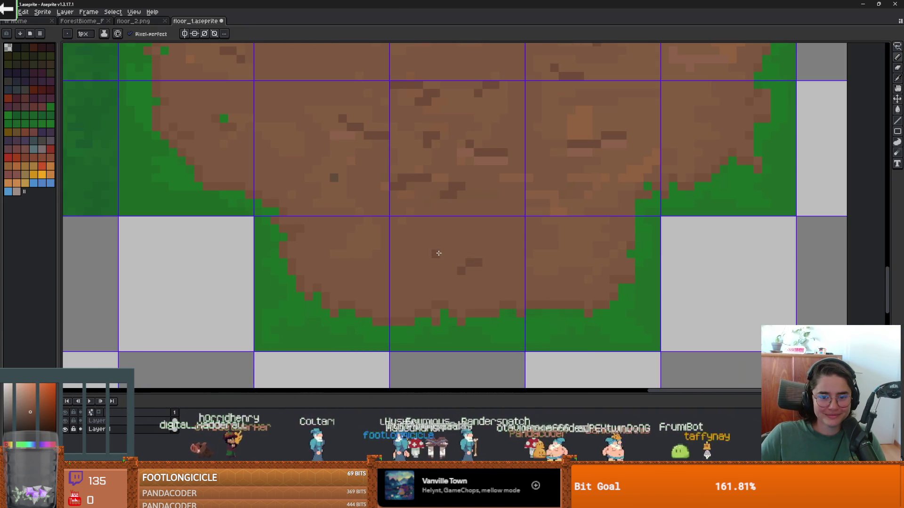
pyautogui.scroll(-3, 481, 234)
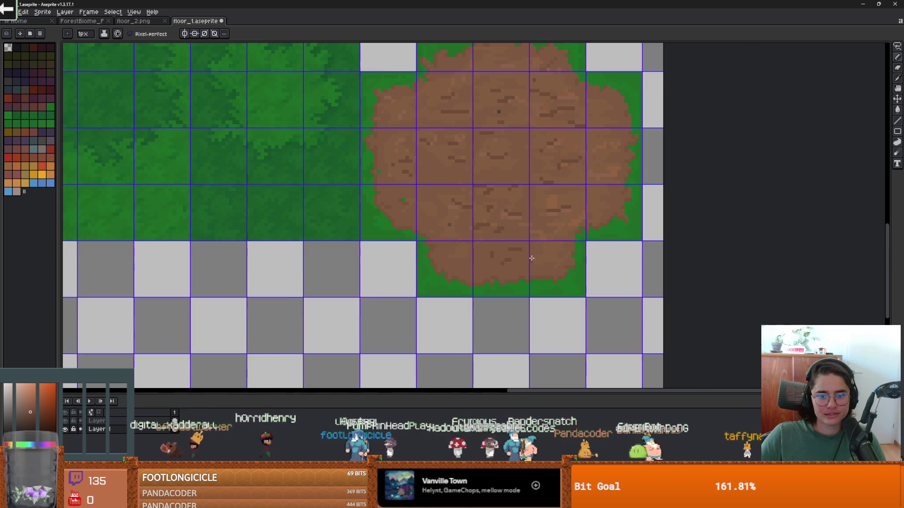
pyautogui.hotkey('alt', 'Tab')
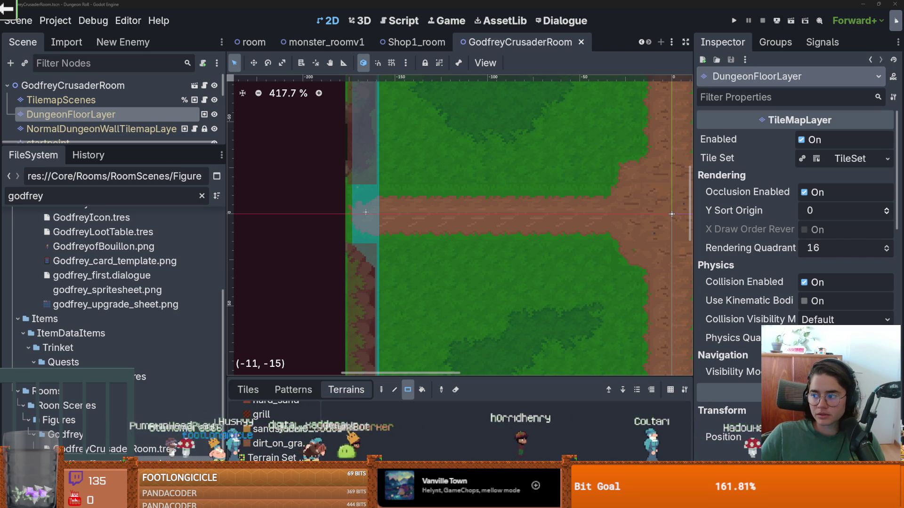
# Step: Repaint the dirt path tiles with new variants and pan to the crossroads, then return to Aseprite
pyautogui.click(555, 227)
pyautogui.moveTo(578, 231); pyautogui.dragTo(482, 227)
pyautogui.scroll(1, 482, 225)
pyautogui.scroll(-2, 501, 224)
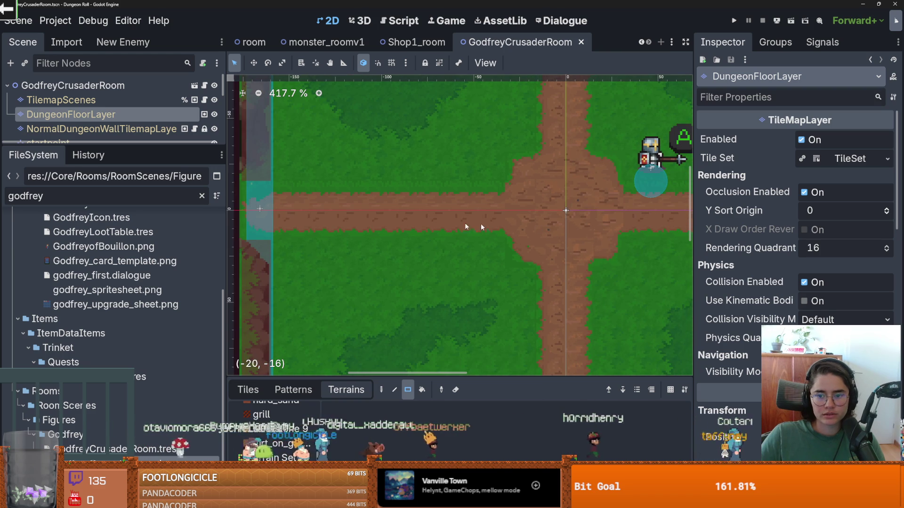
pyautogui.scroll(2, 464, 212)
pyautogui.hotkey('alt', 'Tab')
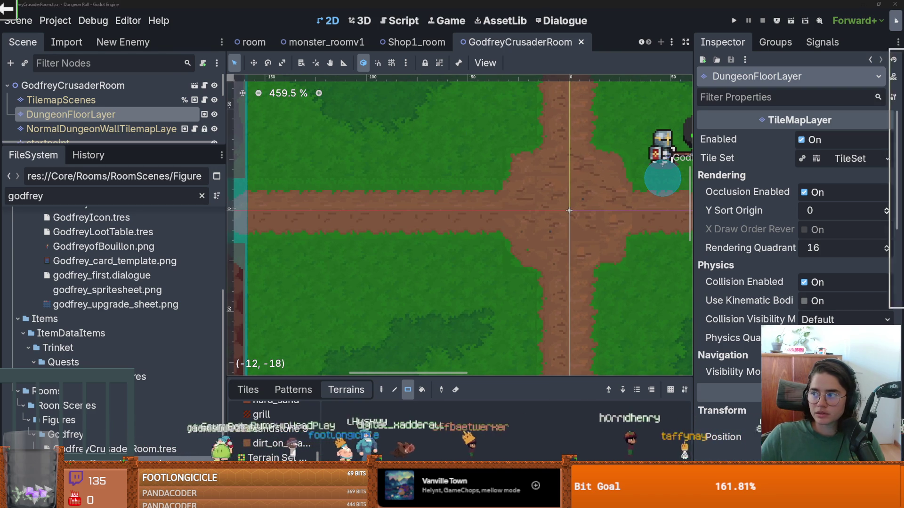
pyautogui.scroll(3, 443, 85)
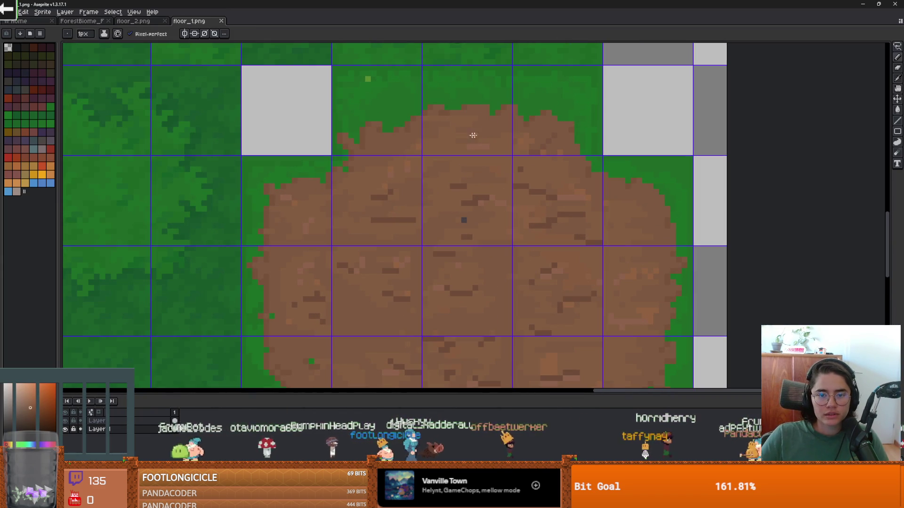